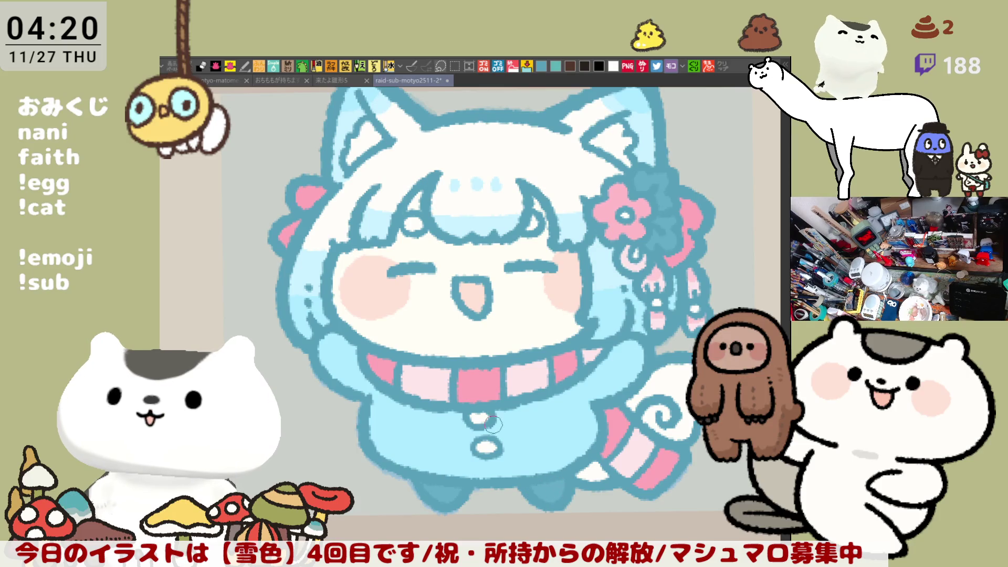
Step: Fill the character's white tail tip with light blue
{"action": "mouse_move", "coordinate": [572, 413]}
{"action": "left_mouse_down"}
{"action": "mouse_move", "coordinate": [552, 407]}
{"action": "mouse_move", "coordinate": [582, 412]}
{"action": "left_mouse_up"}
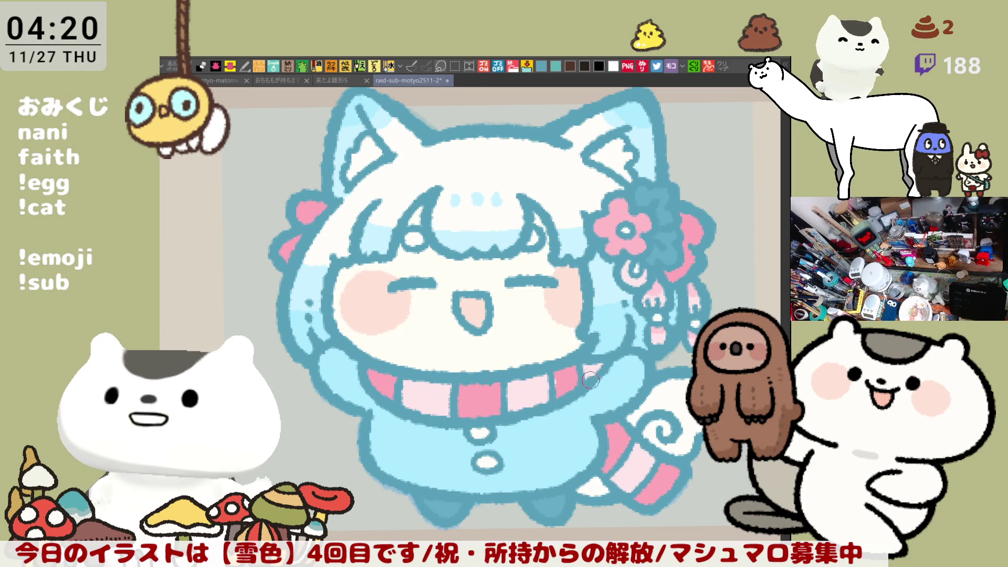
{"action": "scroll", "coordinate": [607, 346], "scroll_direction": "down", "scroll_amount": 2}
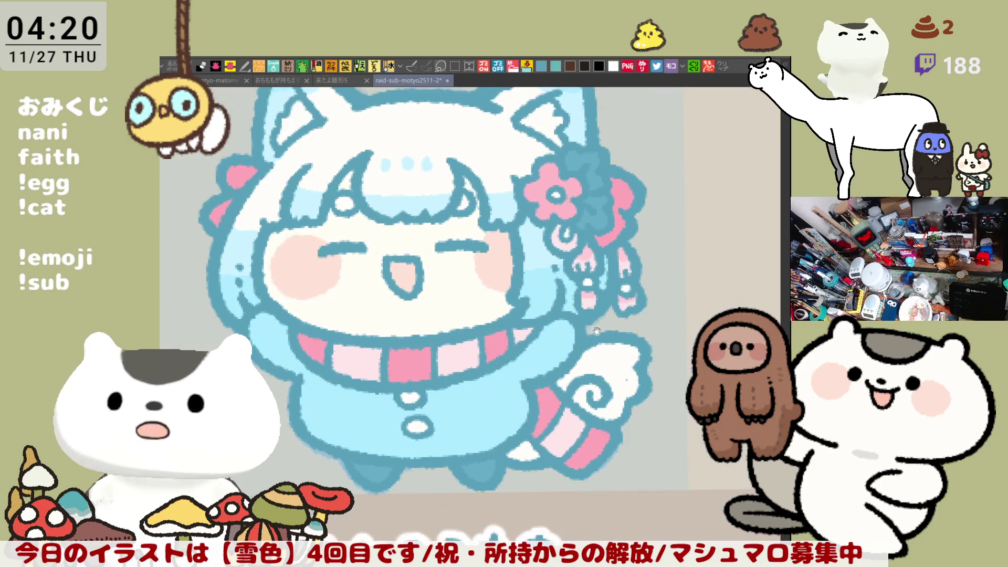
{"action": "scroll", "coordinate": [633, 312], "scroll_direction": "right", "scroll_amount": 2}
{"action": "scroll", "coordinate": [623, 328], "scroll_direction": "left", "scroll_amount": 3}
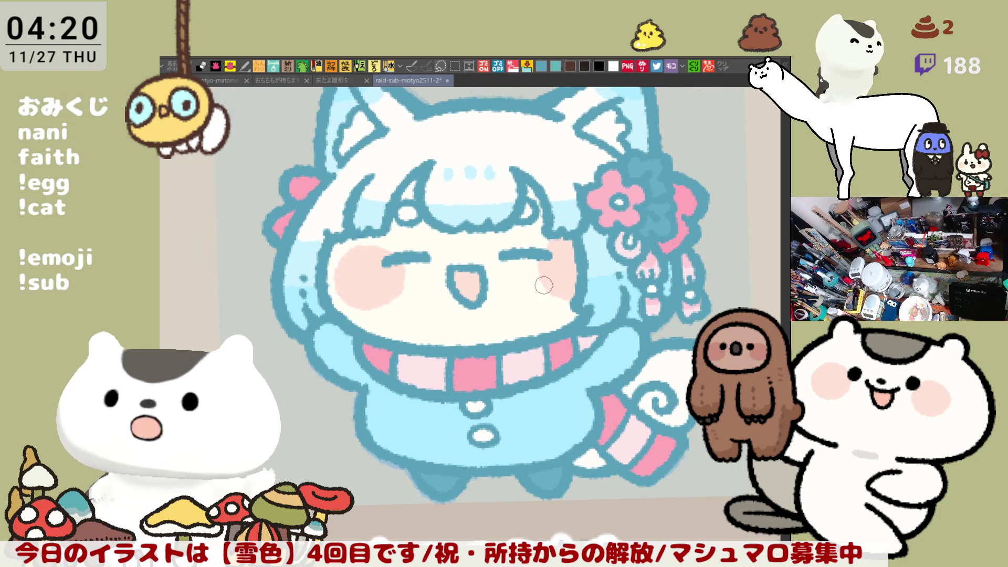
{"action": "left_click", "coordinate": [663, 369]}
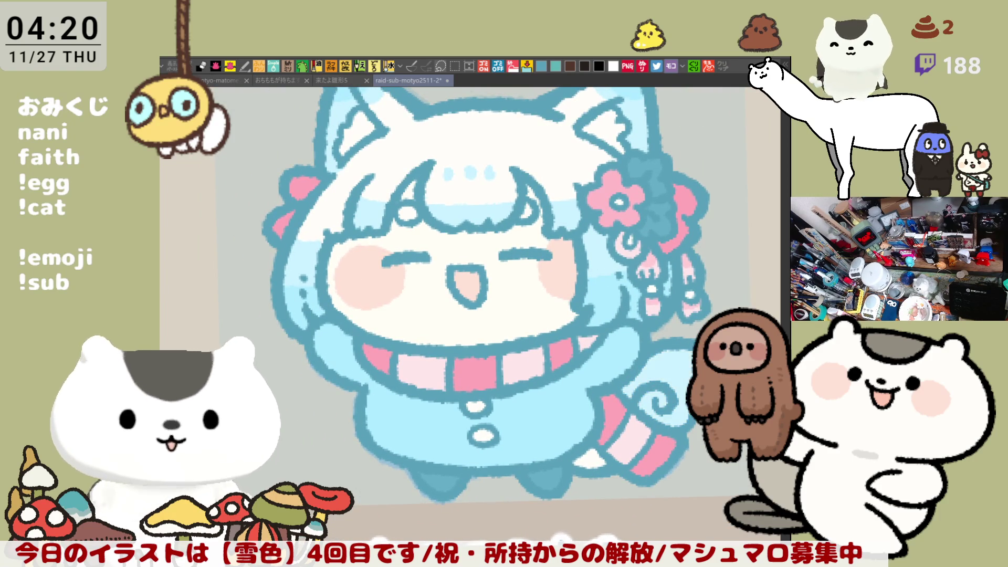
Step: Draw a dark blue swirl and a small white highlight on the tail
{"action": "left_click_drag", "start_coordinate": [723, 422], "coordinate": [681, 396]}
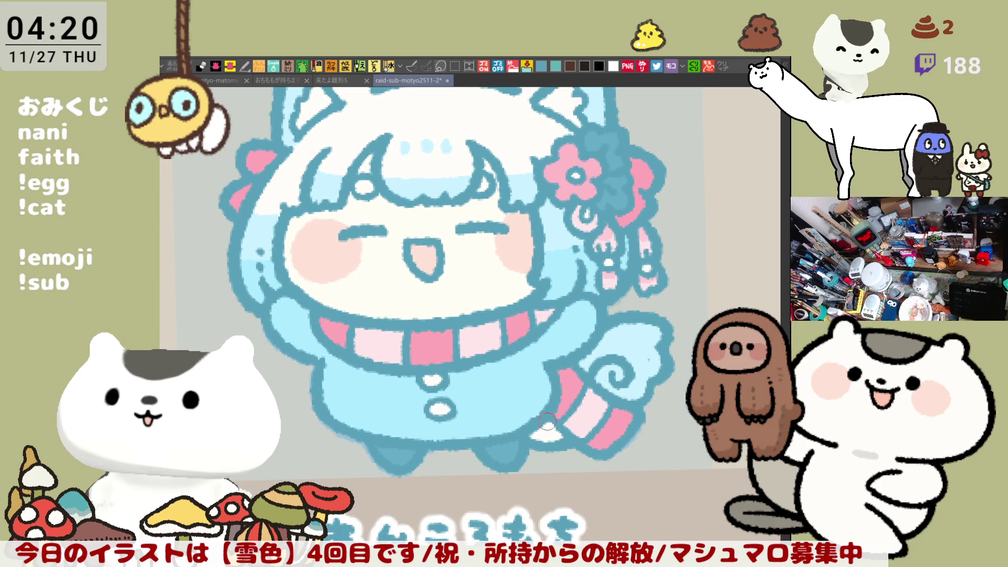
{"action": "scroll", "coordinate": [560, 415], "scroll_direction": "down", "scroll_amount": 1}
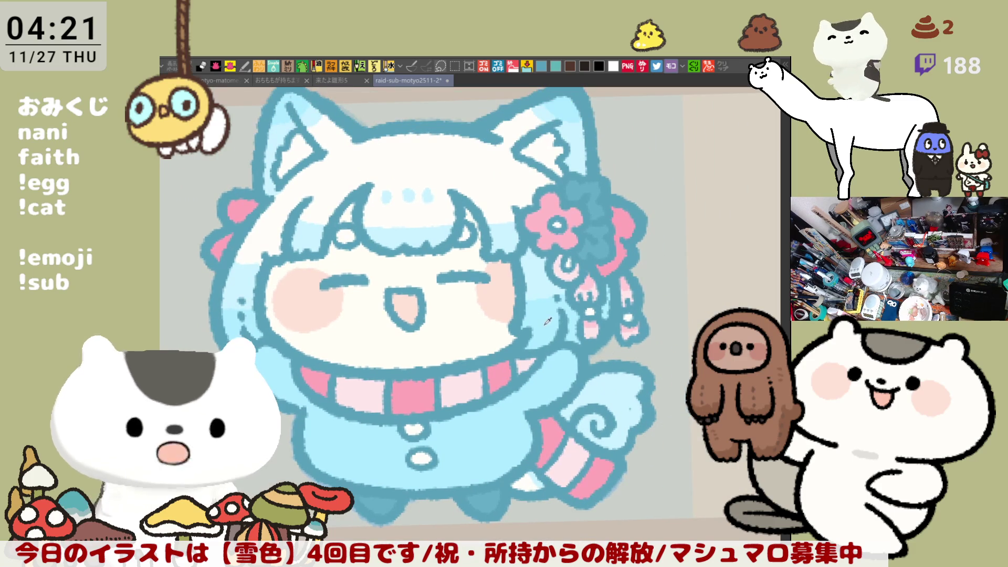
{"action": "left_click_drag", "start_coordinate": [602, 423], "coordinate": [623, 429]}
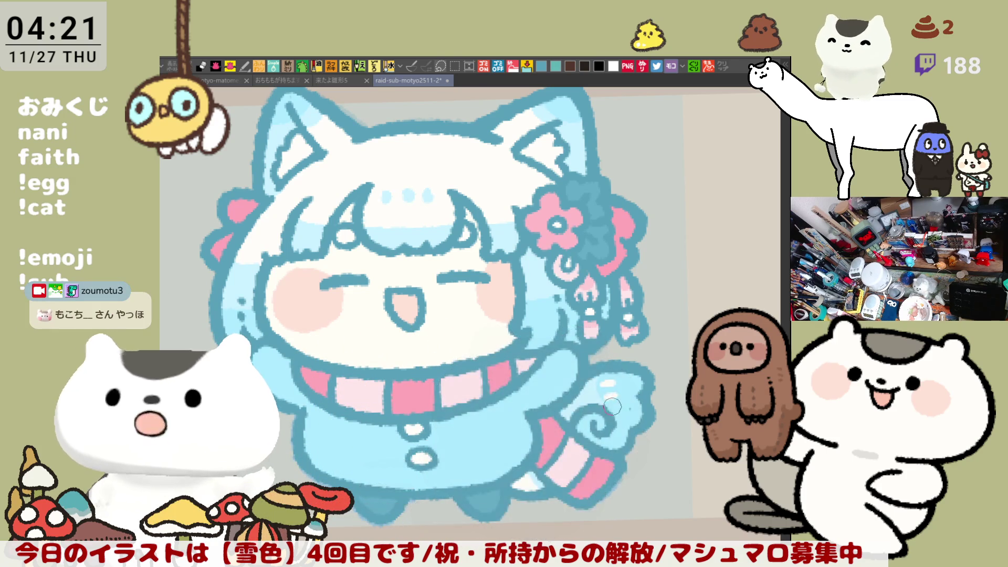
{"action": "left_click_drag", "start_coordinate": [604, 386], "coordinate": [614, 399]}
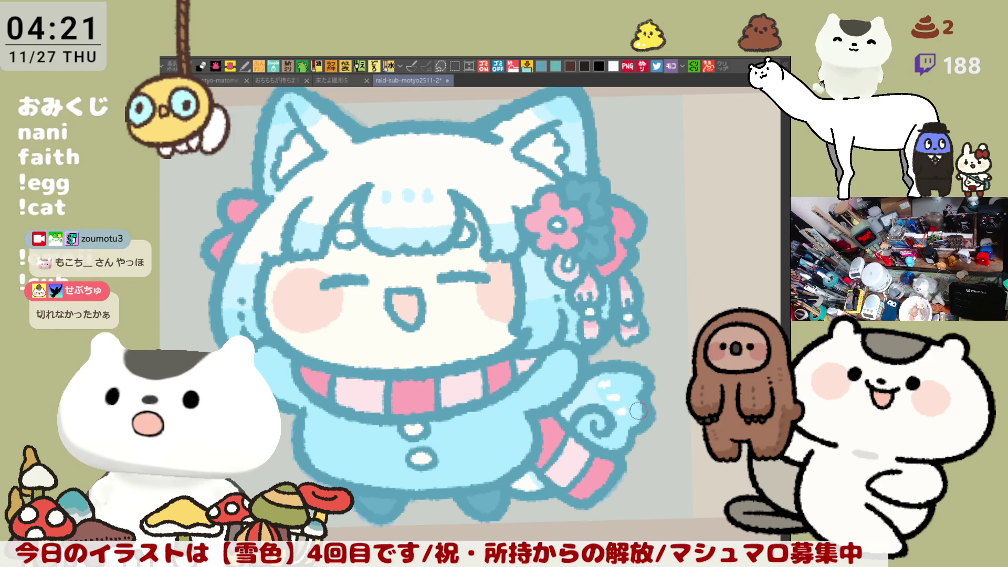
{"action": "scroll", "coordinate": [640, 407], "scroll_direction": "up", "scroll_amount": 5}
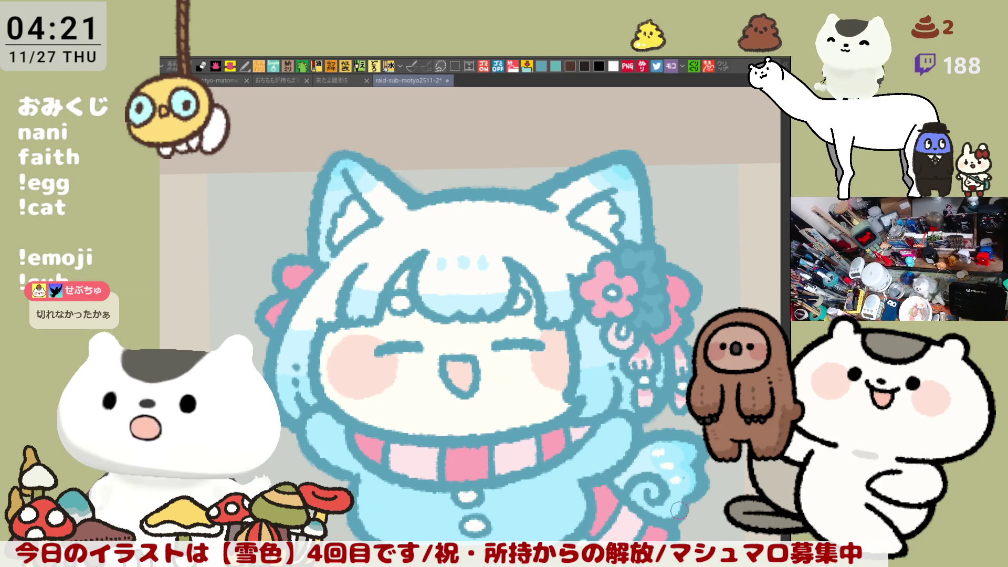
Step: Pan and zoom out to show the finished chibi, its あんころもち label and the neighbouring character
{"action": "left_click_drag", "start_coordinate": [683, 509], "coordinate": [605, 415]}
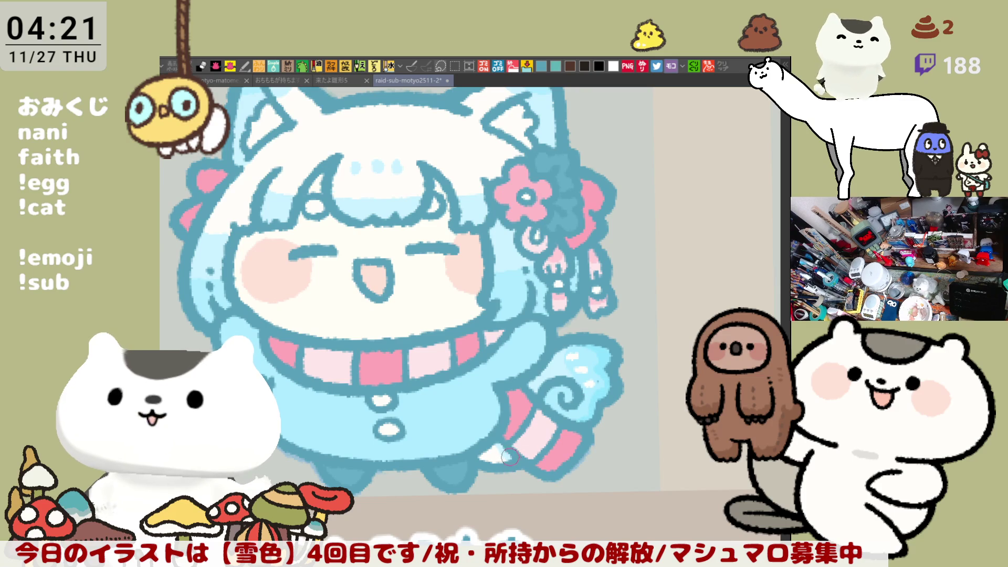
{"action": "left_click_drag", "start_coordinate": [562, 368], "coordinate": [586, 405]}
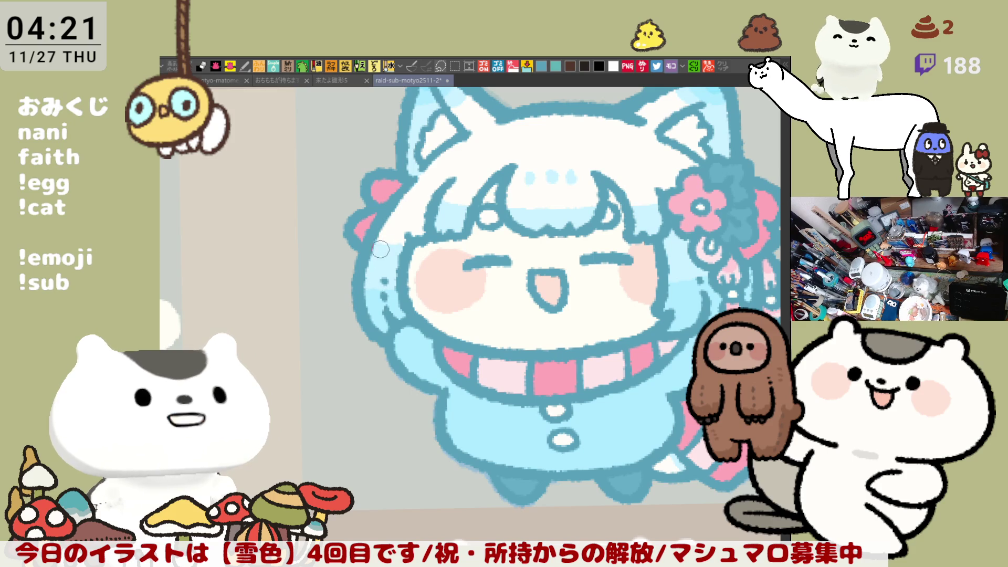
{"action": "scroll", "coordinate": [383, 262], "scroll_direction": "up", "scroll_amount": 2}
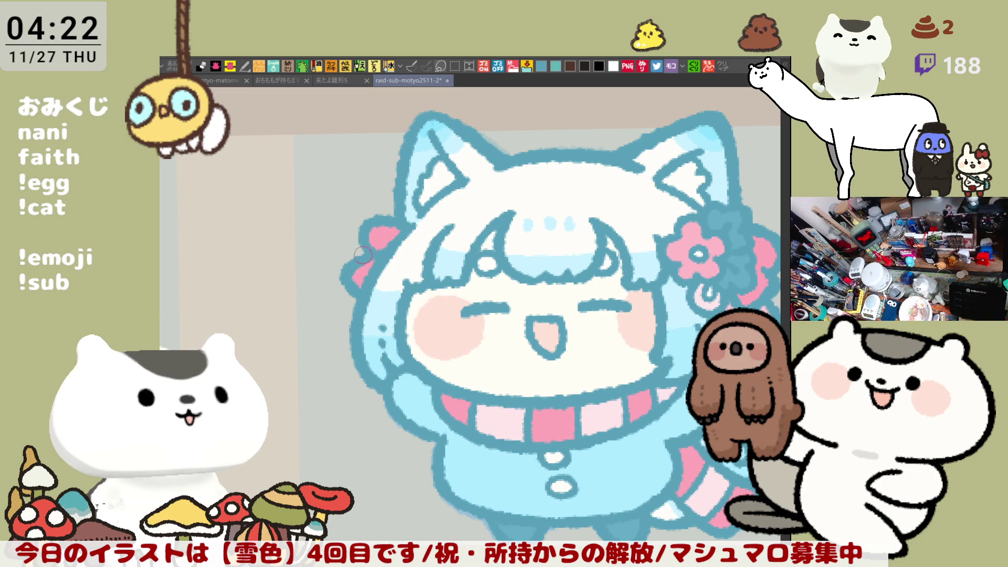
{"action": "scroll", "coordinate": [376, 253], "scroll_direction": "down", "scroll_amount": 2}
{"action": "left_click_drag", "start_coordinate": [582, 247], "coordinate": [492, 206]}
{"action": "mouse_move", "coordinate": [600, 285]}
{"action": "left_mouse_down"}
{"action": "mouse_move", "coordinate": [647, 312]}
{"action": "mouse_move", "coordinate": [607, 269]}
{"action": "left_mouse_up"}
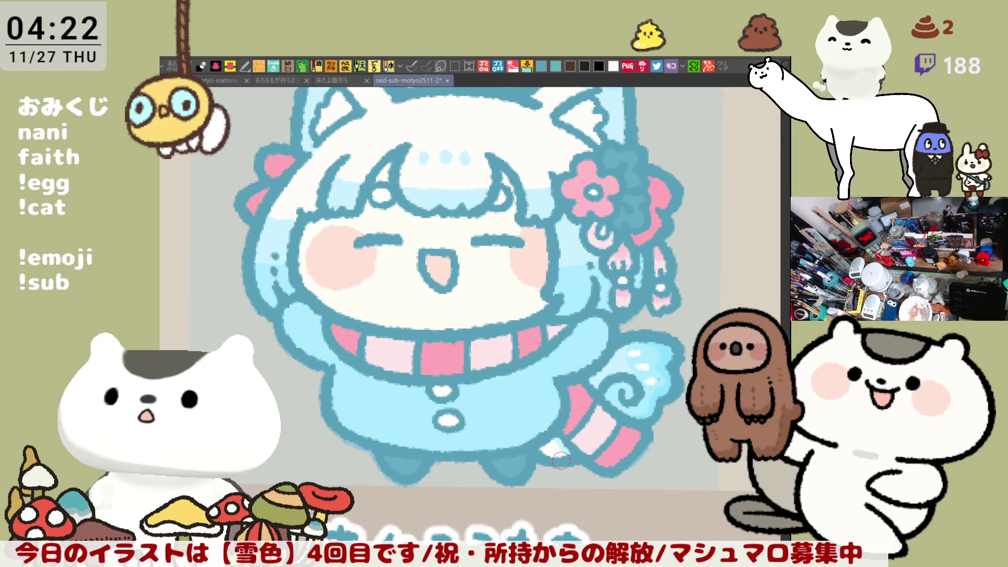
{"action": "left_click_drag", "start_coordinate": [561, 463], "coordinate": [559, 392]}
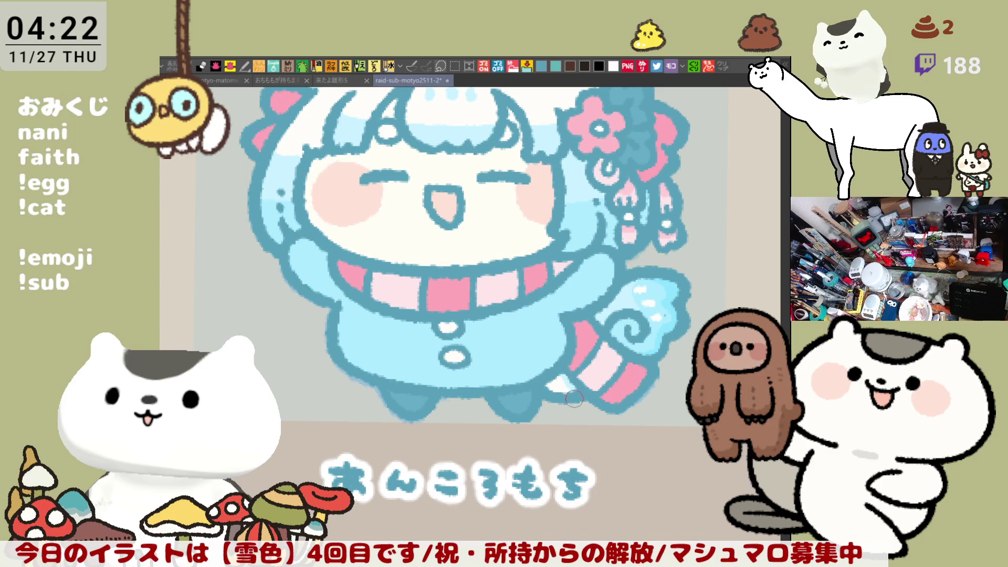
{"action": "scroll", "coordinate": [560, 451], "scroll_direction": "down", "scroll_amount": 3}
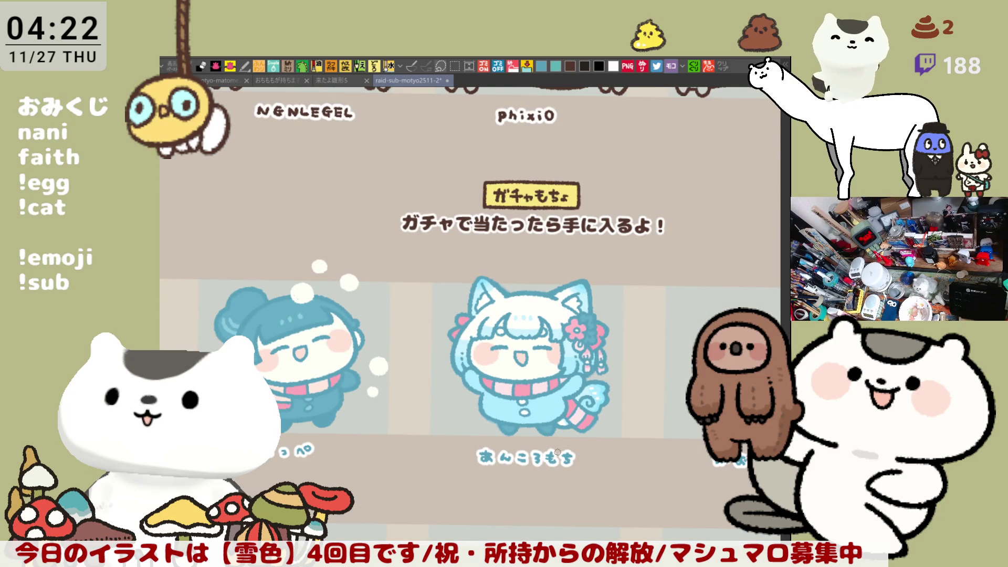
{"action": "scroll", "coordinate": [558, 451], "scroll_direction": "down", "scroll_amount": 2}
{"action": "scroll", "coordinate": [557, 452], "scroll_direction": "up", "scroll_amount": 3}
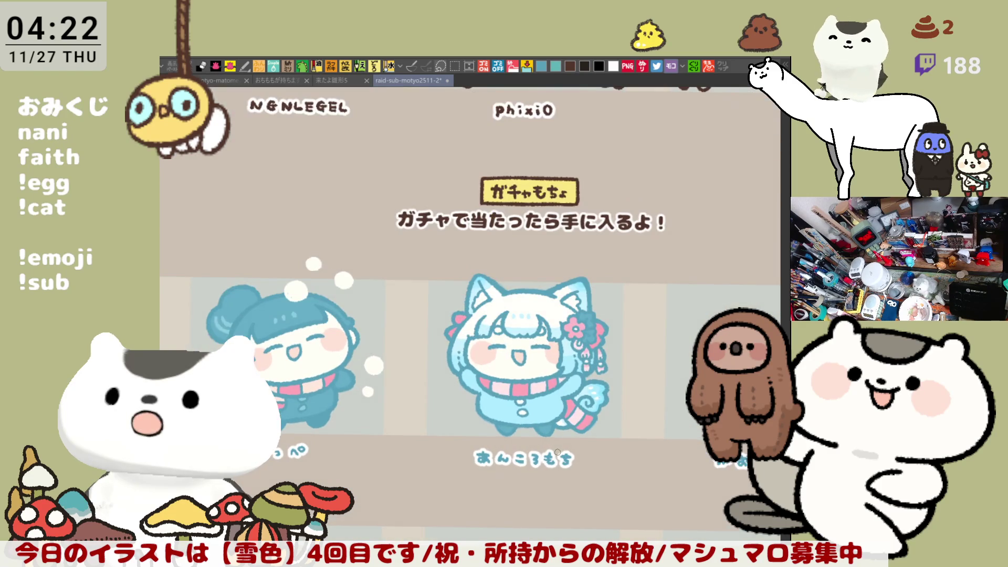
{"action": "scroll", "coordinate": [558, 452], "scroll_direction": "up", "scroll_amount": 3}
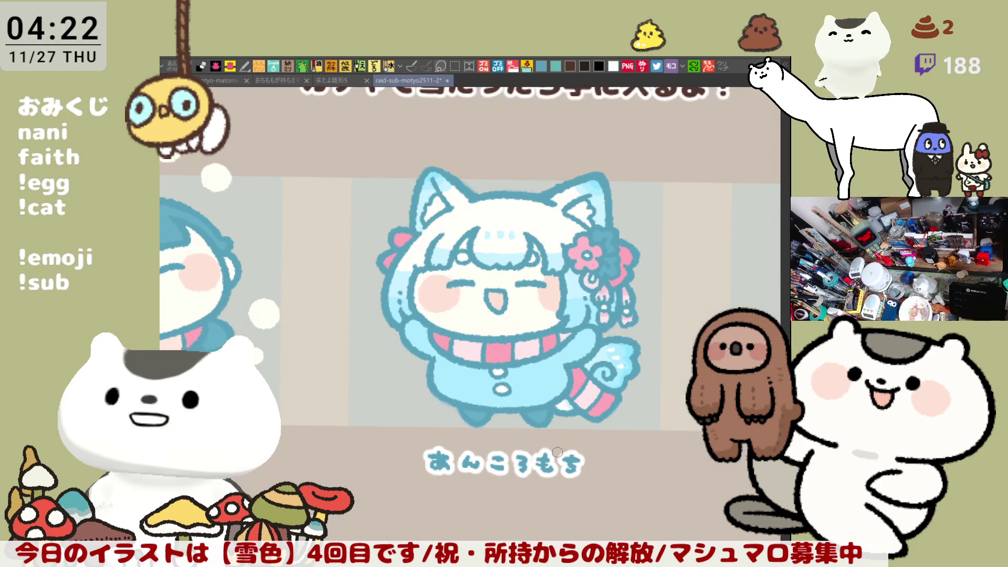
{"action": "scroll", "coordinate": [558, 452], "scroll_direction": "down", "scroll_amount": 1}
{"action": "scroll", "coordinate": [558, 452], "scroll_direction": "up", "scroll_amount": 5}
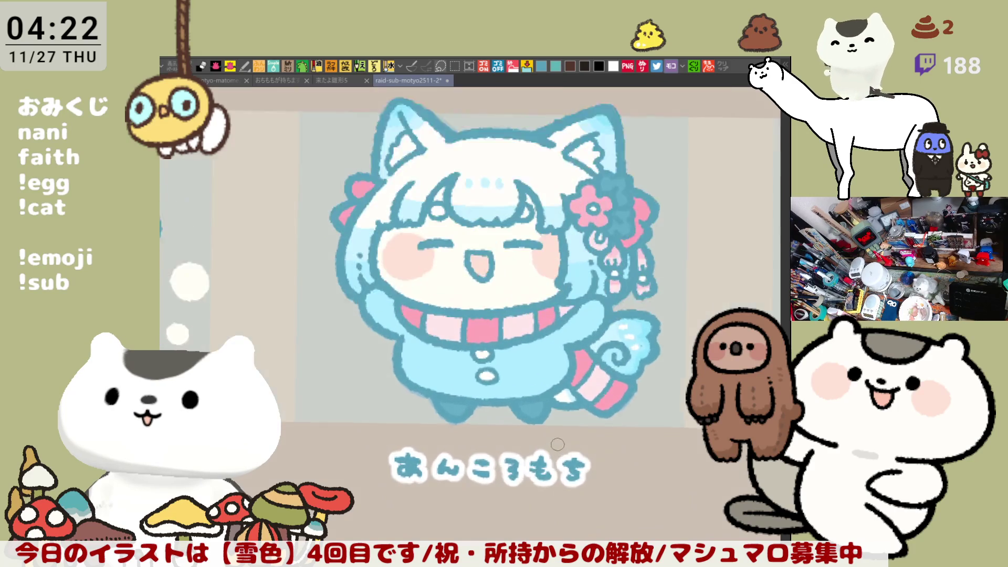
{"action": "left_click_drag", "start_coordinate": [558, 441], "coordinate": [654, 560]}
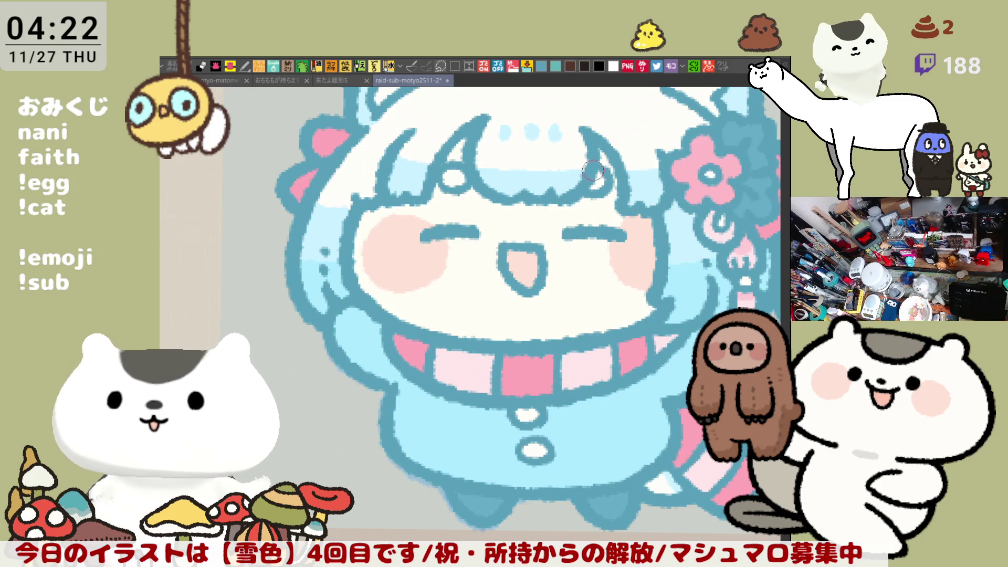
{"action": "left_click_drag", "start_coordinate": [594, 171], "coordinate": [609, 293]}
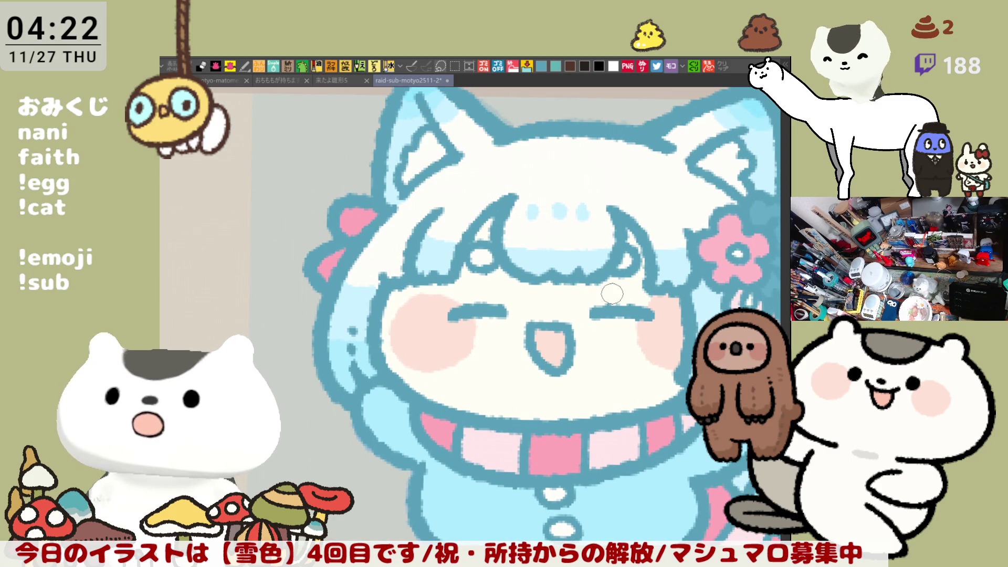
{"action": "scroll", "coordinate": [612, 293], "scroll_direction": "down", "scroll_amount": 10}
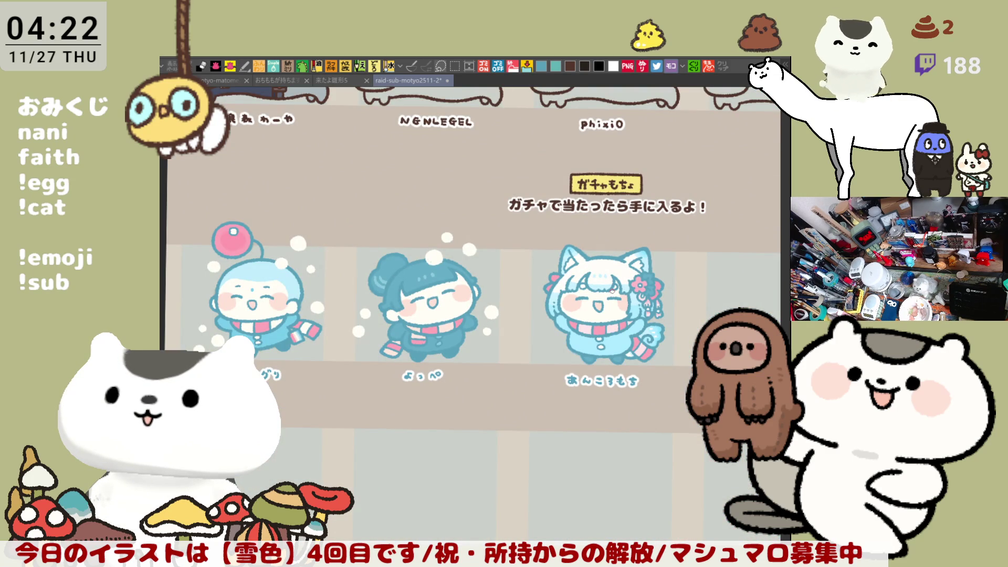
{"action": "mouse_move", "coordinate": [578, 344]}
{"action": "left_mouse_down"}
{"action": "mouse_move", "coordinate": [506, 309]}
{"action": "mouse_move", "coordinate": [554, 411]}
{"action": "left_mouse_up"}
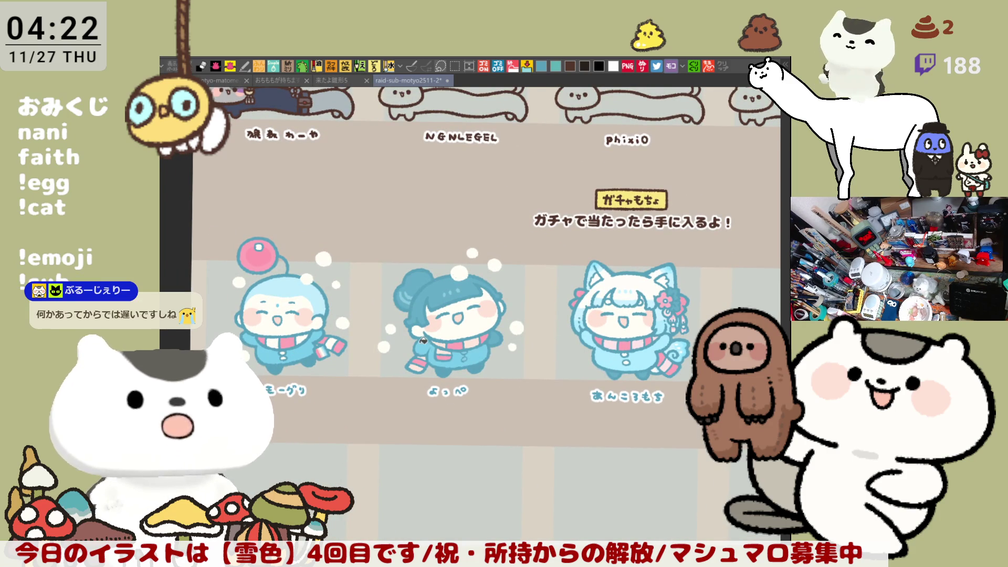
{"action": "left_click_drag", "start_coordinate": [493, 371], "coordinate": [514, 333]}
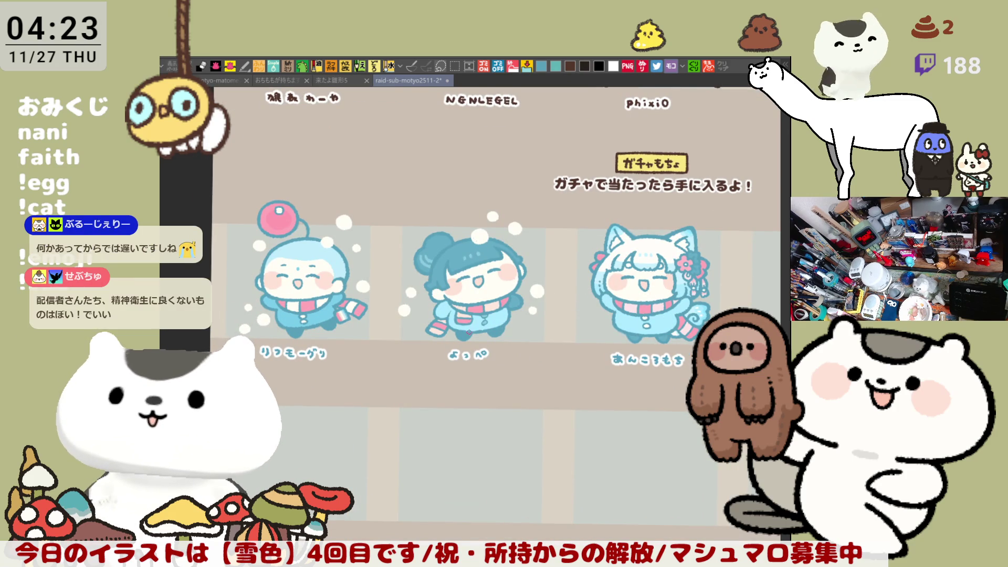
{"action": "scroll", "coordinate": [470, 332], "scroll_direction": "up", "scroll_amount": 3}
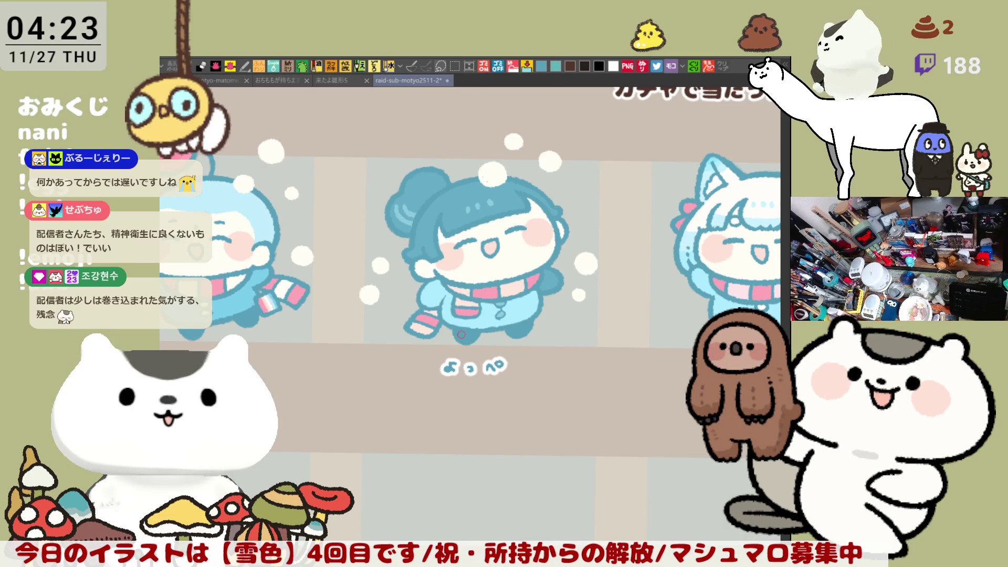
Step: Fill the middle character's dark coat with light blue, undoing an accidental fill on the left character
{"action": "scroll", "coordinate": [548, 307], "scroll_direction": "right", "scroll_amount": 3}
{"action": "mouse_move", "coordinate": [549, 306]}
{"action": "left_mouse_down"}
{"action": "mouse_move", "coordinate": [589, 316]}
{"action": "mouse_move", "coordinate": [604, 303]}
{"action": "mouse_move", "coordinate": [618, 316]}
{"action": "mouse_move", "coordinate": [555, 263]}
{"action": "mouse_move", "coordinate": [476, 242]}
{"action": "mouse_move", "coordinate": [436, 216]}
{"action": "left_mouse_up"}
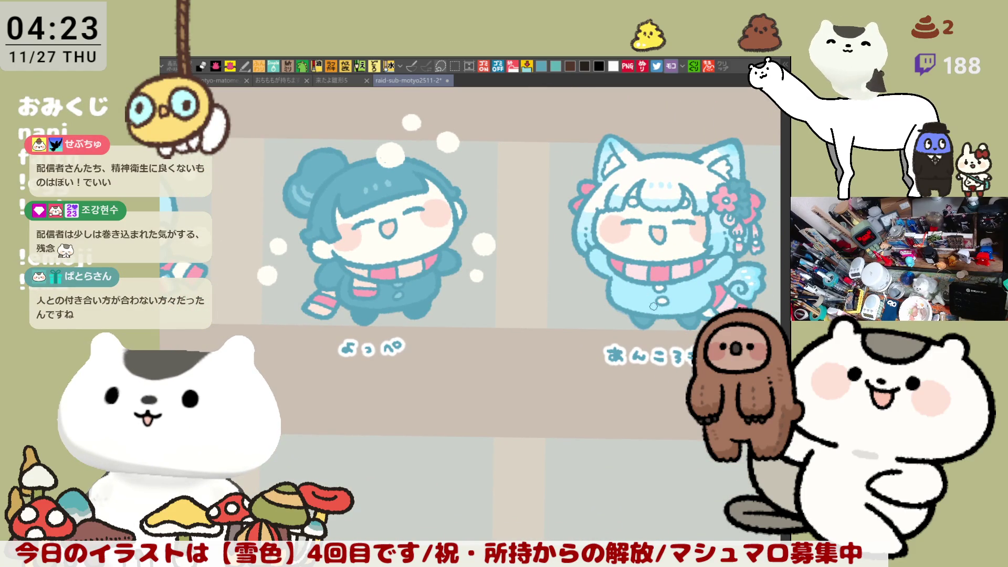
{"action": "left_click", "coordinate": [336, 270]}
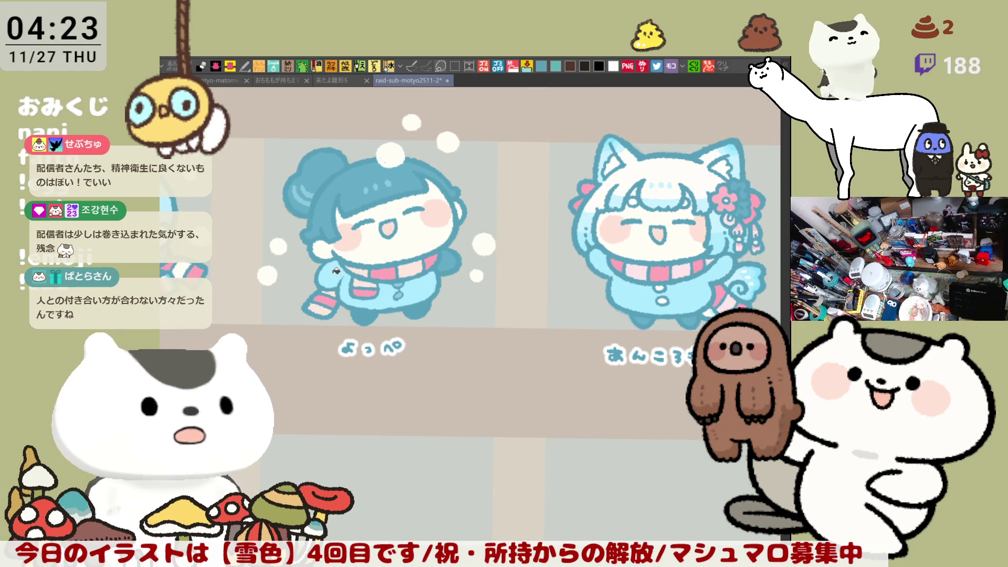
{"action": "key", "text": "ctrl+z"}
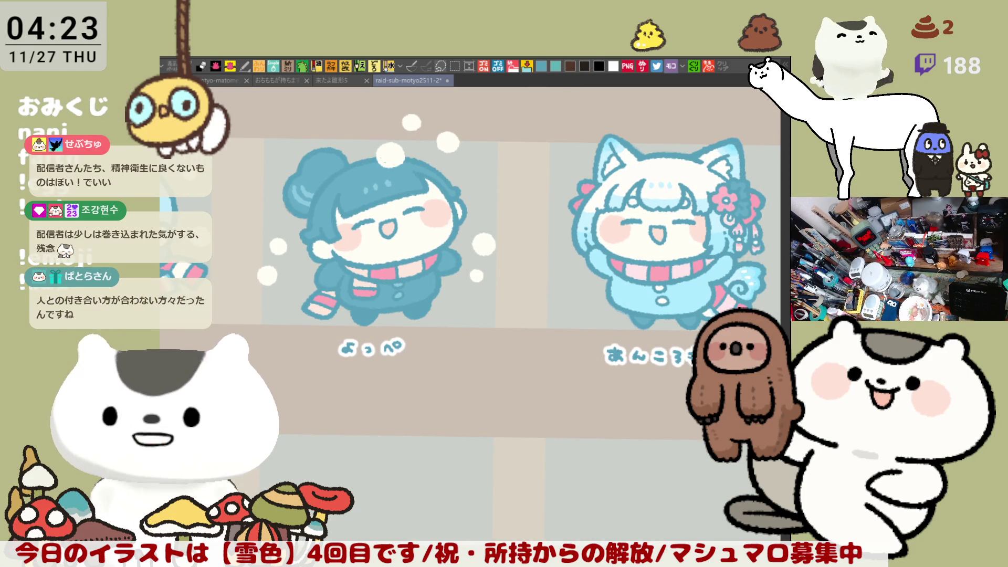
{"action": "left_click_drag", "start_coordinate": [435, 279], "coordinate": [524, 302]}
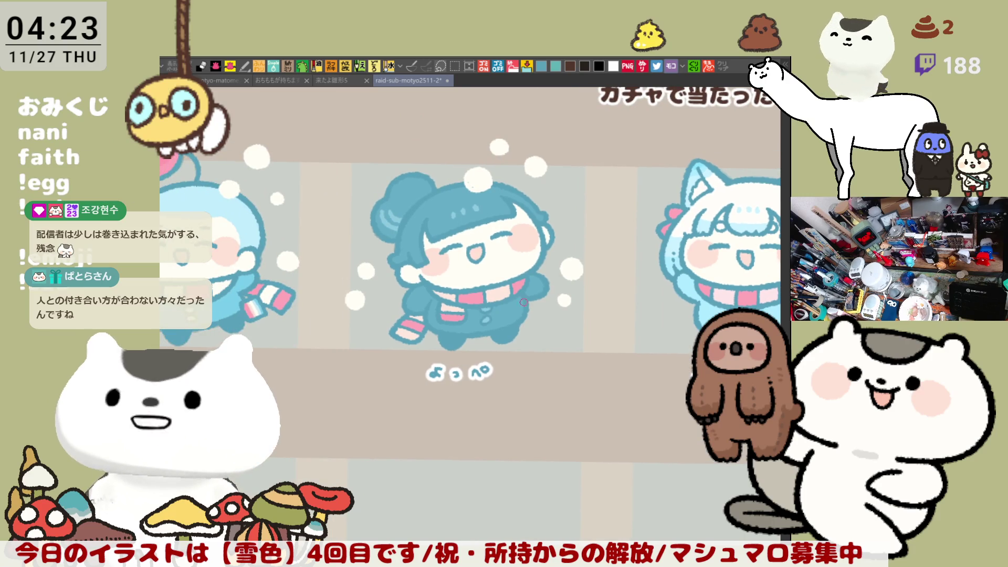
{"action": "left_click", "coordinate": [426, 303]}
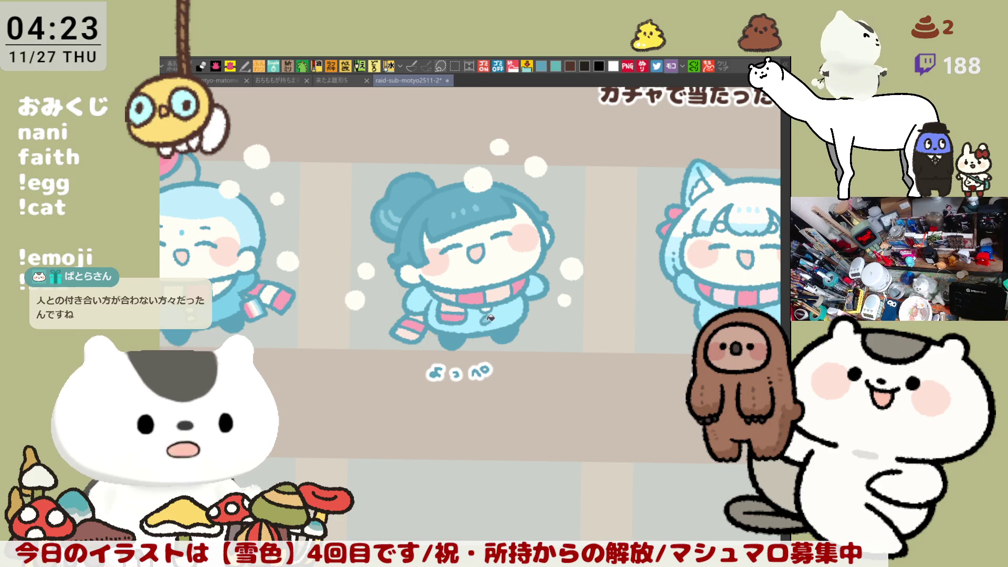
Step: Zoom out to show all three chibis and the gacha caption above them
{"action": "left_click_drag", "start_coordinate": [525, 298], "coordinate": [505, 270]}
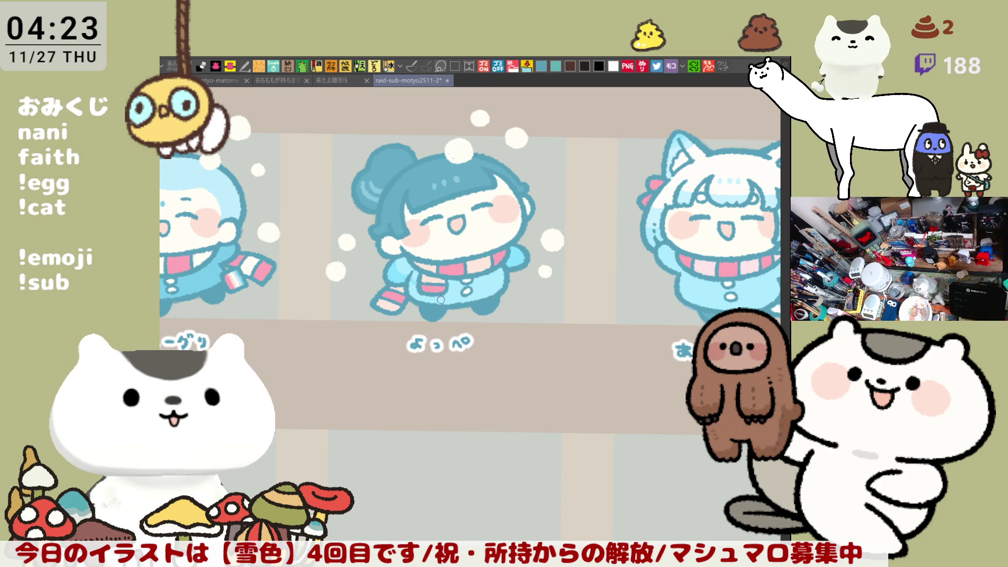
{"action": "mouse_move", "coordinate": [480, 297]}
{"action": "left_mouse_down"}
{"action": "mouse_move", "coordinate": [473, 269]}
{"action": "mouse_move", "coordinate": [509, 214]}
{"action": "left_mouse_up"}
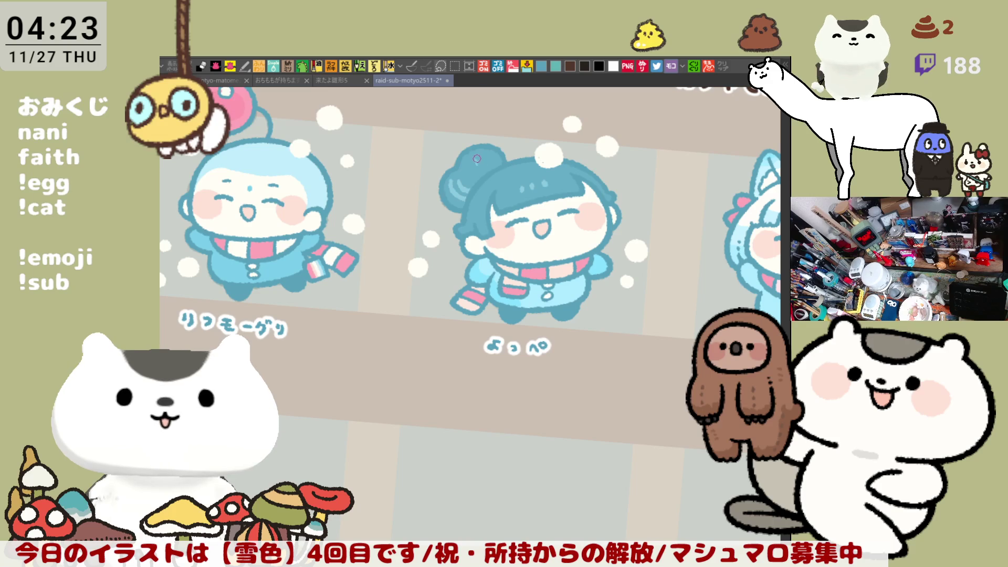
{"action": "left_click_drag", "start_coordinate": [671, 351], "coordinate": [540, 330]}
{"action": "scroll", "coordinate": [542, 350], "scroll_direction": "down", "scroll_amount": 2}
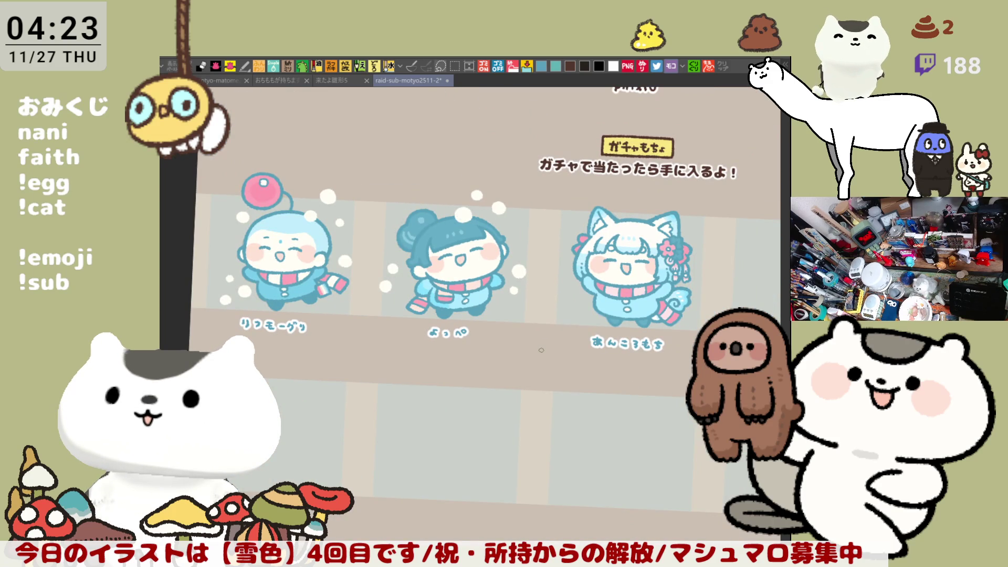
Step: Reset the canvas rotation to level, then tilt it slightly clockwise
{"action": "key", "text": "minus"}
{"action": "key", "text": "minus"}
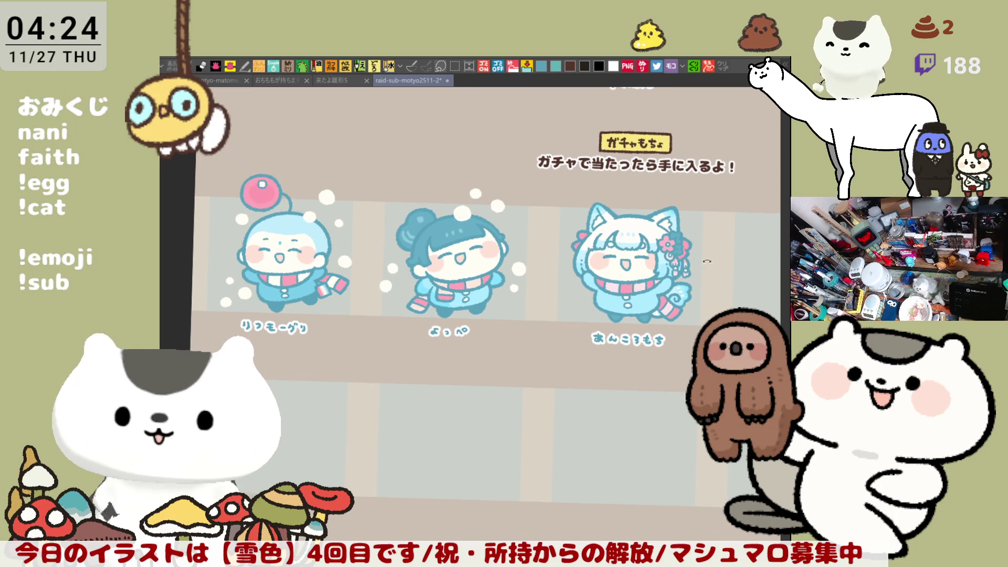
{"action": "key", "text": "minus"}
{"action": "key", "text": "ctrl+at"}
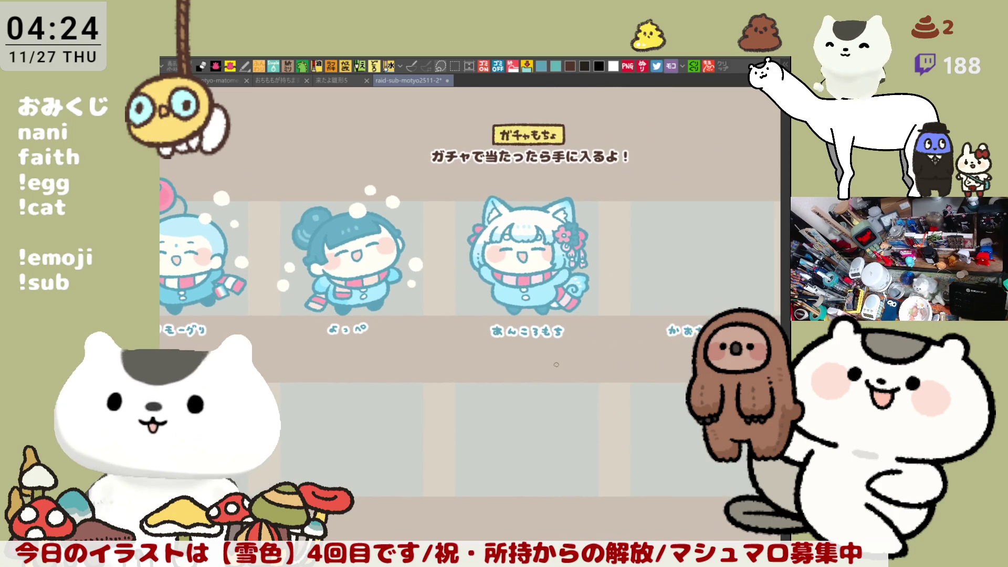
{"action": "scroll", "coordinate": [556, 364], "scroll_direction": "up", "scroll_amount": 3}
{"action": "key", "text": "asciicircum"}
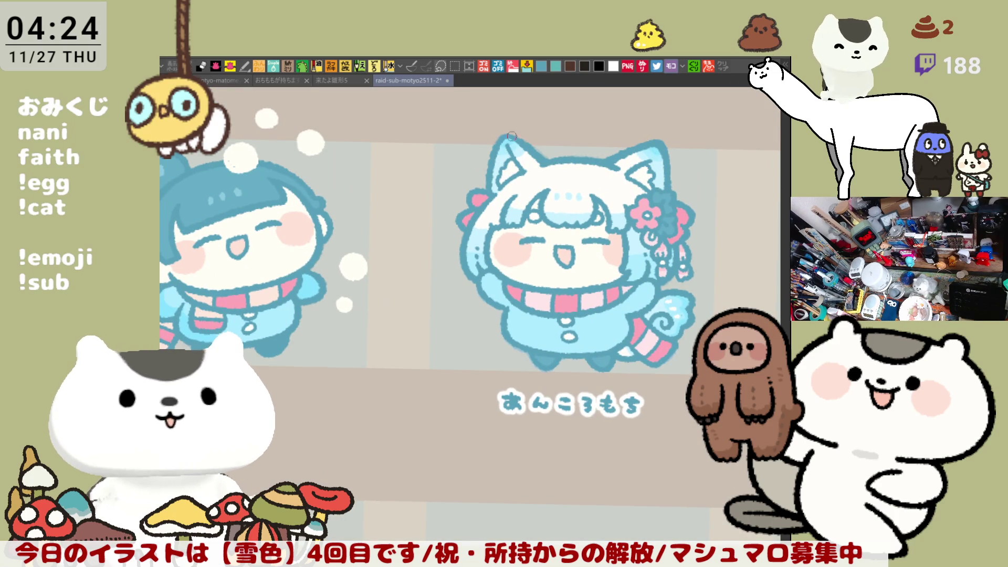
Step: Paint white snow dots above the cat character's head and left of its ear and face
{"action": "mouse_move", "coordinate": [560, 143]}
{"action": "left_mouse_down"}
{"action": "mouse_move", "coordinate": [554, 123]}
{"action": "mouse_move", "coordinate": [573, 142]}
{"action": "mouse_move", "coordinate": [551, 145]}
{"action": "mouse_move", "coordinate": [567, 132]}
{"action": "left_mouse_up"}
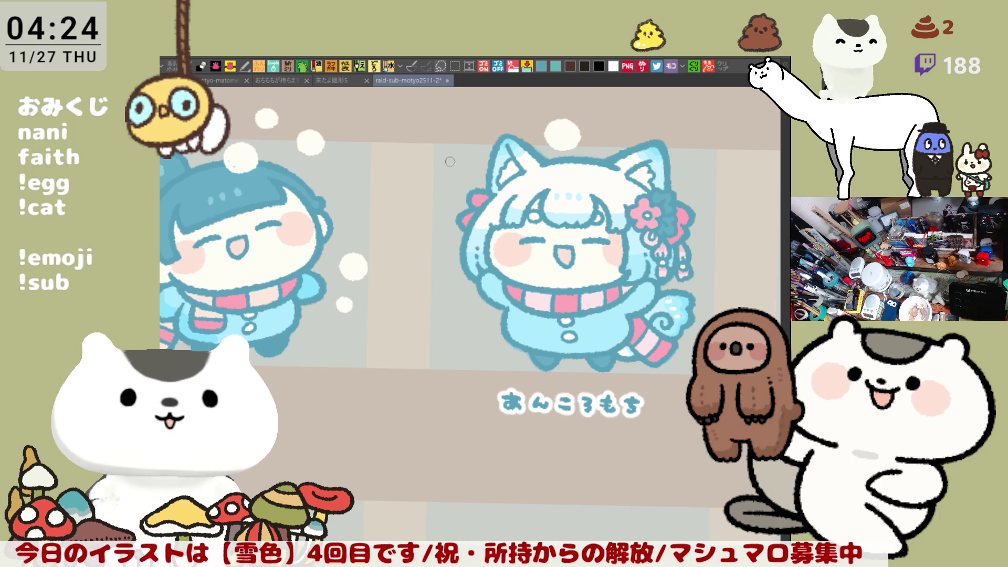
{"action": "mouse_move", "coordinate": [458, 173]}
{"action": "left_mouse_down"}
{"action": "mouse_move", "coordinate": [461, 154]}
{"action": "mouse_move", "coordinate": [457, 177]}
{"action": "mouse_move", "coordinate": [465, 155]}
{"action": "mouse_move", "coordinate": [466, 174]}
{"action": "mouse_move", "coordinate": [462, 160]}
{"action": "mouse_move", "coordinate": [475, 168]}
{"action": "mouse_move", "coordinate": [457, 175]}
{"action": "mouse_move", "coordinate": [473, 176]}
{"action": "left_mouse_up"}
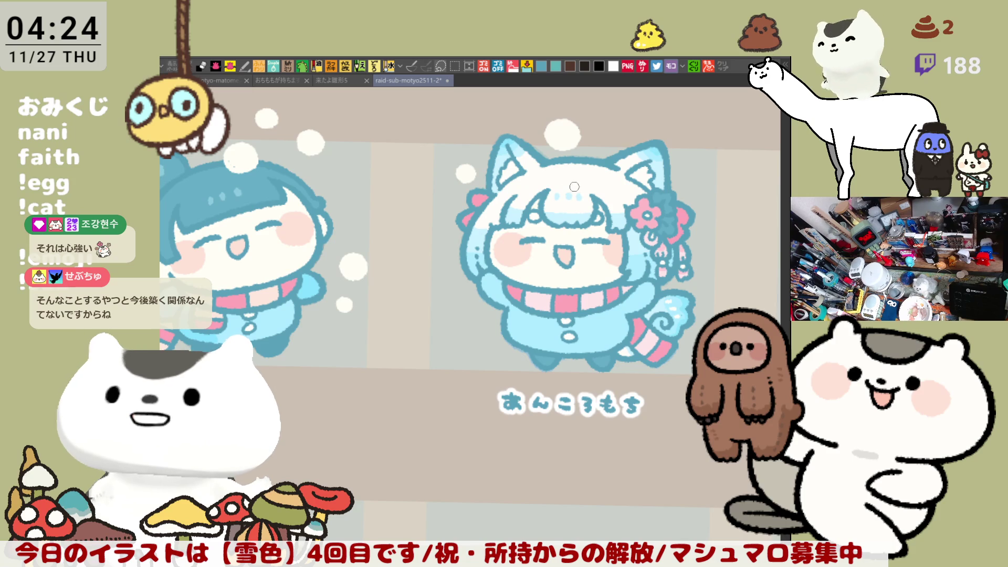
{"action": "scroll", "coordinate": [593, 138], "scroll_direction": "up", "scroll_amount": 2}
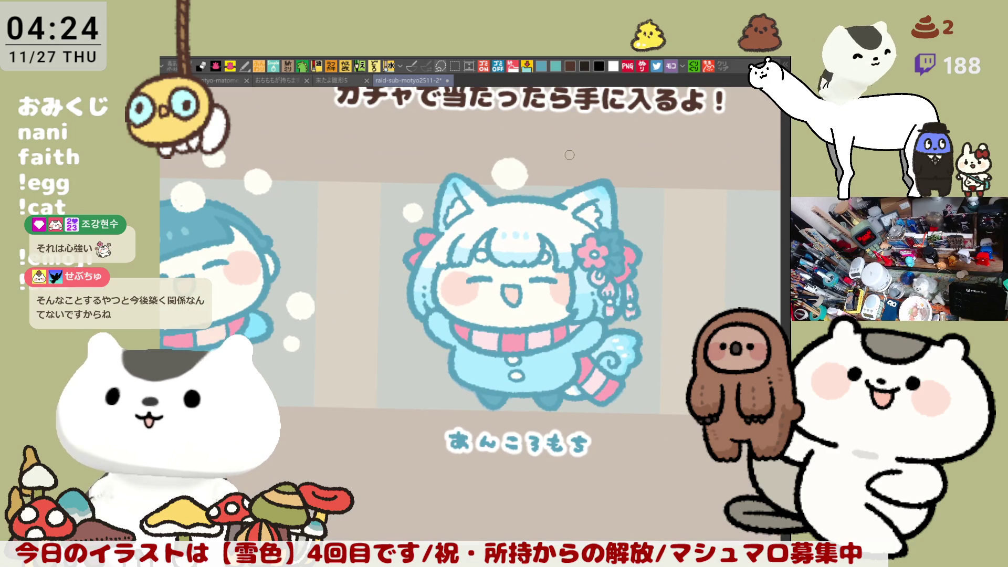
{"action": "scroll", "coordinate": [526, 179], "scroll_direction": "down", "scroll_amount": 2}
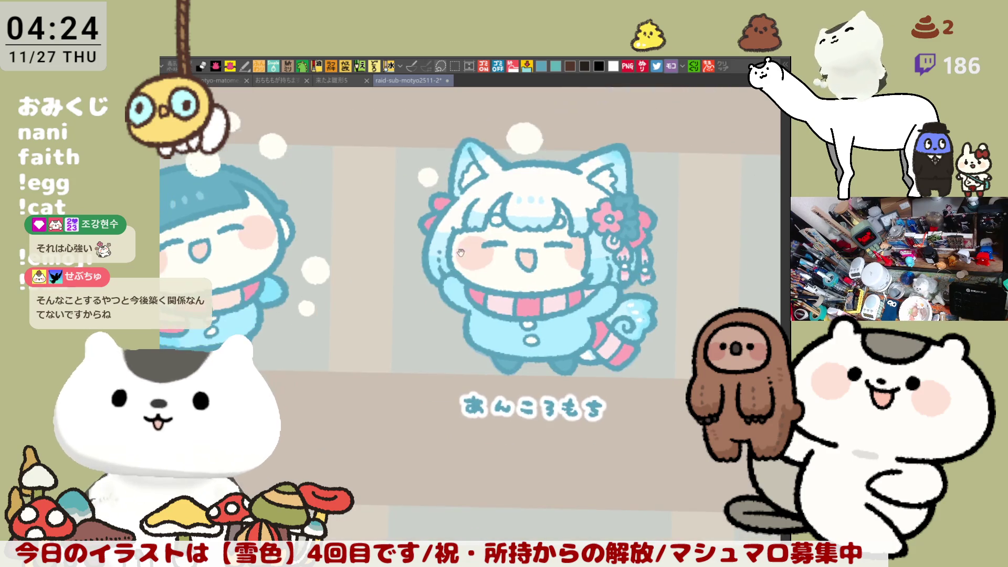
{"action": "scroll", "coordinate": [484, 221], "scroll_direction": "left", "scroll_amount": 2}
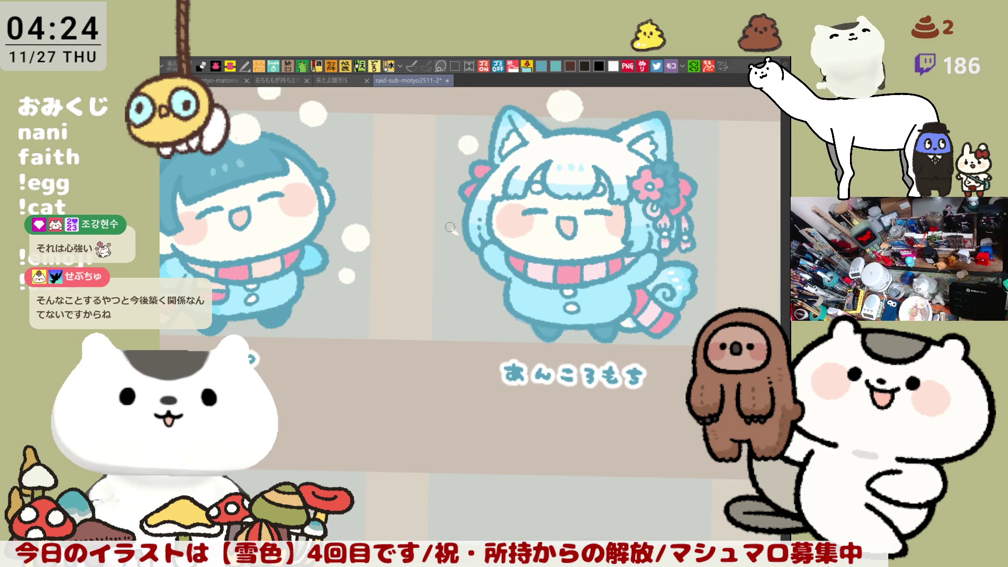
{"action": "mouse_move", "coordinate": [453, 231]}
{"action": "left_mouse_down"}
{"action": "mouse_move", "coordinate": [453, 220]}
{"action": "mouse_move", "coordinate": [472, 228]}
{"action": "left_mouse_up"}
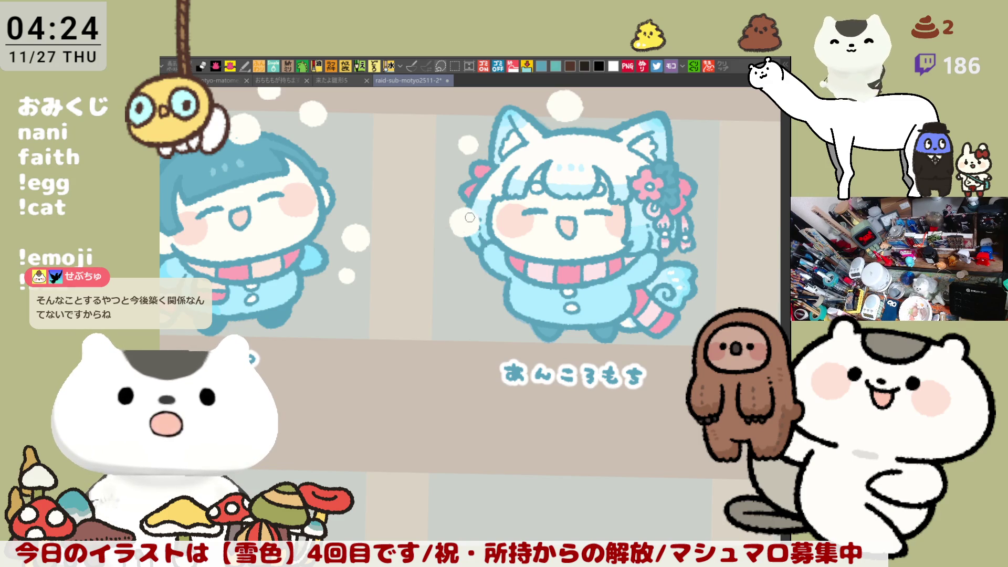
{"action": "left_click_drag", "start_coordinate": [426, 195], "coordinate": [431, 195]}
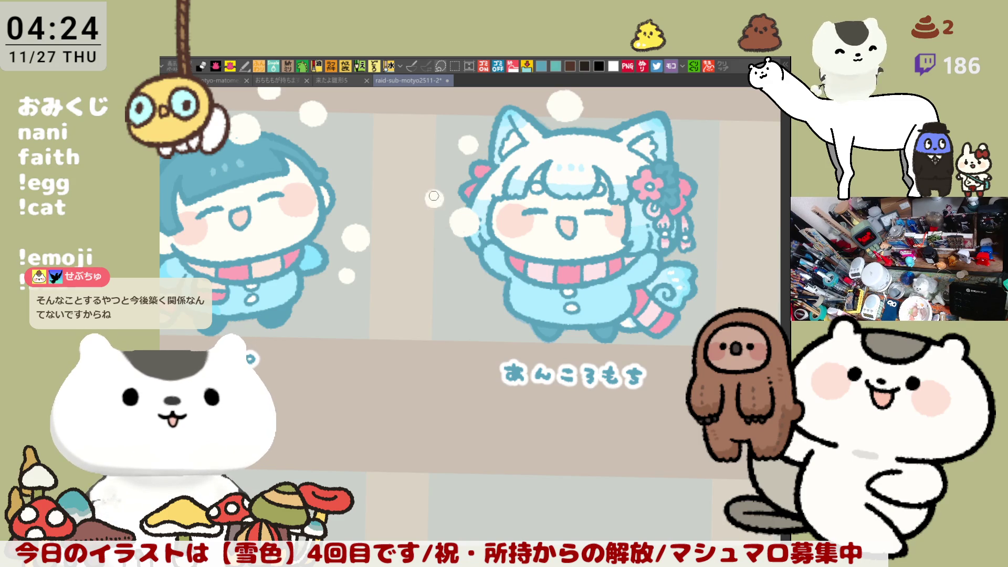
Step: Add more white snow dots beside the character and right of the tail, undoing one blob
{"action": "left_click_drag", "start_coordinate": [527, 230], "coordinate": [440, 228]}
{"action": "mouse_move", "coordinate": [394, 298]}
{"action": "left_mouse_down"}
{"action": "mouse_move", "coordinate": [386, 292]}
{"action": "mouse_move", "coordinate": [406, 295]}
{"action": "mouse_move", "coordinate": [390, 307]}
{"action": "mouse_move", "coordinate": [399, 294]}
{"action": "left_mouse_up"}
{"action": "left_click_drag", "start_coordinate": [666, 280], "coordinate": [584, 249]}
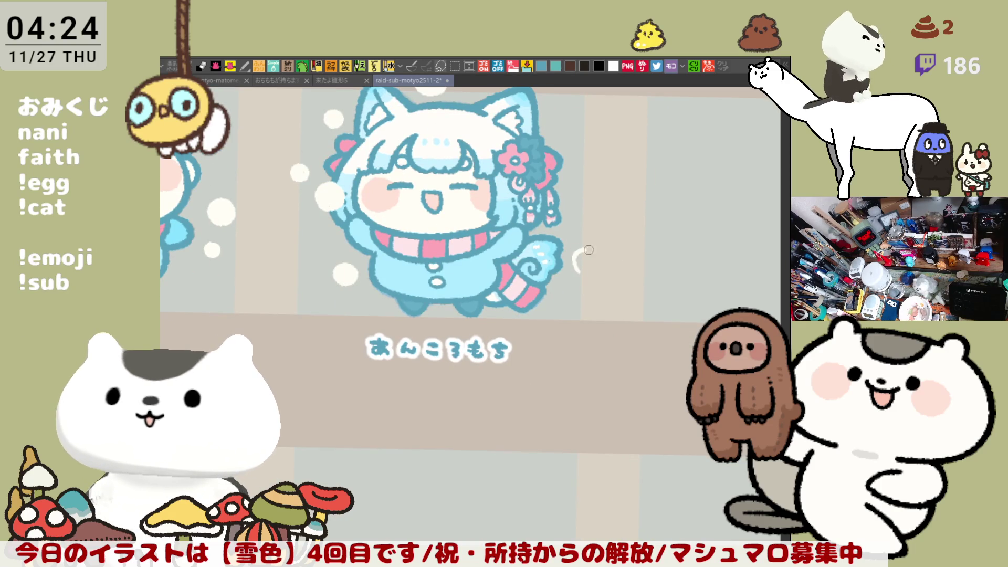
{"action": "key", "text": "ctrl+z"}
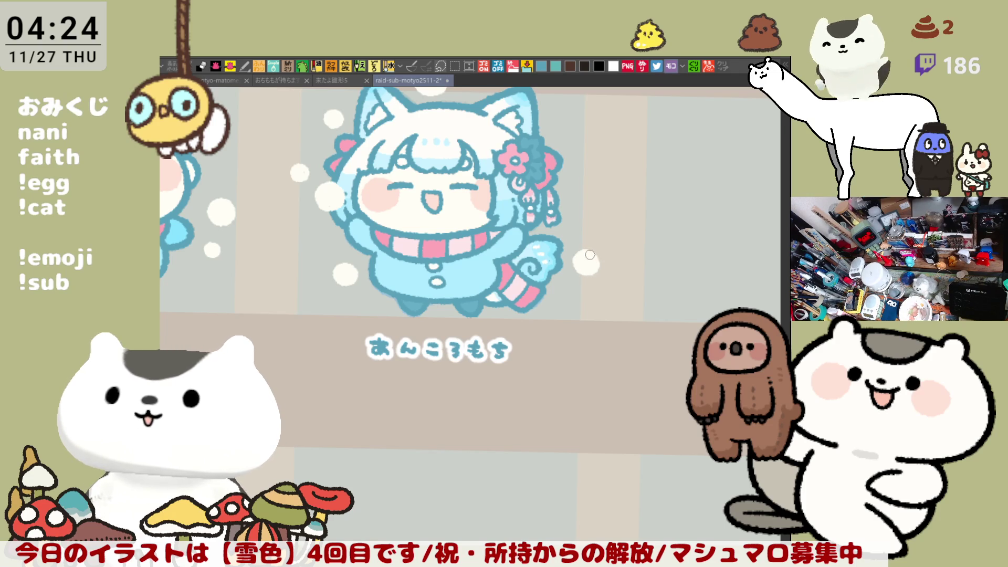
{"action": "left_click_drag", "start_coordinate": [573, 204], "coordinate": [575, 251]}
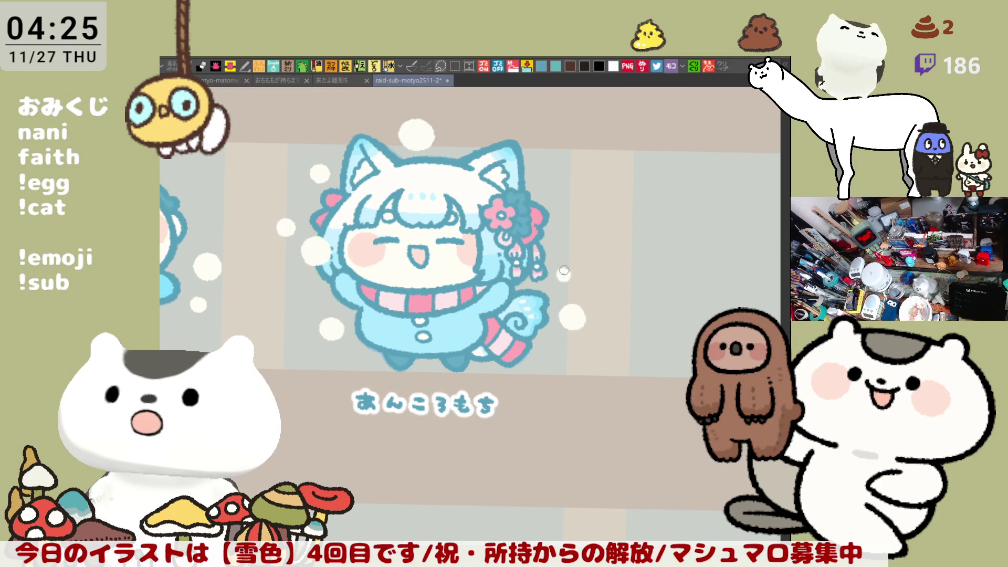
{"action": "left_click_drag", "start_coordinate": [563, 273], "coordinate": [566, 277]}
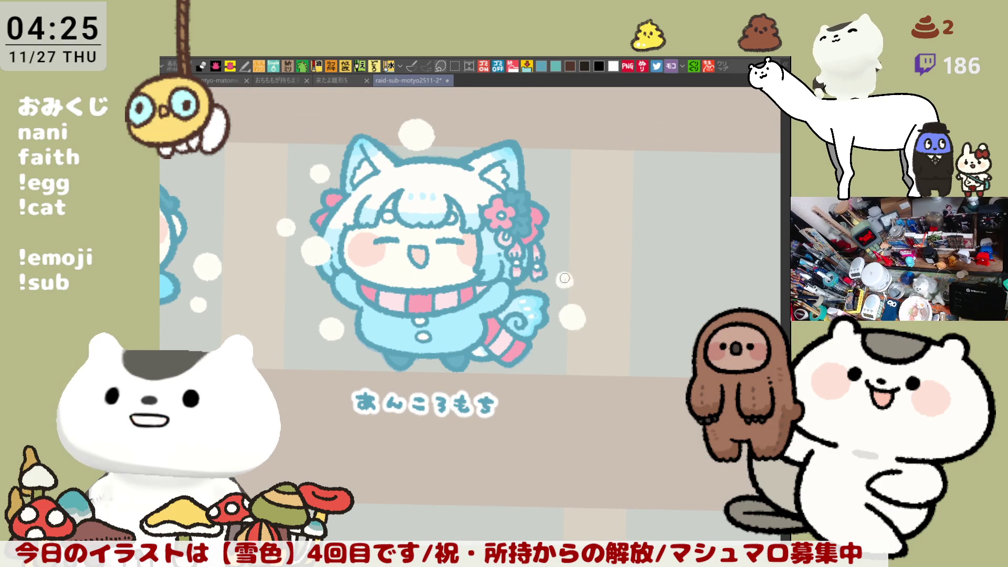
Step: Pan past the ガチャもちょ title toward the next empty slot
{"action": "left_click_drag", "start_coordinate": [514, 190], "coordinate": [564, 217]}
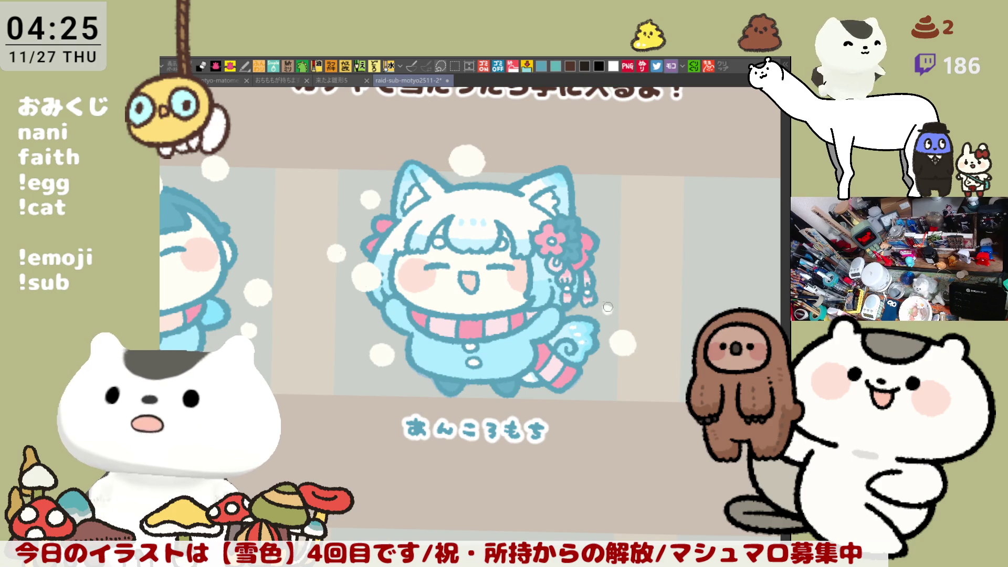
{"action": "mouse_move", "coordinate": [630, 281]}
{"action": "left_mouse_down"}
{"action": "mouse_move", "coordinate": [520, 218]}
{"action": "mouse_move", "coordinate": [525, 205]}
{"action": "mouse_move", "coordinate": [511, 216]}
{"action": "mouse_move", "coordinate": [330, 175]}
{"action": "mouse_move", "coordinate": [253, 131]}
{"action": "left_mouse_up"}
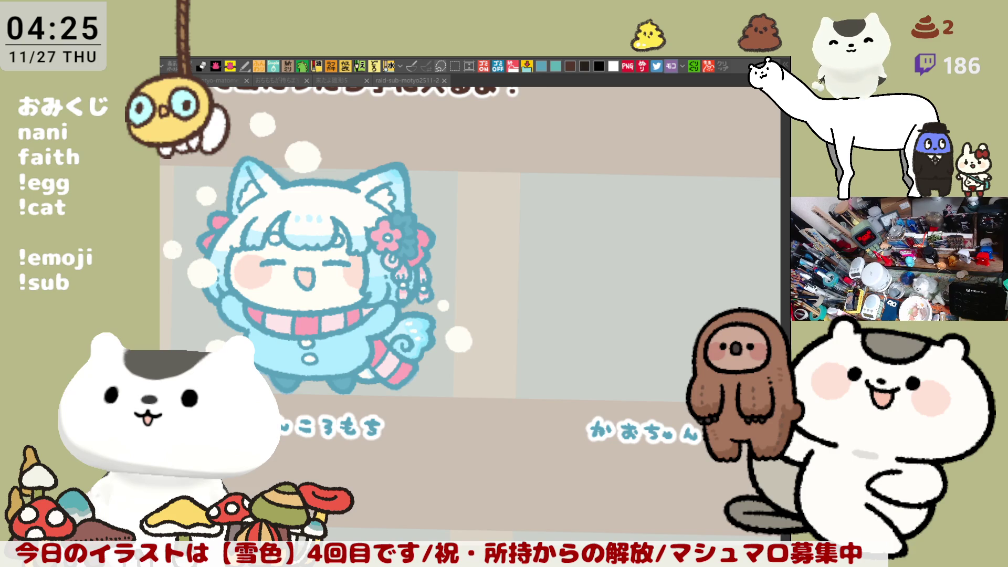
{"action": "left_click_drag", "start_coordinate": [673, 410], "coordinate": [591, 401]}
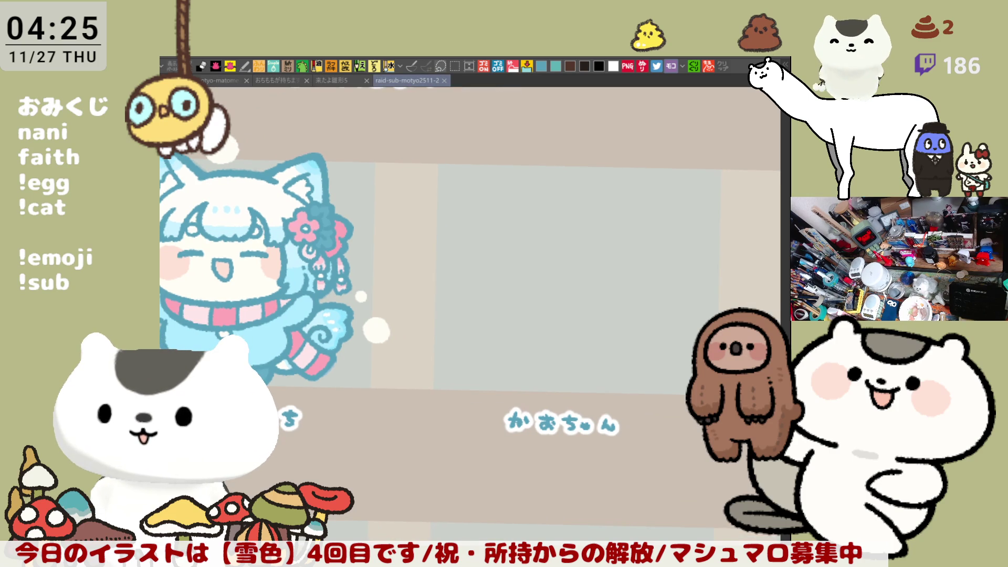
Step: Zoom in and frame the empty panel above the かおちゃん caption
{"action": "scroll", "coordinate": [664, 342], "scroll_direction": "up", "scroll_amount": 2}
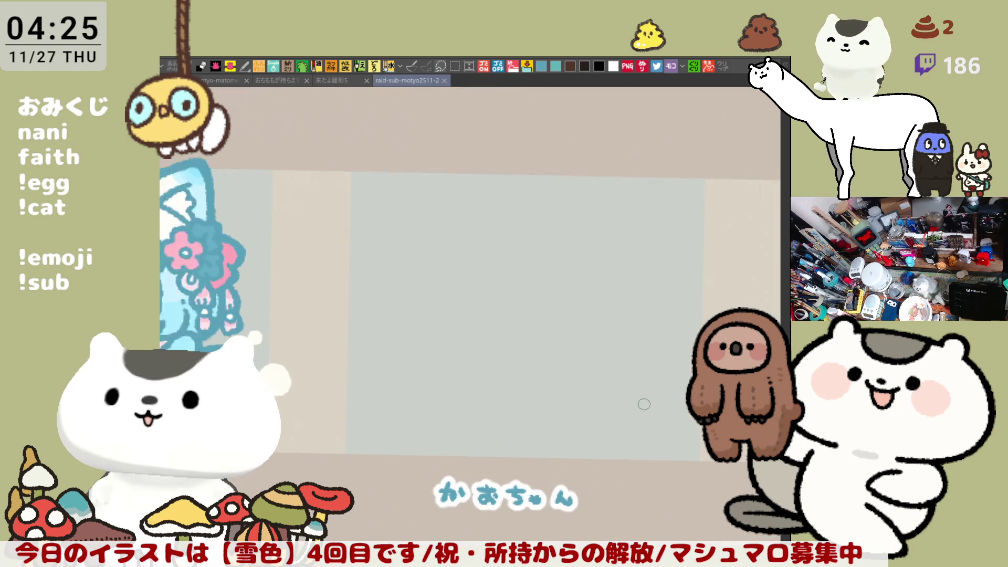
{"action": "left_click_drag", "start_coordinate": [599, 338], "coordinate": [625, 347]}
{"action": "left_click_drag", "start_coordinate": [586, 311], "coordinate": [629, 311]}
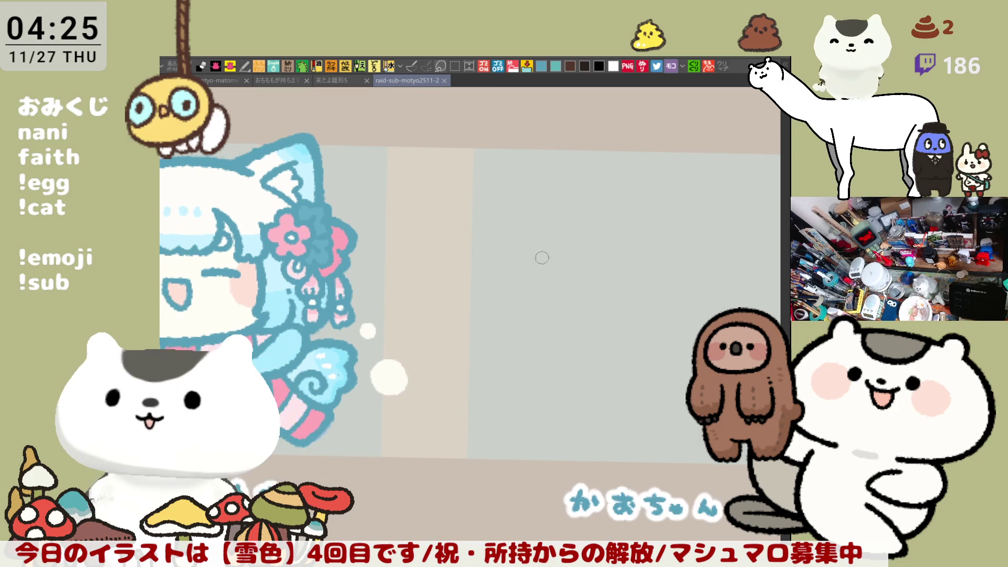
{"action": "left_click_drag", "start_coordinate": [604, 263], "coordinate": [509, 264]}
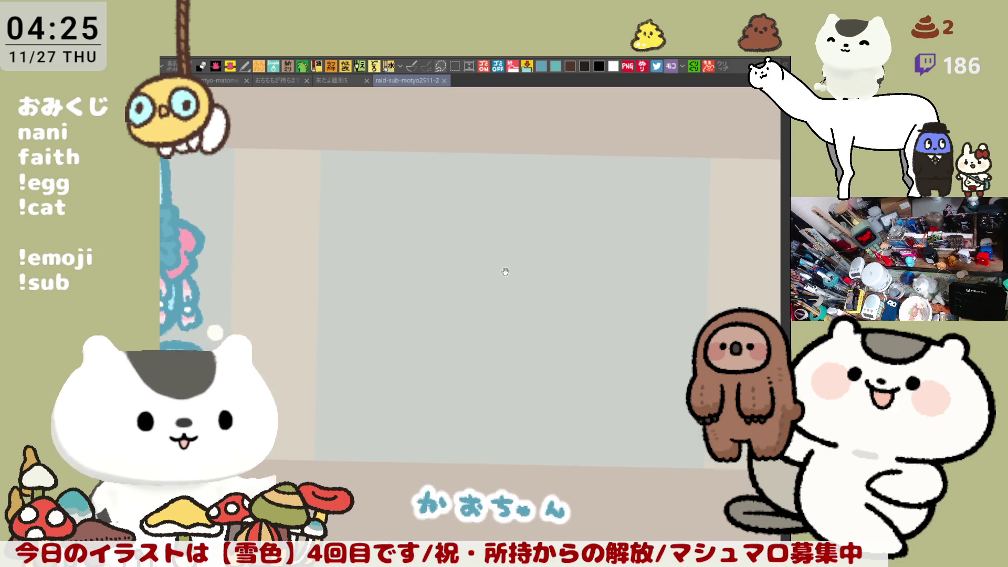
Step: Try several blue head-outline arcs in the empty panel and undo them all
{"action": "mouse_move", "coordinate": [506, 204]}
{"action": "left_mouse_down"}
{"action": "mouse_move", "coordinate": [457, 228]}
{"action": "mouse_move", "coordinate": [504, 318]}
{"action": "left_mouse_up"}
{"action": "key", "text": "ctrl+z"}
{"action": "key", "text": "ctrl+z"}
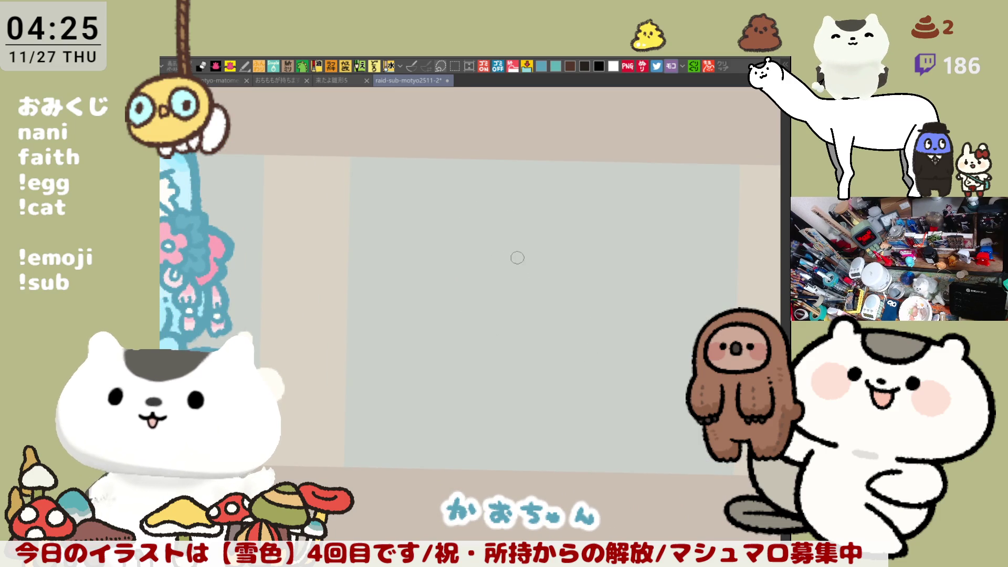
{"action": "left_click_drag", "start_coordinate": [517, 261], "coordinate": [495, 248]}
{"action": "left_click_drag", "start_coordinate": [476, 203], "coordinate": [472, 311]}
{"action": "key", "text": "ctrl+z"}
{"action": "mouse_move", "coordinate": [483, 208]}
{"action": "left_mouse_down"}
{"action": "mouse_move", "coordinate": [455, 218]}
{"action": "mouse_move", "coordinate": [480, 316]}
{"action": "left_mouse_up"}
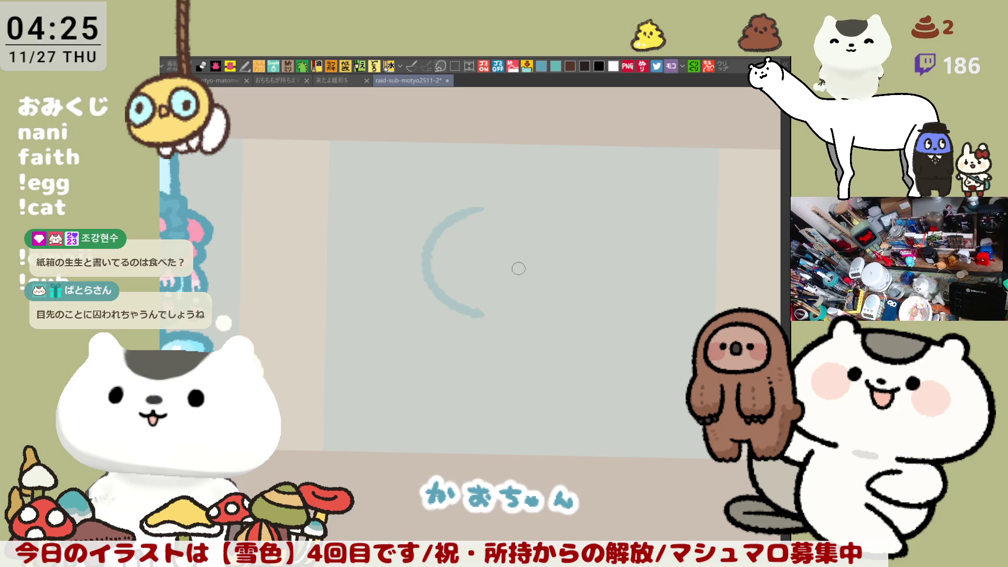
{"action": "key", "text": "ctrl+z"}
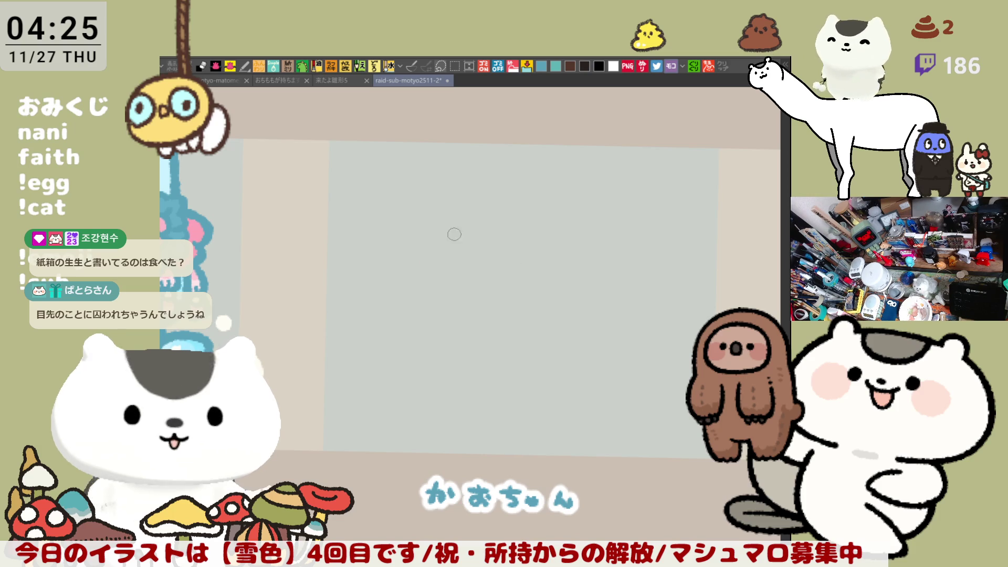
Step: Draw the head's left outline arc in blue, extending it down into the bangs
{"action": "left_click_drag", "start_coordinate": [496, 198], "coordinate": [518, 323]}
{"action": "key", "text": "ctrl+z"}
{"action": "mouse_move", "coordinate": [493, 197]}
{"action": "left_mouse_down"}
{"action": "mouse_move", "coordinate": [515, 319]}
{"action": "mouse_move", "coordinate": [526, 318]}
{"action": "left_mouse_up"}
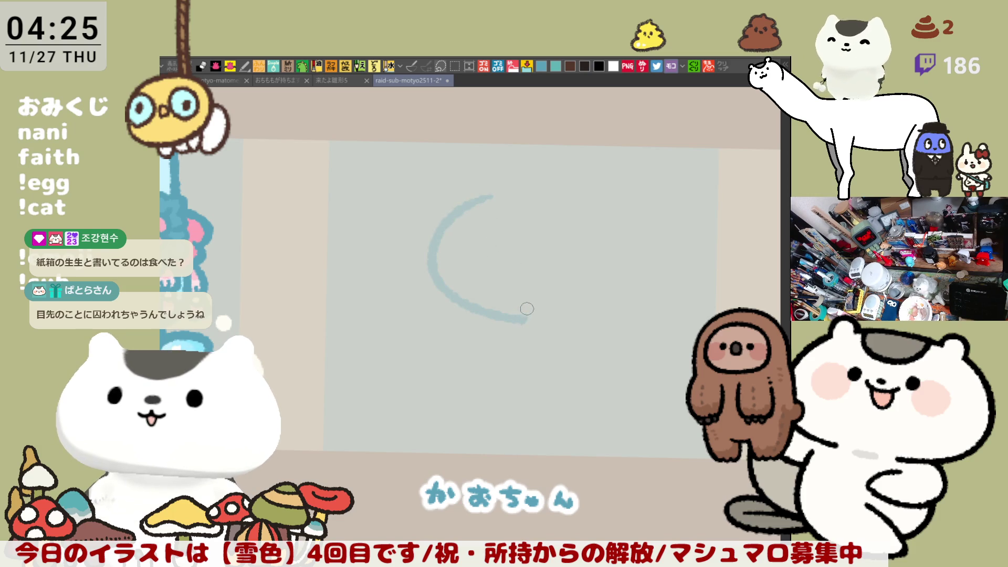
{"action": "key", "text": "ctrl+z"}
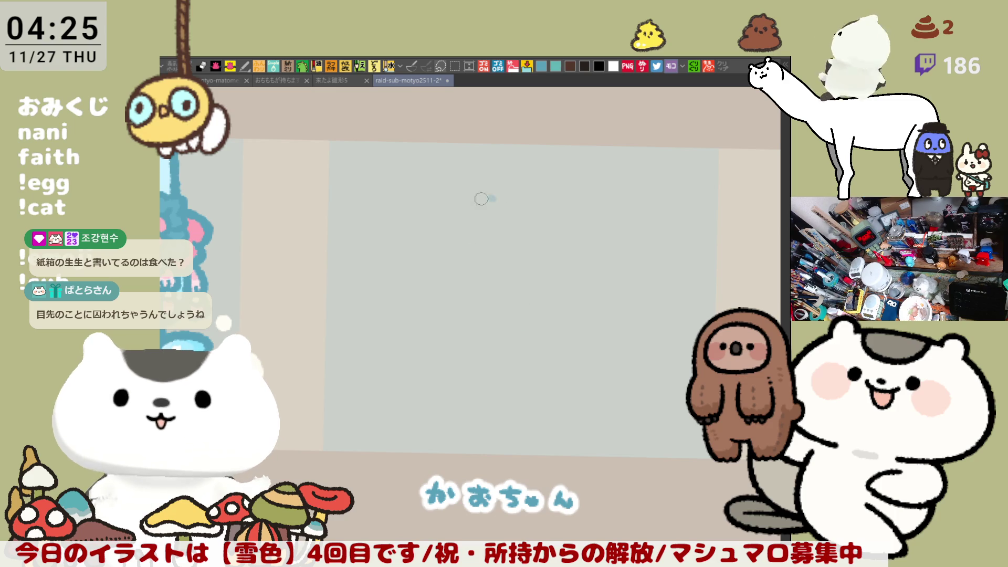
{"action": "left_click_drag", "start_coordinate": [491, 198], "coordinate": [521, 318]}
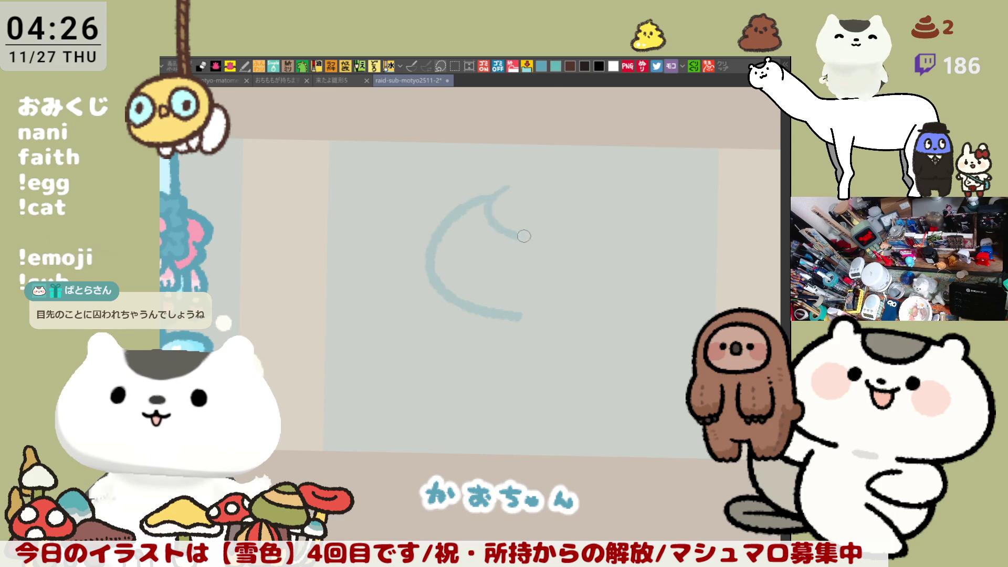
{"action": "left_click_drag", "start_coordinate": [496, 195], "coordinate": [554, 241]}
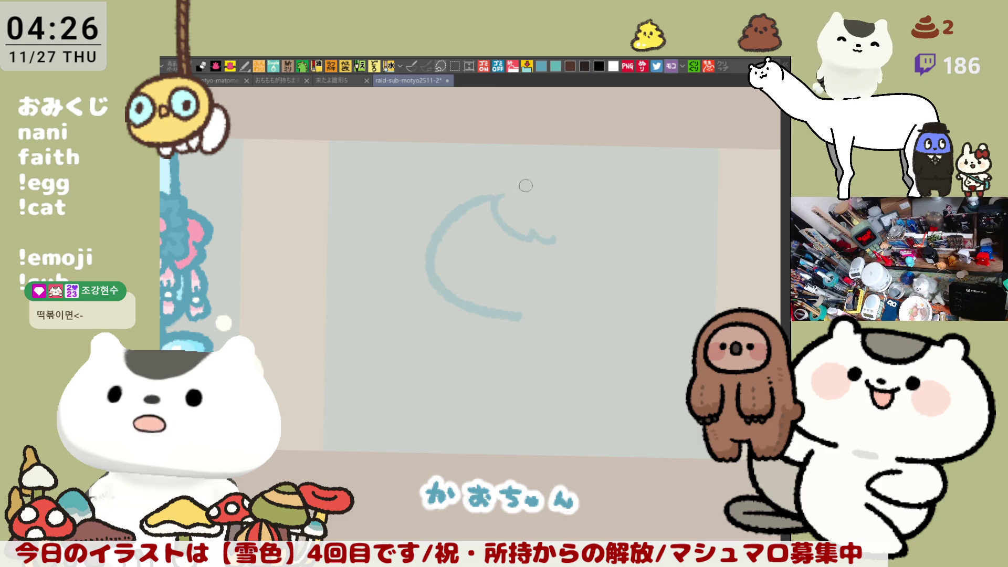
Step: Draw the head's top-right arc and extend the bangs line down and right
{"action": "left_click_drag", "start_coordinate": [517, 183], "coordinate": [629, 240]}
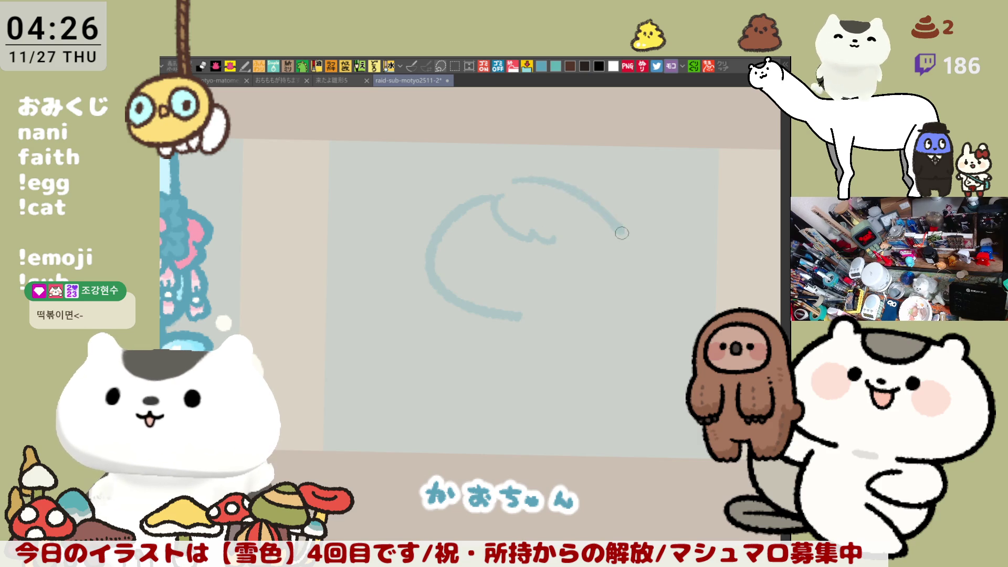
{"action": "key", "text": "ctrl+z"}
{"action": "left_click_drag", "start_coordinate": [517, 184], "coordinate": [633, 252]}
{"action": "key", "text": "ctrl+z"}
{"action": "mouse_move", "coordinate": [512, 184]}
{"action": "left_mouse_down"}
{"action": "mouse_move", "coordinate": [589, 203]}
{"action": "mouse_move", "coordinate": [625, 247]}
{"action": "left_mouse_up"}
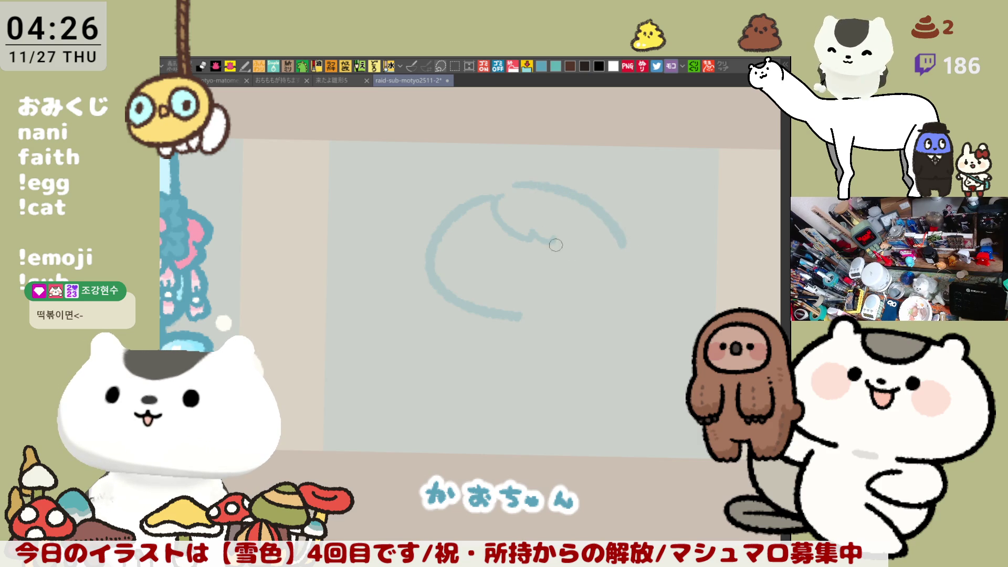
{"action": "left_click_drag", "start_coordinate": [557, 246], "coordinate": [575, 260]}
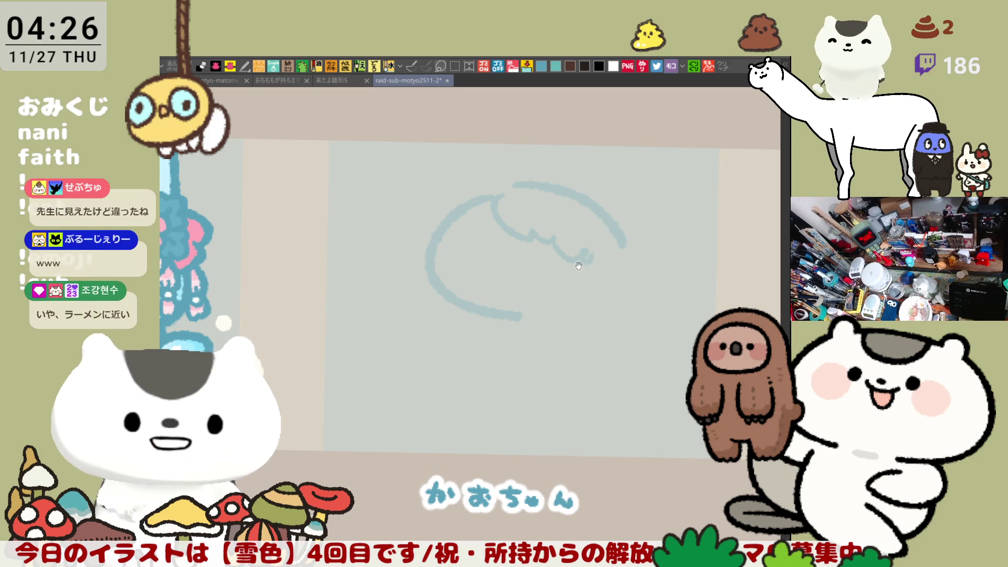
Step: Draw a closed eye on the face
{"action": "mouse_move", "coordinate": [480, 225]}
{"action": "left_mouse_down"}
{"action": "mouse_move", "coordinate": [501, 227]}
{"action": "mouse_move", "coordinate": [497, 235]}
{"action": "left_mouse_up"}
{"action": "key", "text": "ctrl+z"}
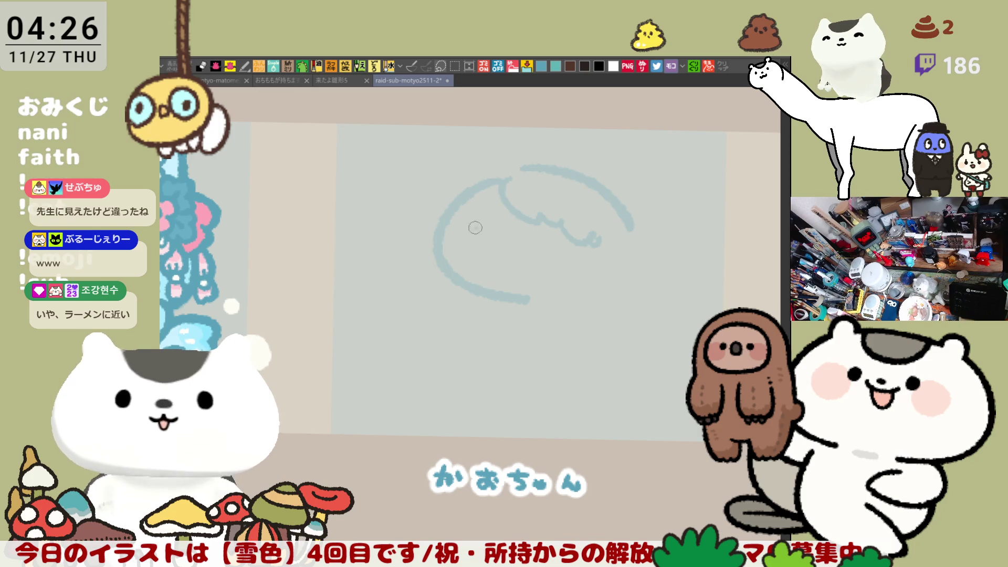
{"action": "key", "text": "ctrl+z"}
{"action": "mouse_move", "coordinate": [471, 227]}
{"action": "left_mouse_down"}
{"action": "mouse_move", "coordinate": [570, 256]}
{"action": "mouse_move", "coordinate": [511, 244]}
{"action": "left_mouse_up"}
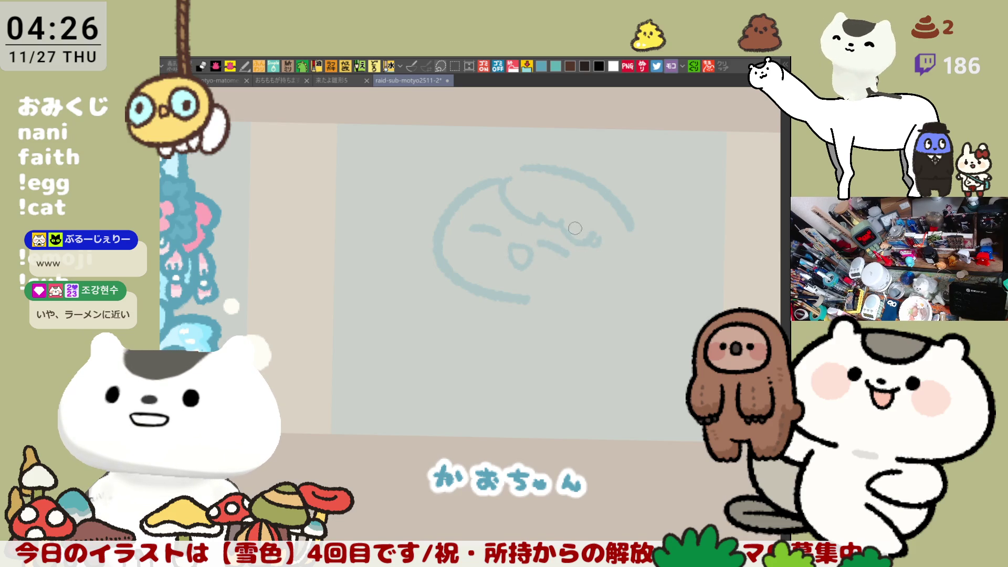
Step: Try a hair lock hanging from the bangs, then remove it
{"action": "left_click_drag", "start_coordinate": [594, 237], "coordinate": [599, 305]}
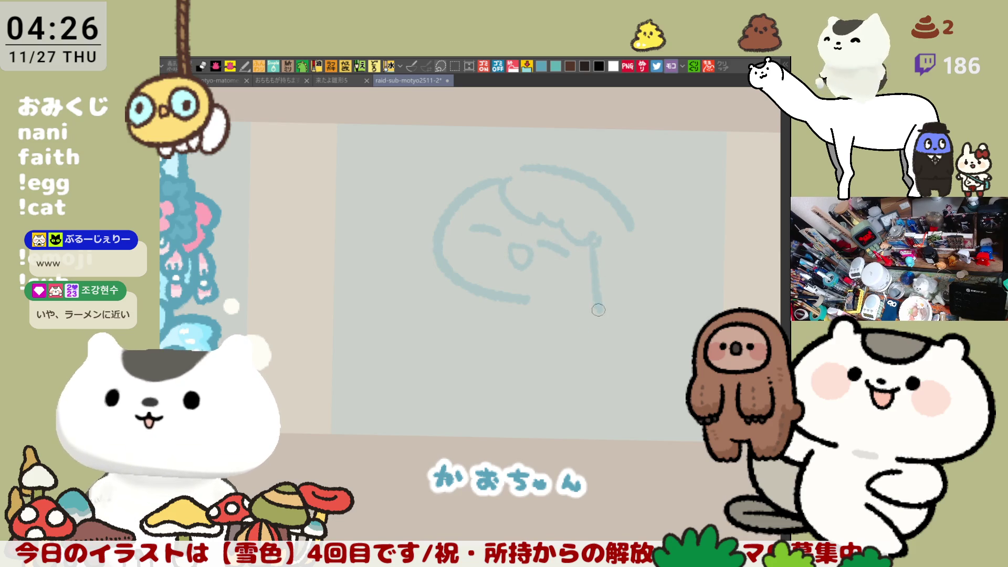
{"action": "key", "text": "ctrl+z"}
{"action": "mouse_move", "coordinate": [594, 238]}
{"action": "left_mouse_down"}
{"action": "mouse_move", "coordinate": [592, 330]}
{"action": "mouse_move", "coordinate": [608, 315]}
{"action": "mouse_move", "coordinate": [618, 330]}
{"action": "left_mouse_up"}
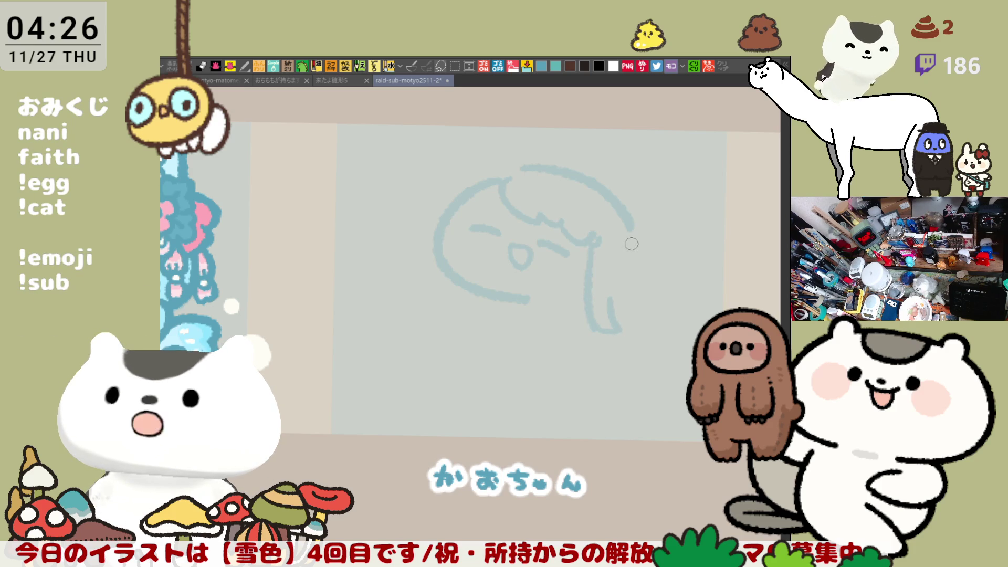
{"action": "key", "text": "ctrl+z"}
{"action": "key", "text": "ctrl+z"}
{"action": "key", "text": "ctrl+z"}
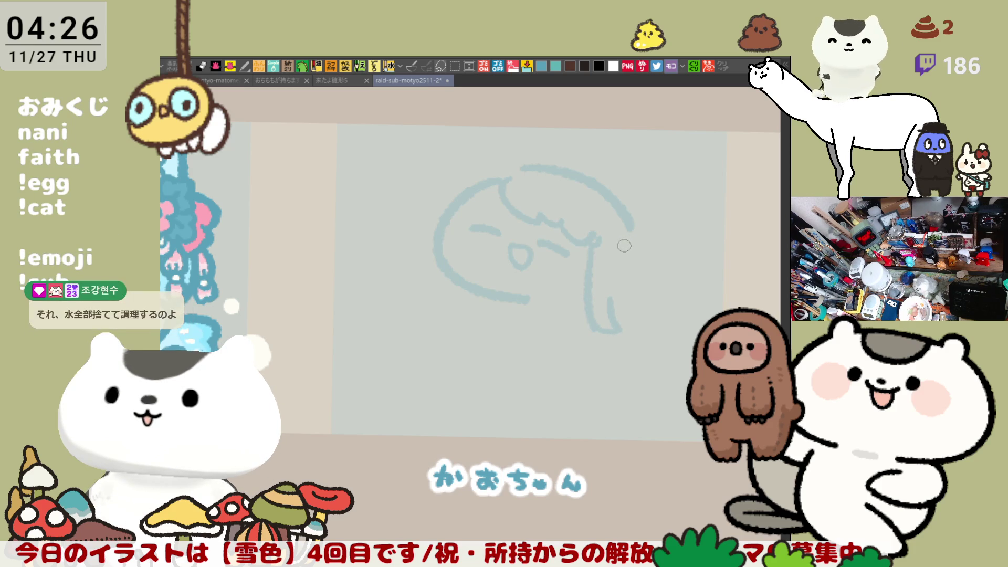
{"action": "key", "text": "ctrl+z"}
{"action": "mouse_move", "coordinate": [593, 237]}
{"action": "left_mouse_down"}
{"action": "mouse_move", "coordinate": [584, 326]}
{"action": "mouse_move", "coordinate": [600, 322]}
{"action": "left_mouse_up"}
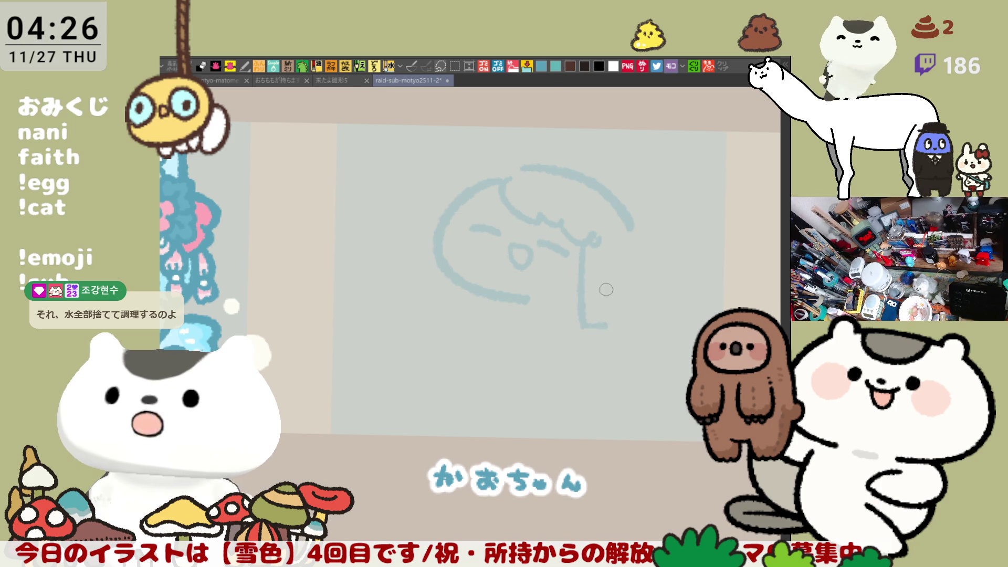
{"action": "key", "text": "ctrl+z"}
{"action": "key", "text": "ctrl+z"}
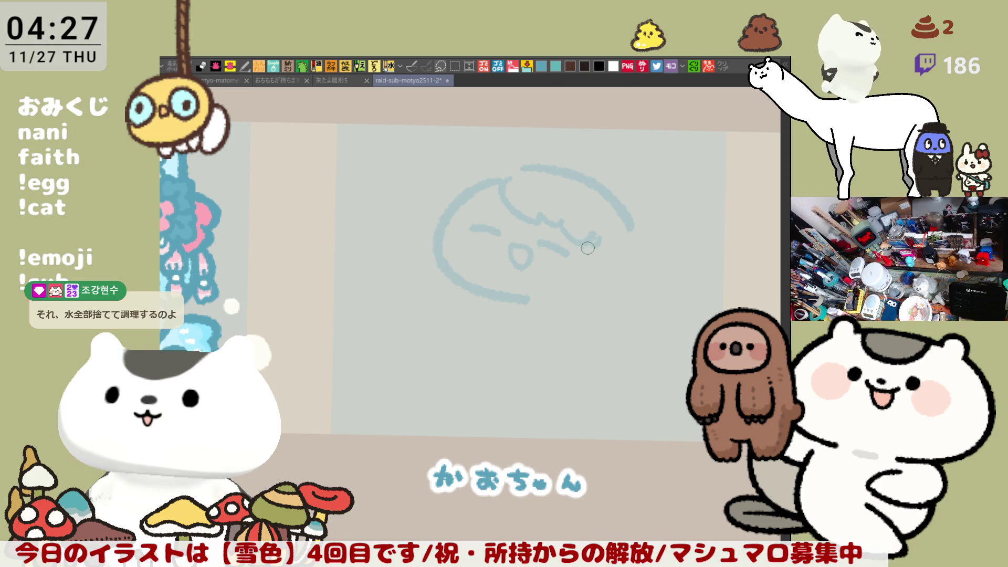
Step: Draw the right hair lock hanging from the bangs with an upward-curled end
{"action": "left_click_drag", "start_coordinate": [589, 242], "coordinate": [582, 321]}
{"action": "key", "text": "ctrl+z"}
{"action": "left_click_drag", "start_coordinate": [588, 247], "coordinate": [583, 339]}
{"action": "key", "text": "ctrl+z"}
{"action": "left_click_drag", "start_coordinate": [593, 239], "coordinate": [584, 338]}
{"action": "key", "text": "ctrl+z"}
{"action": "left_click_drag", "start_coordinate": [592, 246], "coordinate": [584, 337]}
{"action": "left_click_drag", "start_coordinate": [608, 292], "coordinate": [587, 337]}
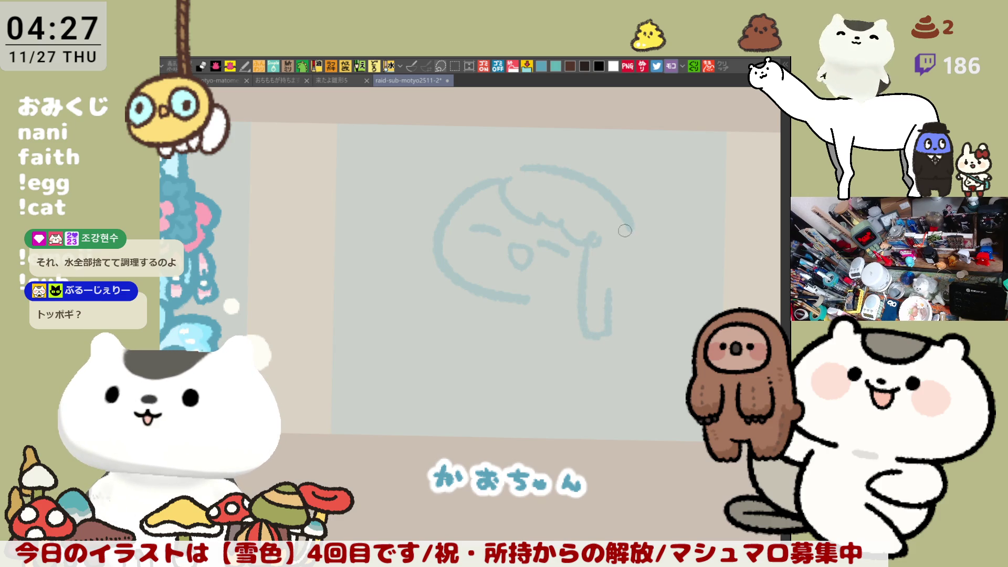
Step: Trace the right edge of the head downward
{"action": "left_click_drag", "start_coordinate": [632, 231], "coordinate": [638, 272]}
{"action": "key", "text": "ctrl+z"}
{"action": "left_click_drag", "start_coordinate": [636, 231], "coordinate": [633, 273]}
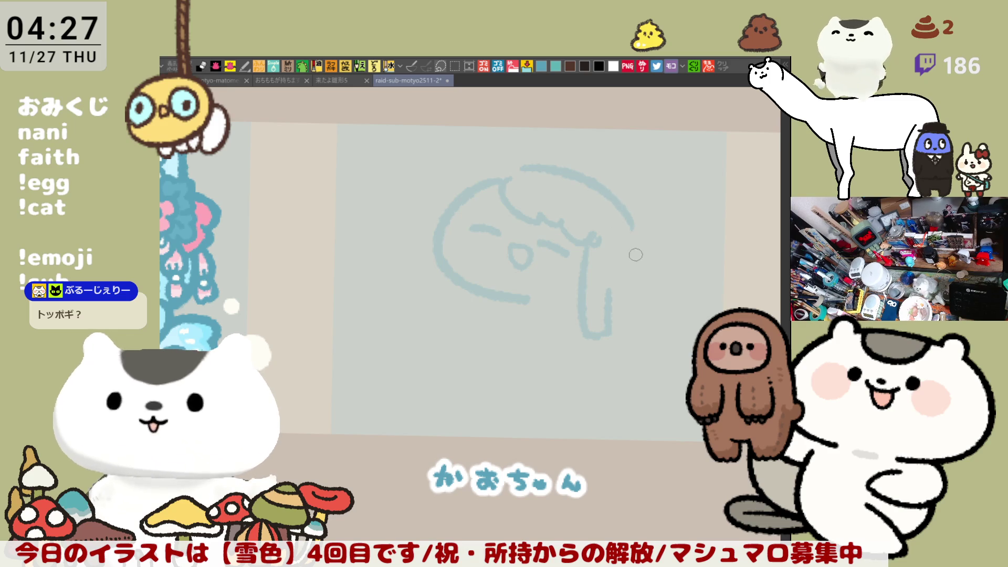
{"action": "left_click_drag", "start_coordinate": [638, 221], "coordinate": [636, 283]}
{"action": "key", "text": "ctrl+z"}
{"action": "left_click_drag", "start_coordinate": [629, 209], "coordinate": [634, 286]}
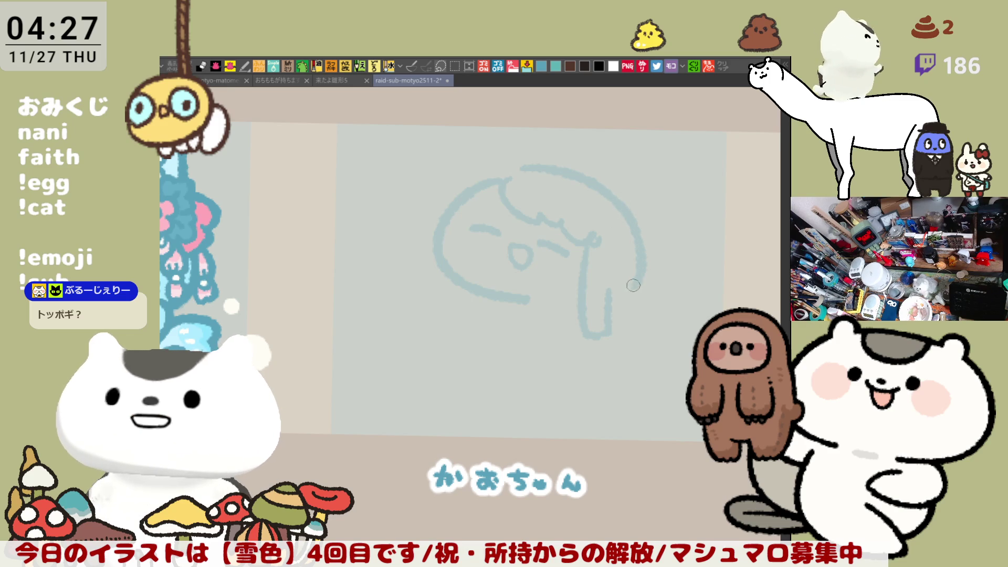
{"action": "key", "text": "ctrl+z"}
{"action": "left_click_drag", "start_coordinate": [638, 220], "coordinate": [630, 276]}
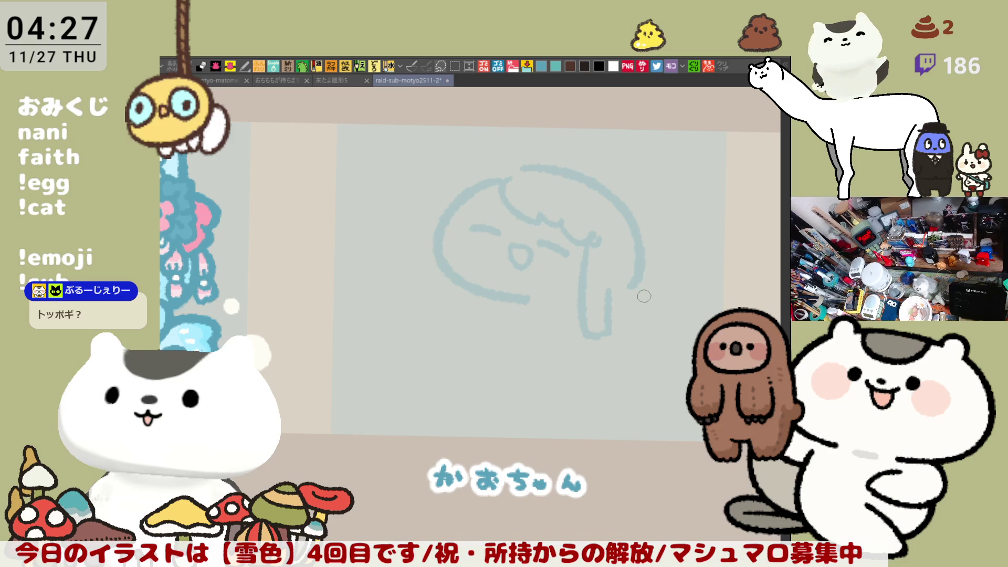
Step: Extend the right side lower and close the bottom of the right hair shape
{"action": "key", "text": "ctrl+z"}
{"action": "left_click_drag", "start_coordinate": [636, 266], "coordinate": [639, 306]}
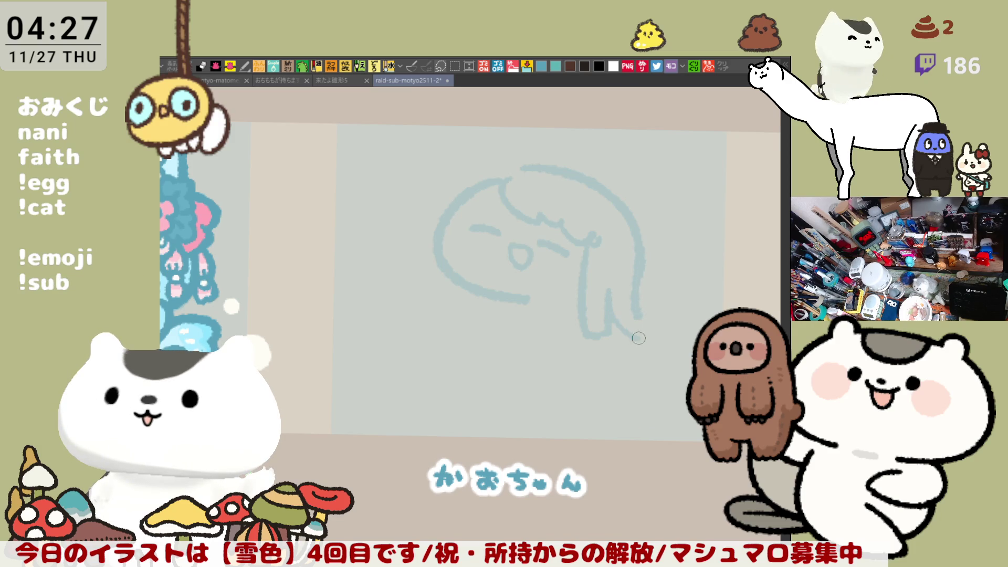
{"action": "key", "text": "ctrl+z"}
{"action": "mouse_move", "coordinate": [637, 268]}
{"action": "left_mouse_down"}
{"action": "mouse_move", "coordinate": [658, 314]}
{"action": "mouse_move", "coordinate": [645, 332]}
{"action": "left_mouse_up"}
{"action": "key", "text": "ctrl+z"}
{"action": "mouse_move", "coordinate": [608, 294]}
{"action": "left_mouse_down"}
{"action": "mouse_move", "coordinate": [624, 330]}
{"action": "mouse_move", "coordinate": [659, 321]}
{"action": "left_mouse_up"}
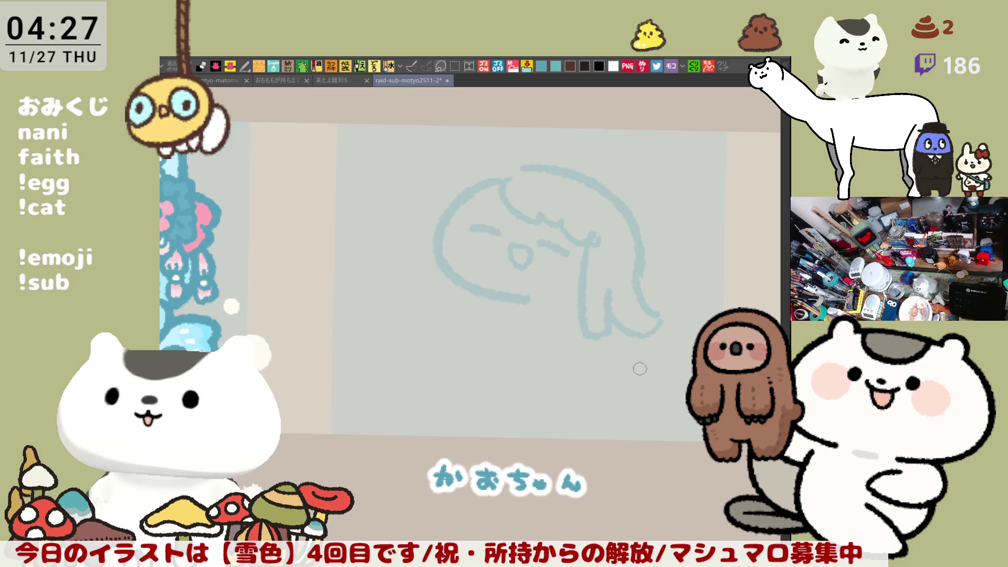
Step: Redraw the head's top-left arc as a solid line, discarding a trial bottom stroke
{"action": "left_click_drag", "start_coordinate": [467, 195], "coordinate": [526, 165]}
{"action": "key", "text": "ctrl+z"}
{"action": "left_click_drag", "start_coordinate": [449, 205], "coordinate": [523, 167]}
{"action": "key", "text": "ctrl+z"}
{"action": "left_click_drag", "start_coordinate": [446, 213], "coordinate": [520, 170]}
{"action": "left_click_drag", "start_coordinate": [531, 299], "coordinate": [577, 298]}
{"action": "key", "text": "ctrl+z"}
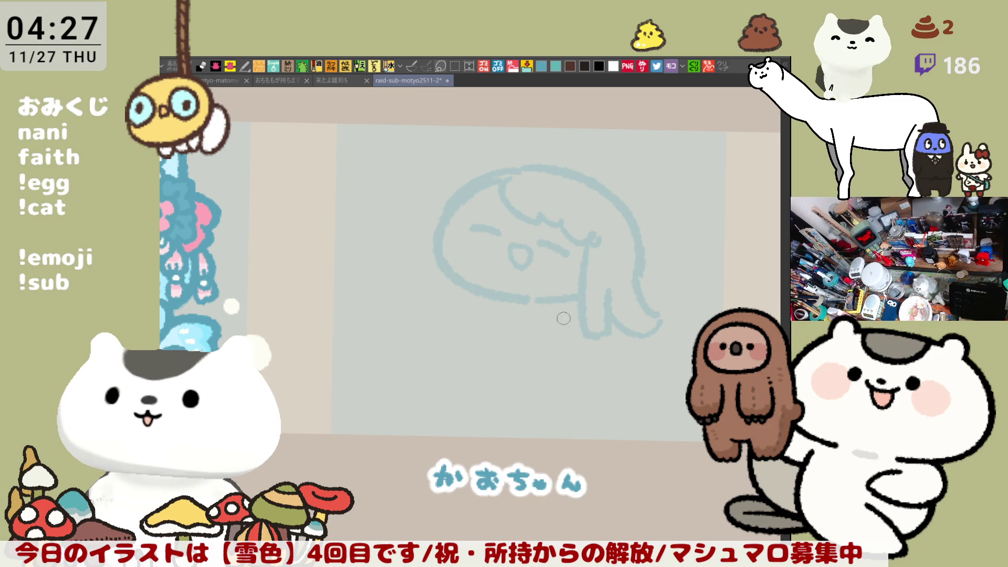
{"action": "left_click_drag", "start_coordinate": [451, 213], "coordinate": [512, 179]}
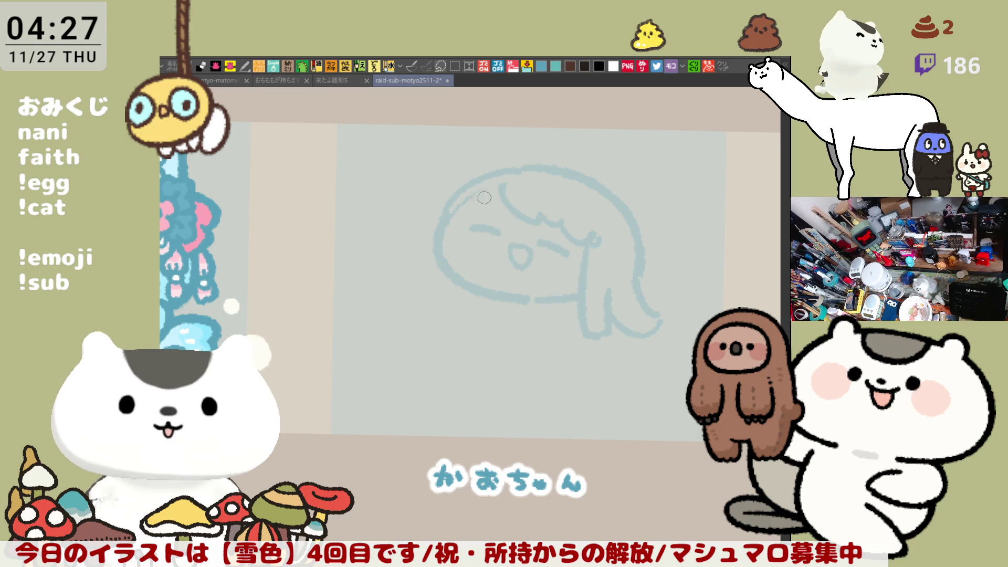
{"action": "left_click_drag", "start_coordinate": [465, 201], "coordinate": [517, 171]}
{"action": "left_click_drag", "start_coordinate": [459, 195], "coordinate": [525, 167]}
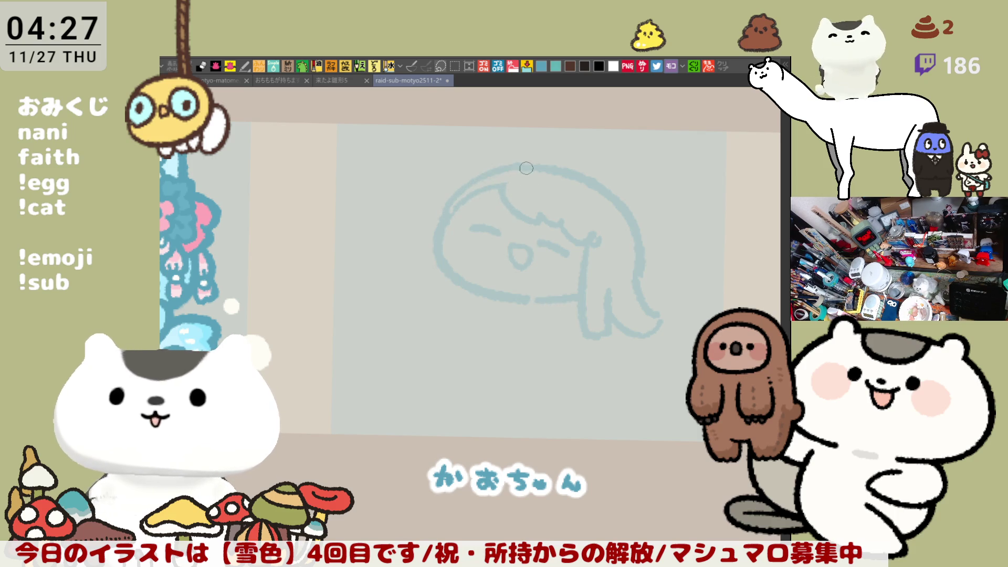
{"action": "key", "text": "ctrl+z"}
{"action": "left_click_drag", "start_coordinate": [467, 188], "coordinate": [526, 168]}
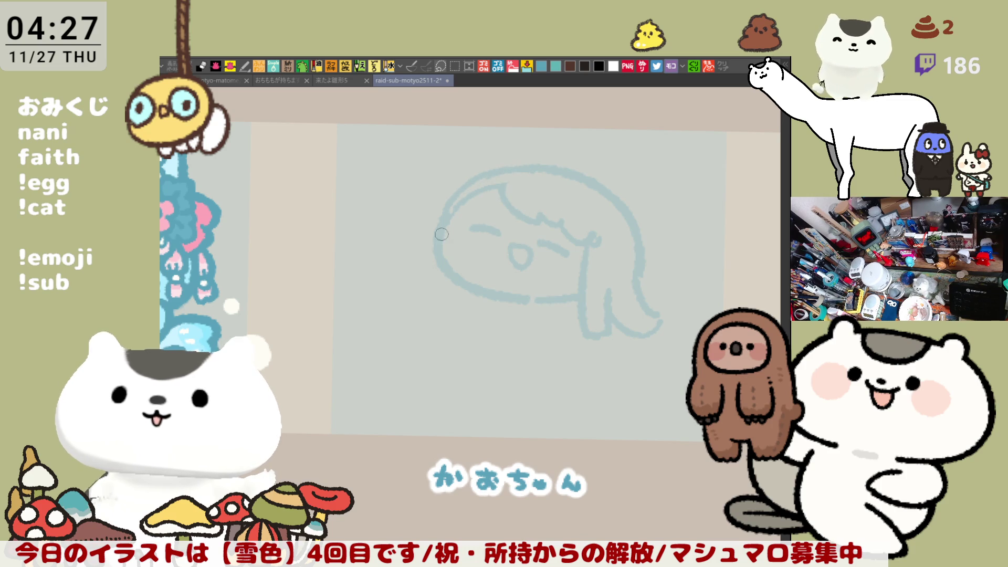
Step: Try extending the head's left outline downward, then remove those strokes
{"action": "left_click_drag", "start_coordinate": [437, 243], "coordinate": [428, 301]}
{"action": "key", "text": "ctrl+z"}
{"action": "left_click_drag", "start_coordinate": [438, 243], "coordinate": [452, 313]}
{"action": "key", "text": "ctrl+z"}
{"action": "left_click_drag", "start_coordinate": [439, 233], "coordinate": [464, 315]}
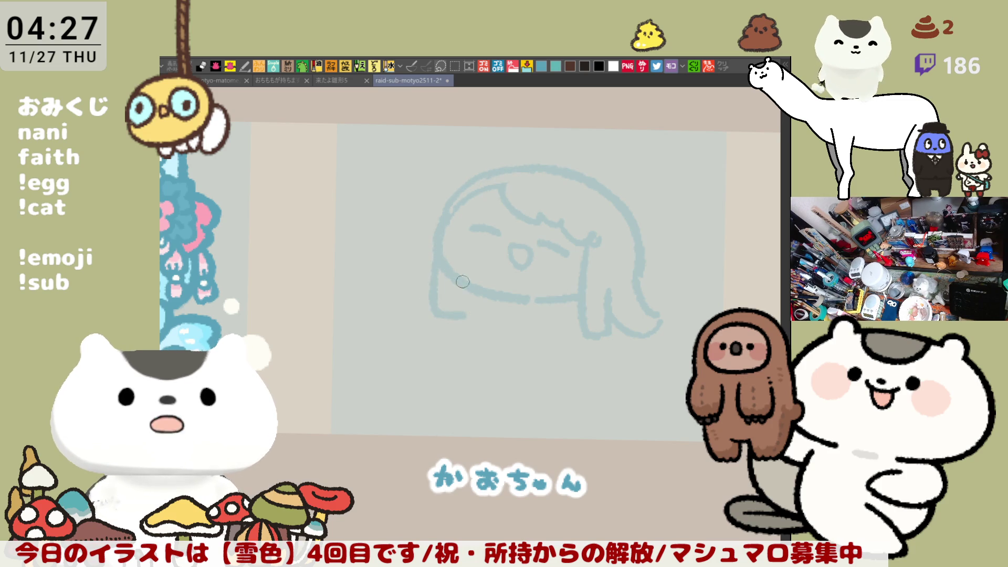
{"action": "key", "text": "ctrl+z"}
{"action": "mouse_move", "coordinate": [438, 247]}
{"action": "left_mouse_down"}
{"action": "mouse_move", "coordinate": [440, 320]}
{"action": "mouse_move", "coordinate": [466, 279]}
{"action": "mouse_move", "coordinate": [462, 313]}
{"action": "left_mouse_up"}
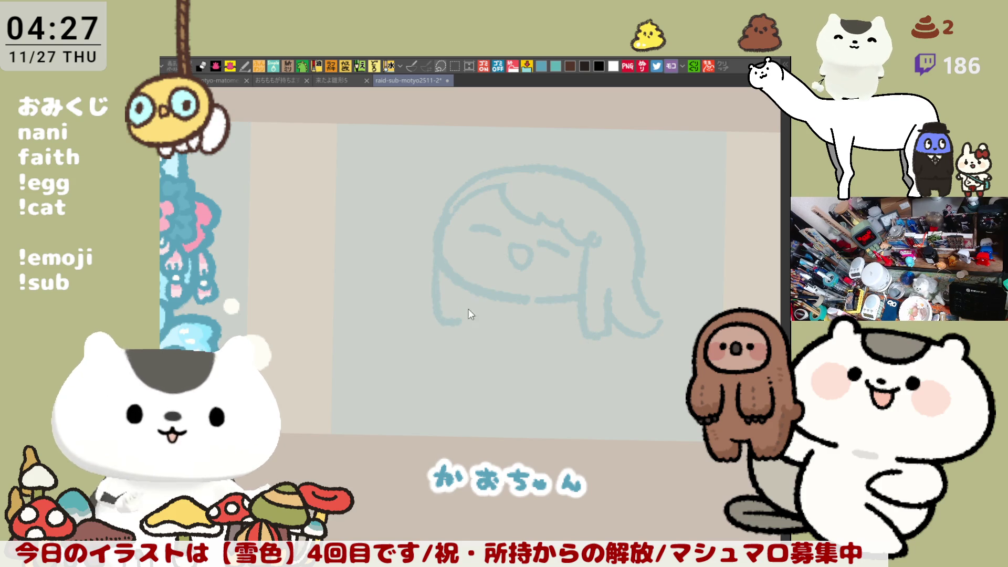
{"action": "key", "text": "ctrl+z"}
{"action": "key", "text": "ctrl+z"}
{"action": "key", "text": "ctrl+z"}
Step: Curve the lower-left outline into a long bottom line
{"action": "mouse_move", "coordinate": [446, 273]}
{"action": "left_mouse_down"}
{"action": "mouse_move", "coordinate": [473, 309]}
{"action": "mouse_move", "coordinate": [578, 315]}
{"action": "left_mouse_up"}
{"action": "key", "text": "ctrl+z"}
{"action": "mouse_move", "coordinate": [441, 252]}
{"action": "left_mouse_down"}
{"action": "mouse_move", "coordinate": [462, 280]}
{"action": "mouse_move", "coordinate": [587, 315]}
{"action": "left_mouse_up"}
{"action": "key", "text": "ctrl+z"}
{"action": "mouse_move", "coordinate": [448, 270]}
{"action": "left_mouse_down"}
{"action": "mouse_move", "coordinate": [457, 299]}
{"action": "mouse_move", "coordinate": [593, 314]}
{"action": "left_mouse_up"}
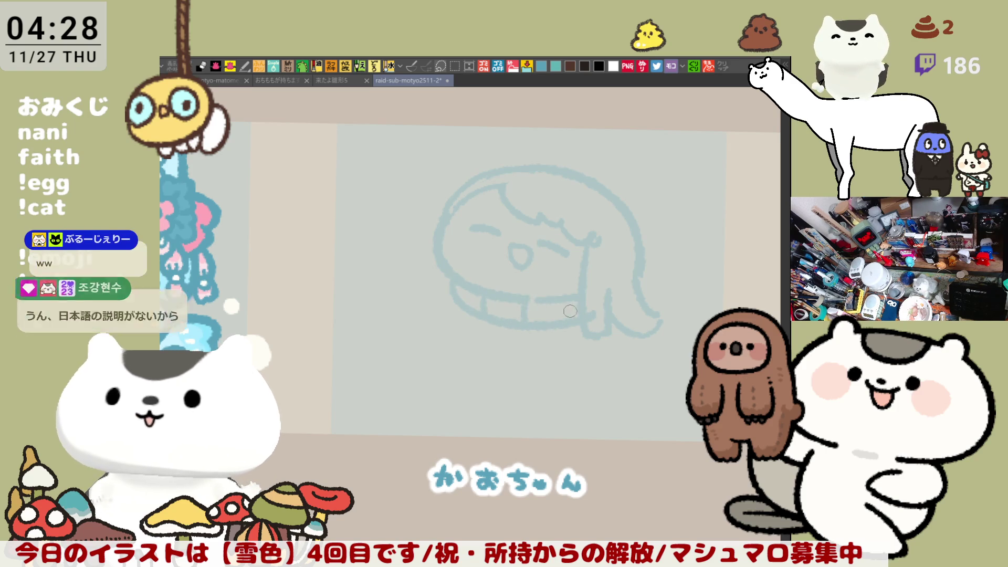
Step: Fill the narrow gap at the head's lower-left and a segment of the bottom band
{"action": "left_click", "coordinate": [477, 296]}
{"action": "left_click", "coordinate": [556, 311]}
{"action": "key", "text": "ctrl+z"}
{"action": "left_click", "coordinate": [555, 310]}
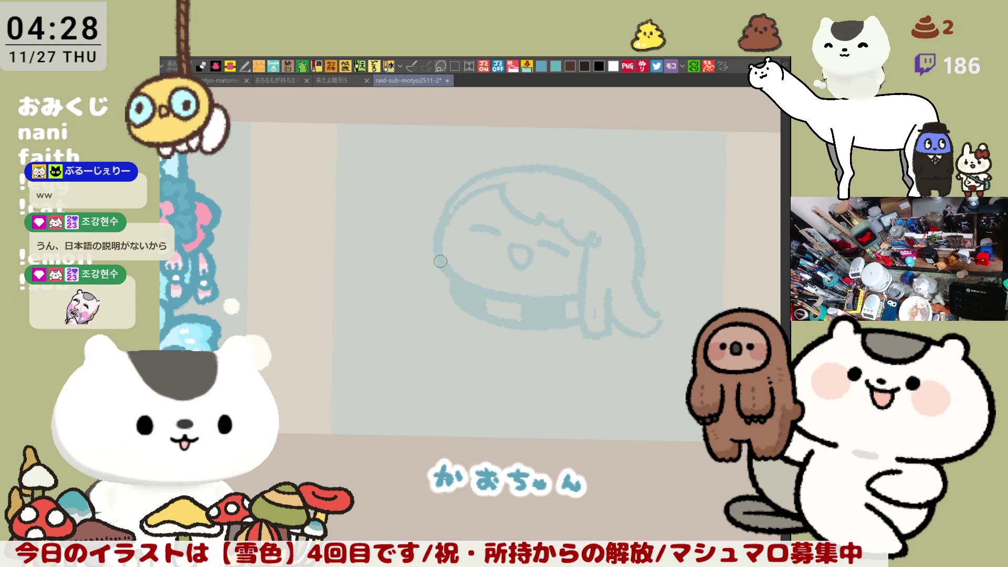
Step: Redraw the head's left outline with curved strokes running down the left side
{"action": "mouse_move", "coordinate": [440, 263]}
{"action": "left_mouse_down"}
{"action": "mouse_move", "coordinate": [415, 298]}
{"action": "mouse_move", "coordinate": [438, 317]}
{"action": "left_mouse_up"}
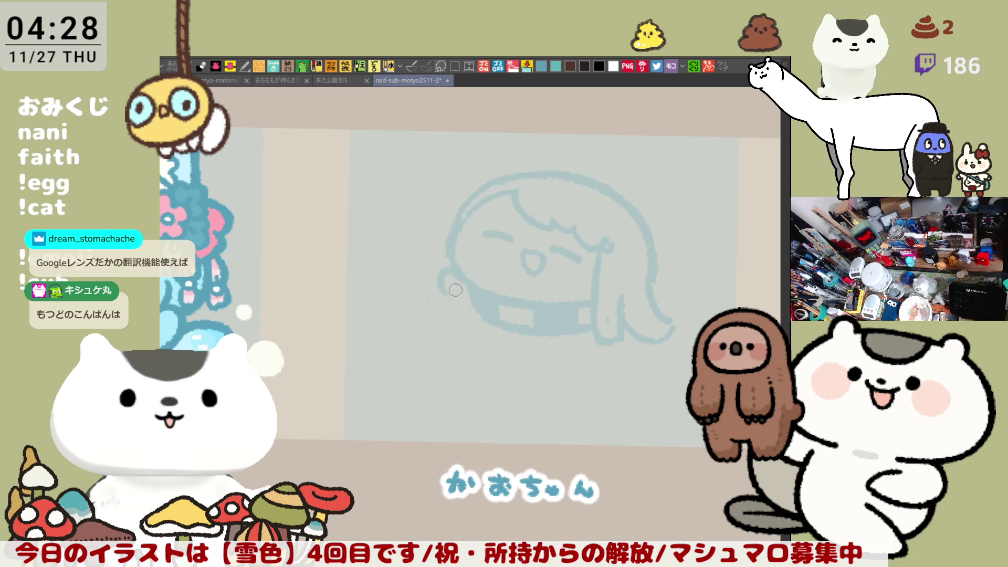
{"action": "left_click_drag", "start_coordinate": [452, 265], "coordinate": [437, 303]}
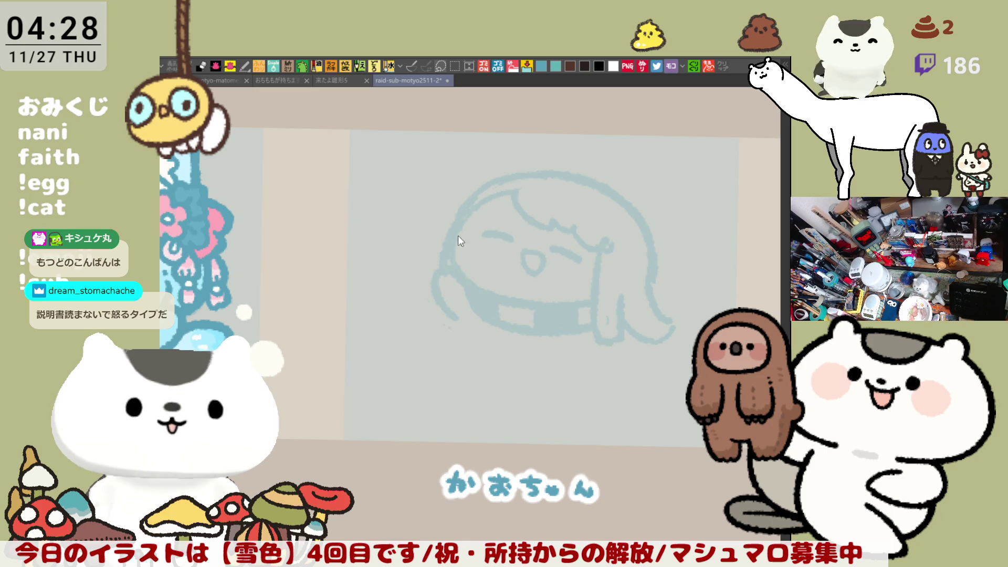
{"action": "left_click_drag", "start_coordinate": [462, 216], "coordinate": [435, 269]}
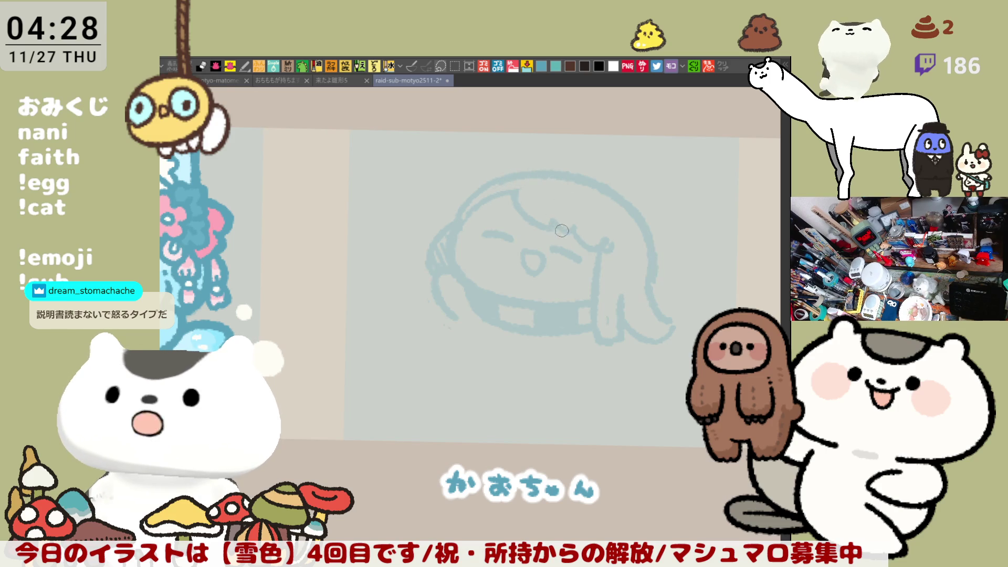
Step: Erase short hair strokes and redraw the curved hair line across the head
{"action": "mouse_move", "coordinate": [583, 236]}
{"action": "left_mouse_down"}
{"action": "mouse_move", "coordinate": [546, 218]}
{"action": "mouse_move", "coordinate": [583, 239]}
{"action": "left_mouse_up"}
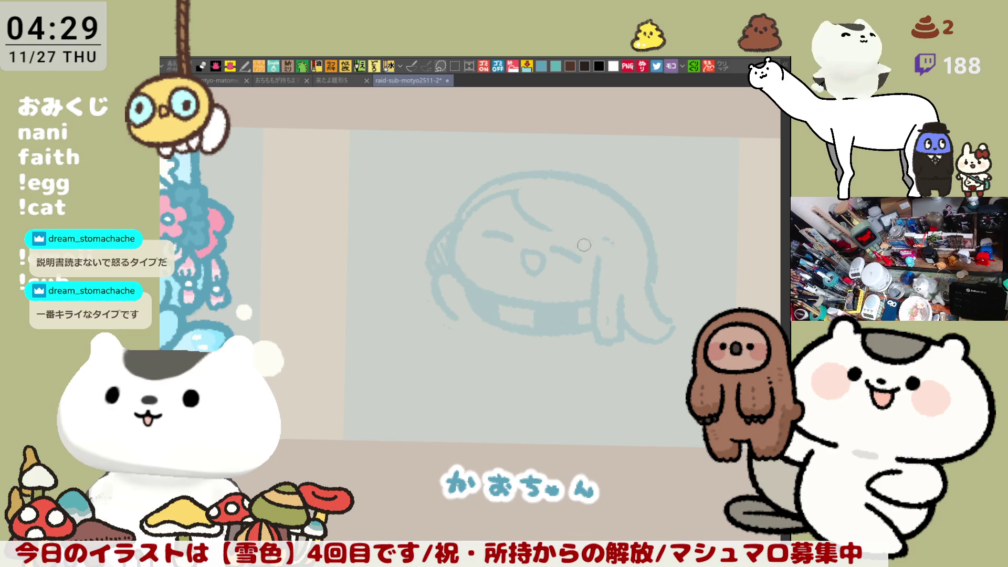
{"action": "left_click_drag", "start_coordinate": [520, 192], "coordinate": [578, 234]}
{"action": "key", "text": "ctrl+z"}
{"action": "left_click_drag", "start_coordinate": [520, 192], "coordinate": [577, 234]}
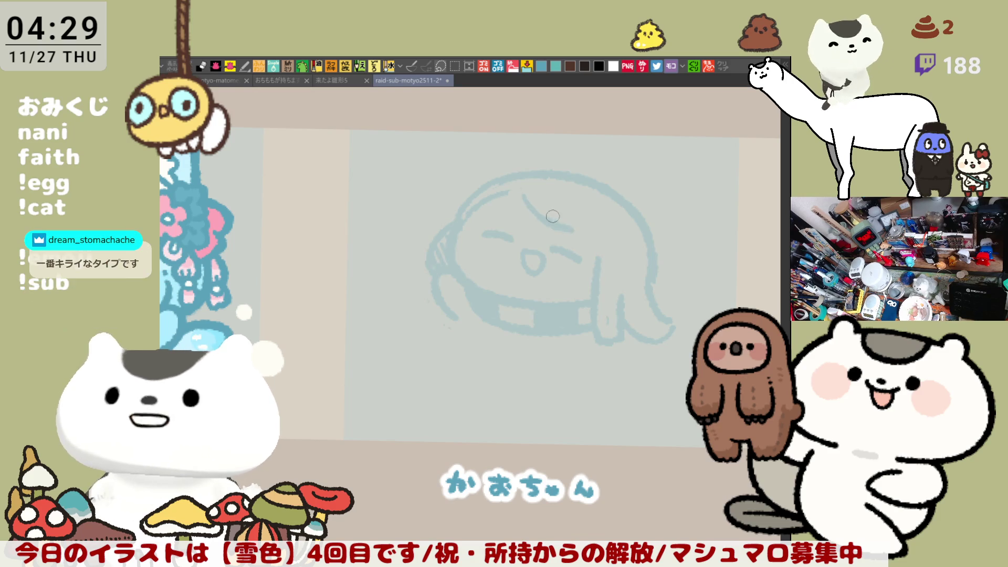
{"action": "key", "text": "ctrl+z"}
{"action": "left_click_drag", "start_coordinate": [522, 200], "coordinate": [585, 236]}
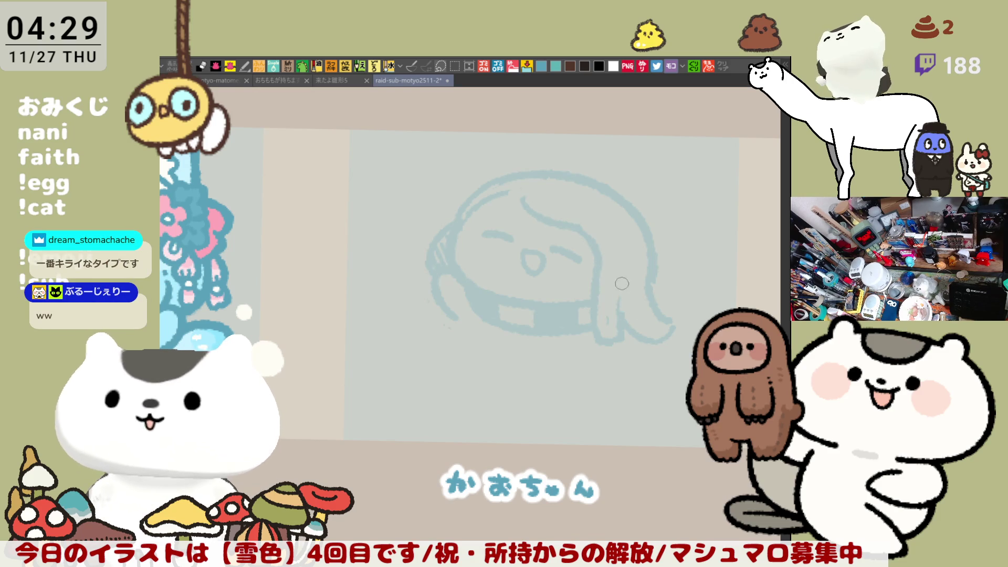
Step: Draw the right hanging strand, another head hair line and tip strokes, and lengthen the left cheek
{"action": "mouse_move", "coordinate": [619, 264]}
{"action": "left_mouse_down"}
{"action": "mouse_move", "coordinate": [615, 323]}
{"action": "mouse_move", "coordinate": [621, 265]}
{"action": "left_mouse_up"}
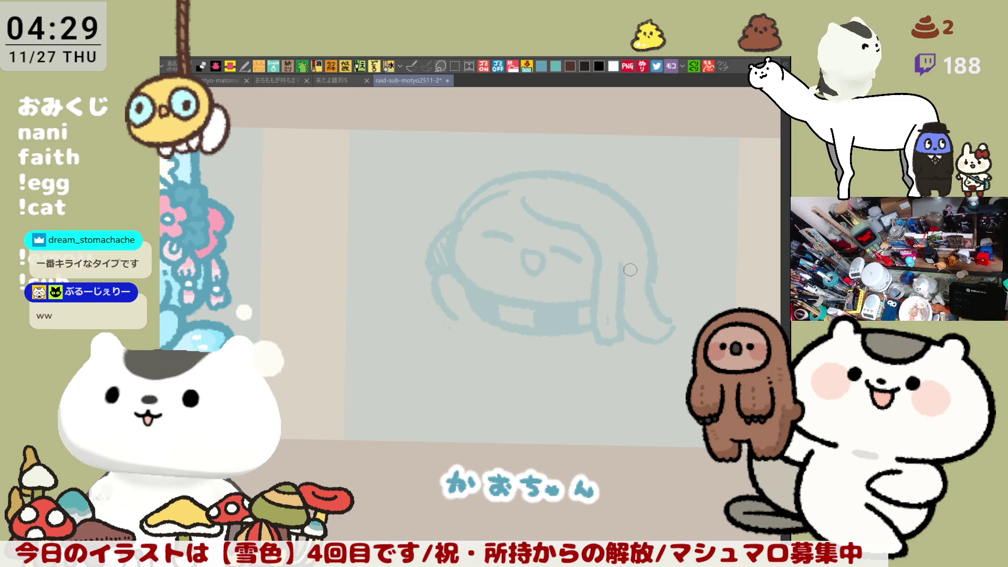
{"action": "left_click_drag", "start_coordinate": [620, 286], "coordinate": [636, 275]}
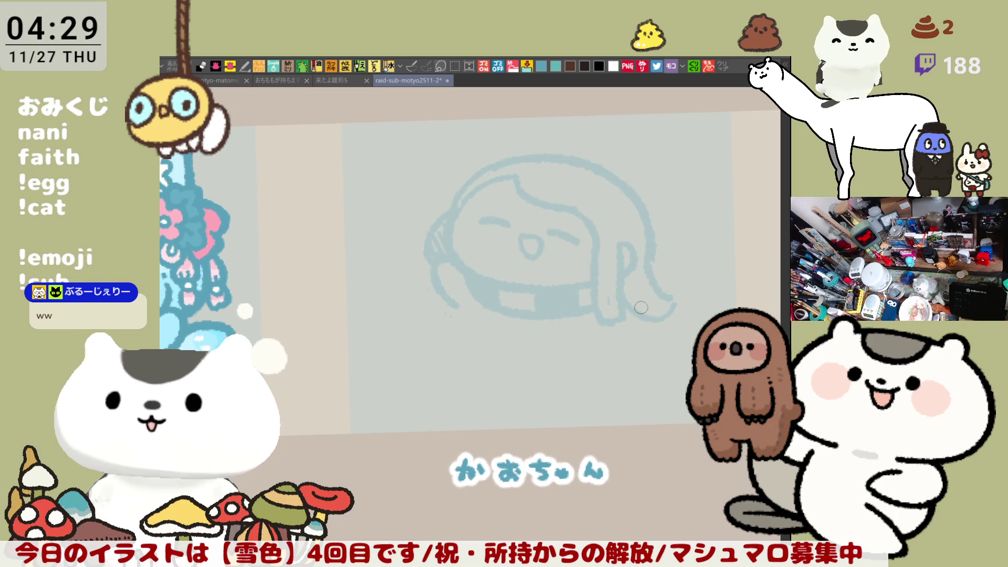
{"action": "left_click_drag", "start_coordinate": [522, 175], "coordinate": [569, 200]}
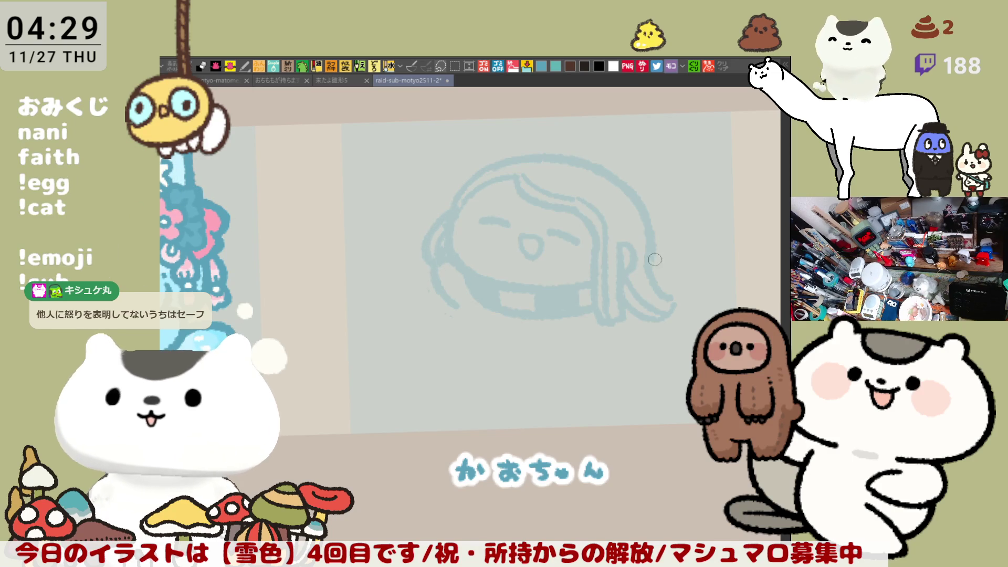
{"action": "mouse_move", "coordinate": [631, 289]}
{"action": "left_mouse_down"}
{"action": "mouse_move", "coordinate": [646, 301]}
{"action": "mouse_move", "coordinate": [678, 300]}
{"action": "left_mouse_up"}
{"action": "scroll", "coordinate": [673, 259], "scroll_direction": "down", "scroll_amount": 2}
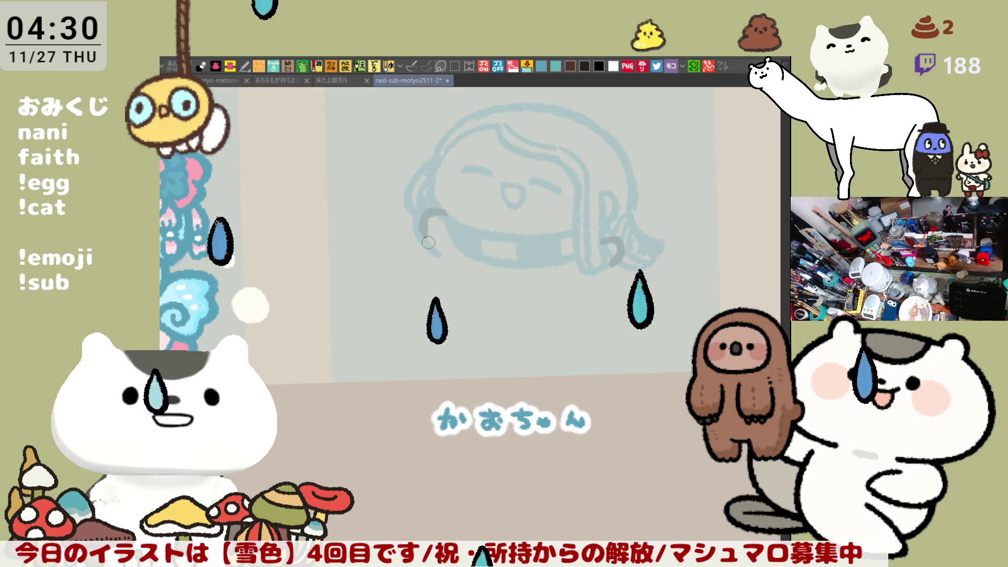
{"action": "left_click_drag", "start_coordinate": [435, 210], "coordinate": [446, 253]}
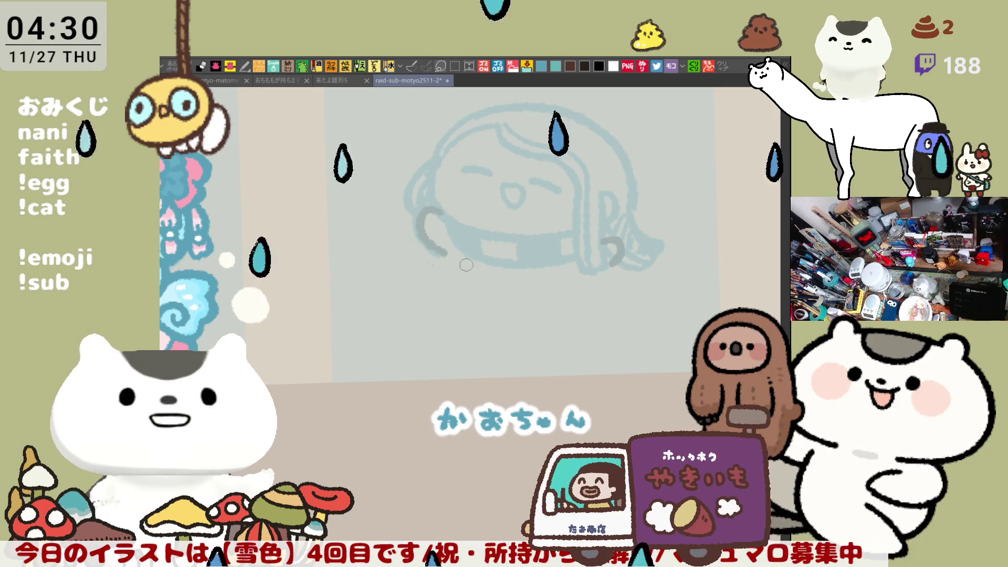
Step: Draw a chin line below the cheek that curves up on the right
{"action": "mouse_move", "coordinate": [446, 256]}
{"action": "left_mouse_down"}
{"action": "mouse_move", "coordinate": [449, 269]}
{"action": "mouse_move", "coordinate": [504, 302]}
{"action": "mouse_move", "coordinate": [591, 297]}
{"action": "left_mouse_up"}
{"action": "key", "text": "ctrl+z"}
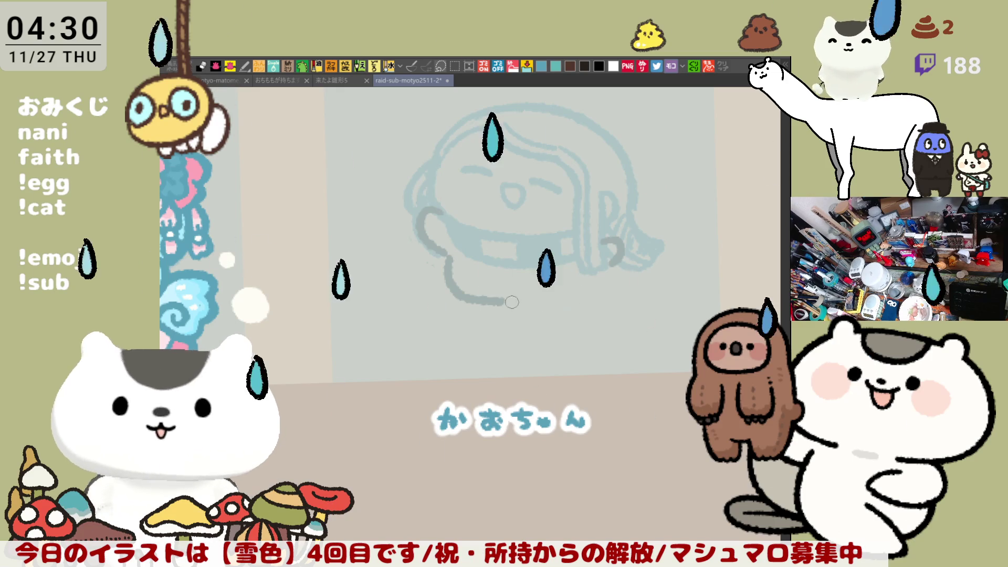
{"action": "left_click_drag", "start_coordinate": [515, 302], "coordinate": [588, 275]}
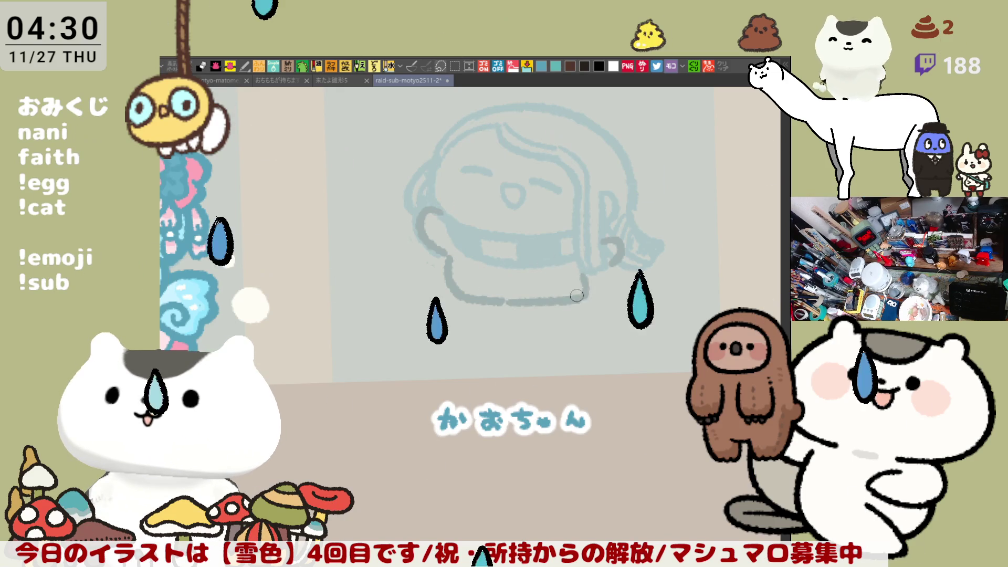
Step: With the canvas mirrored and zoomed, redraw a C-shaped arc at the left cheek
{"action": "key", "text": "h"}
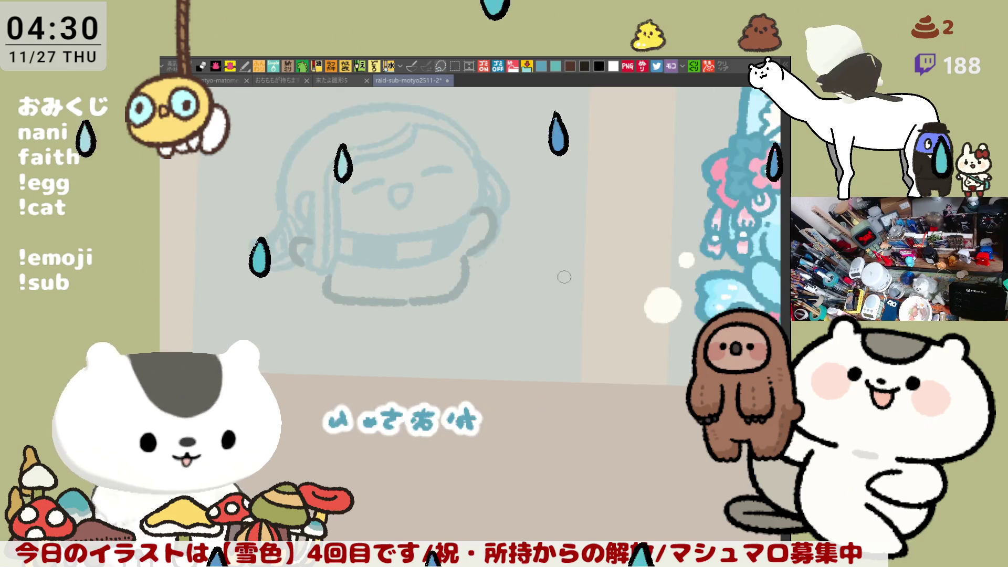
{"action": "key", "text": "ctrl+plus"}
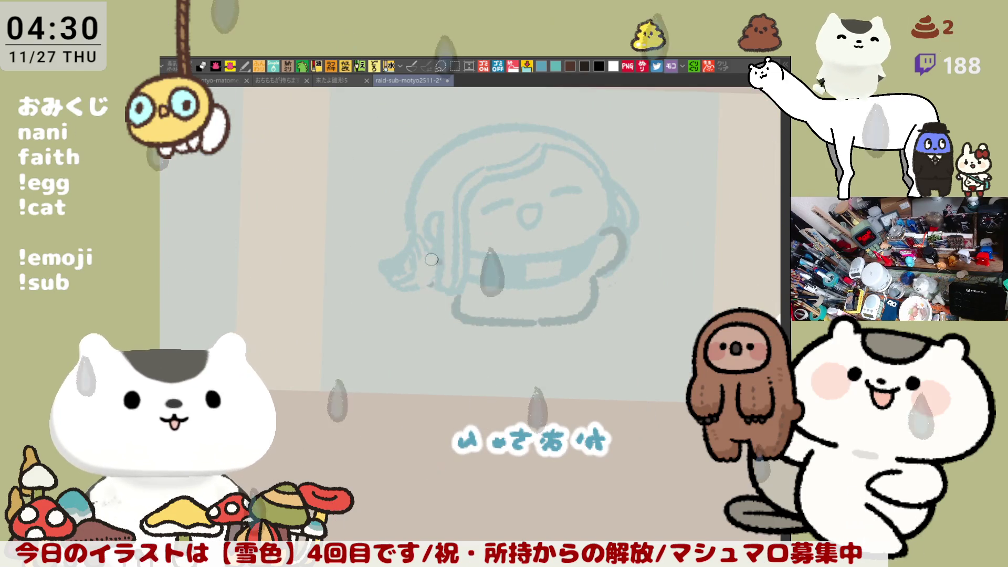
{"action": "left_click_drag", "start_coordinate": [423, 262], "coordinate": [439, 294]}
{"action": "key", "text": "ctrl+z"}
{"action": "key", "text": "ctrl+z"}
{"action": "left_click_drag", "start_coordinate": [441, 245], "coordinate": [451, 300]}
{"action": "key", "text": "ctrl+z"}
{"action": "left_click_drag", "start_coordinate": [443, 251], "coordinate": [455, 294]}
{"action": "key", "text": "h"}
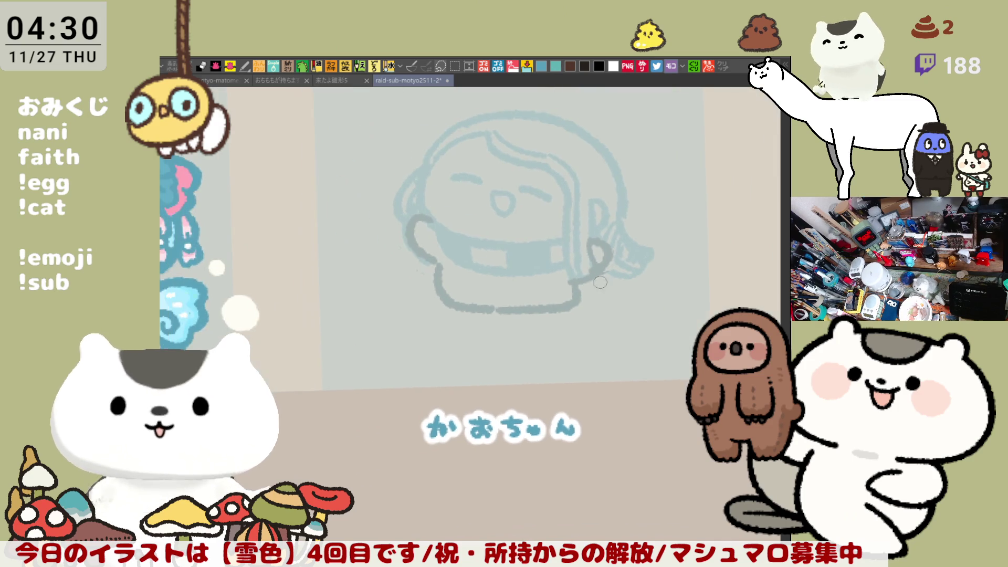
Step: Erase and retrace a darker line along the head's left outline
{"action": "mouse_move", "coordinate": [418, 188]}
{"action": "left_mouse_down"}
{"action": "mouse_move", "coordinate": [400, 213]}
{"action": "mouse_move", "coordinate": [415, 174]}
{"action": "mouse_move", "coordinate": [401, 242]}
{"action": "left_mouse_up"}
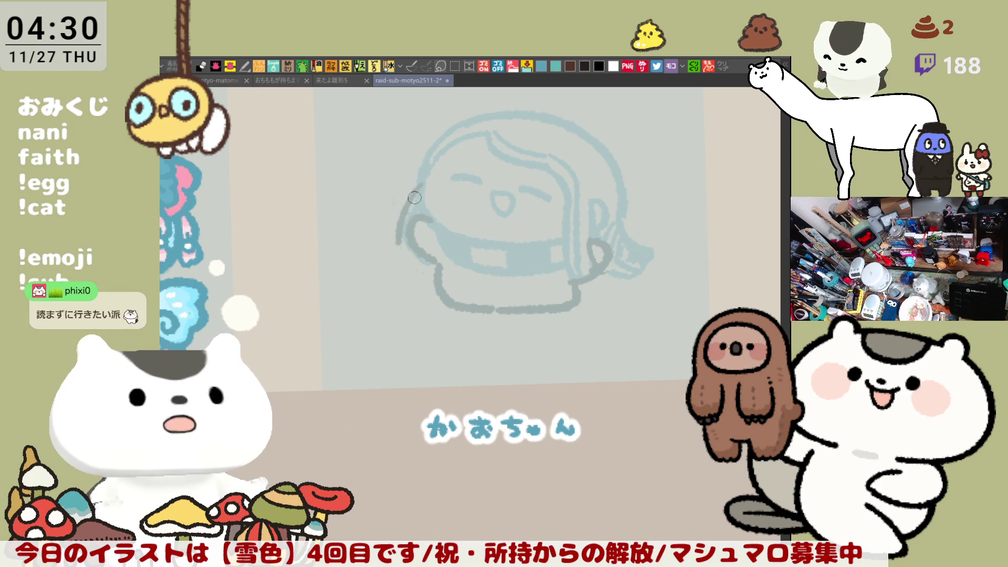
{"action": "key", "text": "ctrl+z"}
{"action": "left_click_drag", "start_coordinate": [418, 184], "coordinate": [409, 252]}
Step: Make repeated attempts at the hair arc left of the face, running down the cheek
{"action": "key", "text": "ctrl+z"}
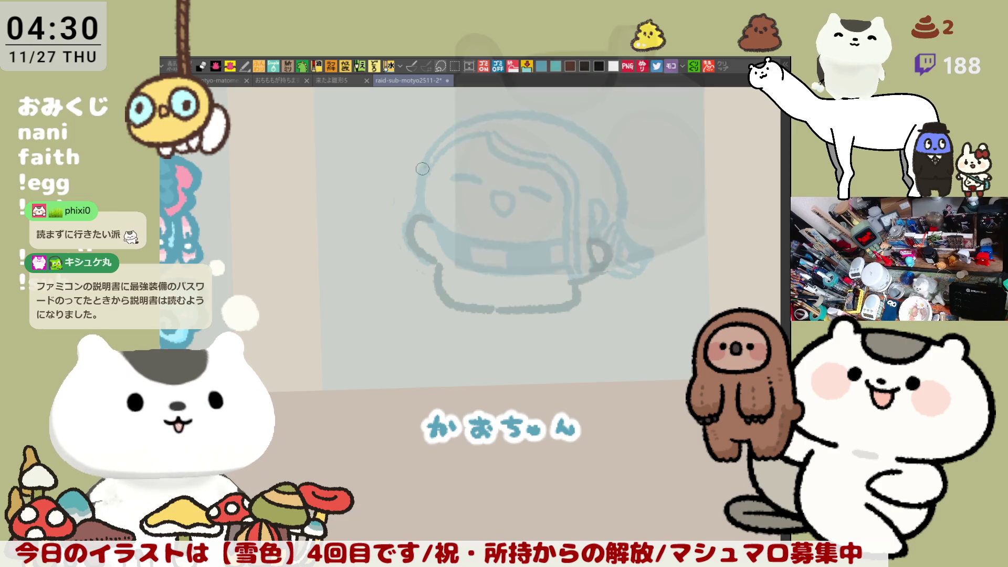
{"action": "left_click_drag", "start_coordinate": [419, 181], "coordinate": [397, 244]}
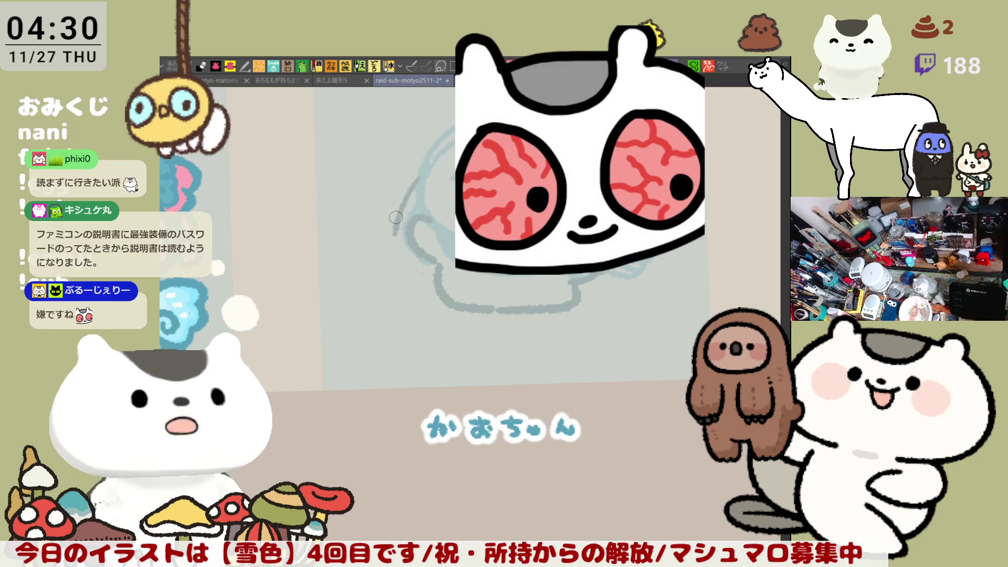
{"action": "key", "text": "ctrl+z"}
{"action": "left_click_drag", "start_coordinate": [421, 175], "coordinate": [399, 251]}
{"action": "key", "text": "ctrl+z"}
{"action": "left_click_drag", "start_coordinate": [419, 178], "coordinate": [400, 251]}
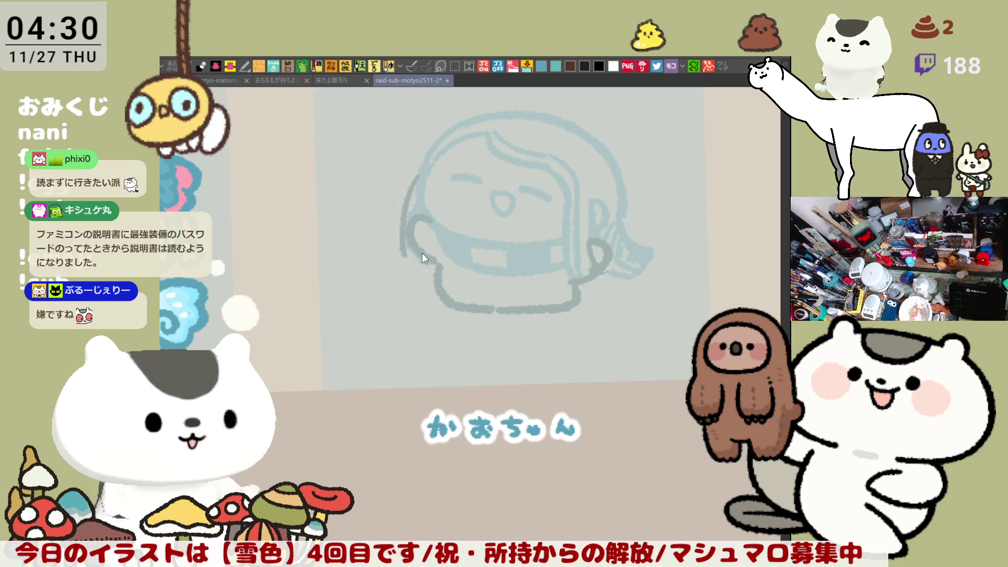
{"action": "key", "text": "ctrl+z"}
{"action": "left_click_drag", "start_coordinate": [427, 157], "coordinate": [399, 256]}
{"action": "key", "text": "ctrl+z"}
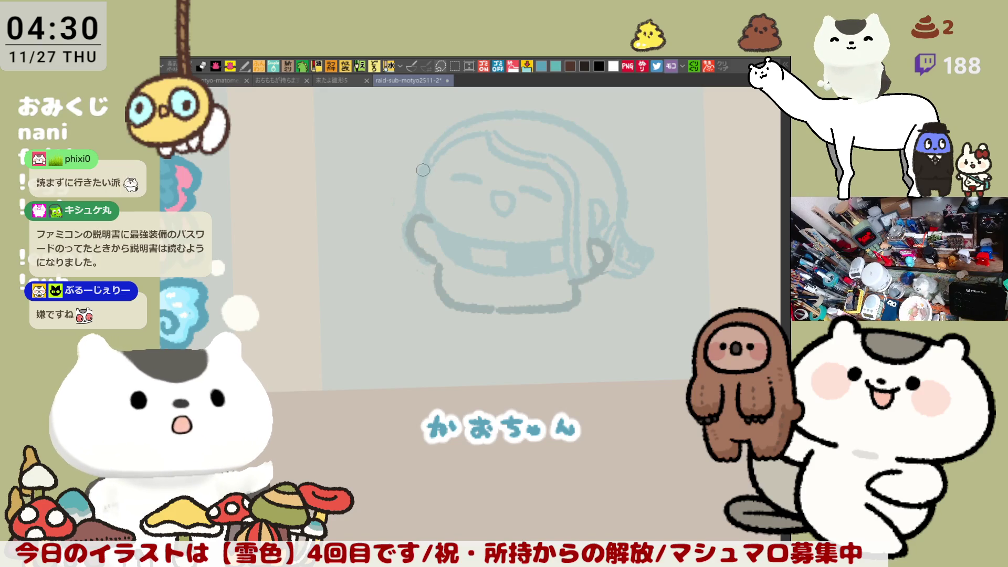
{"action": "left_click_drag", "start_coordinate": [422, 167], "coordinate": [405, 260]}
{"action": "left_click_drag", "start_coordinate": [423, 161], "coordinate": [399, 262]}
{"action": "key", "text": "ctrl+z"}
{"action": "left_click_drag", "start_coordinate": [425, 157], "coordinate": [398, 254]}
Step: Settle on a shorter curved hair stroke down the left side without the lower extension
{"action": "key", "text": "ctrl+z"}
{"action": "key", "text": "ctrl+z"}
{"action": "mouse_move", "coordinate": [423, 168]}
{"action": "left_mouse_down"}
{"action": "mouse_move", "coordinate": [397, 226]}
{"action": "mouse_move", "coordinate": [405, 254]}
{"action": "left_mouse_up"}
{"action": "key", "text": "ctrl+z"}
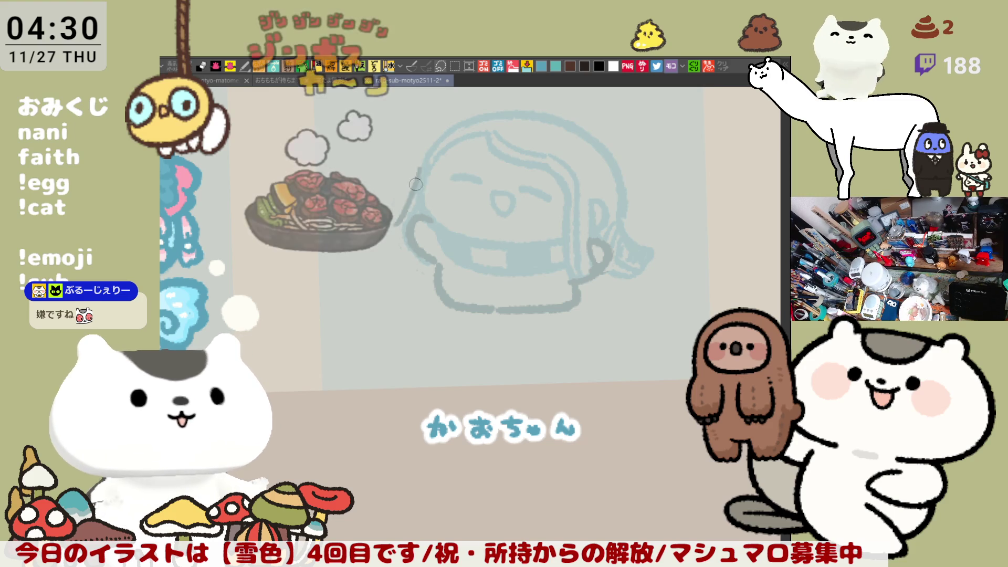
{"action": "mouse_move", "coordinate": [420, 168]}
{"action": "left_mouse_down"}
{"action": "mouse_move", "coordinate": [393, 224]}
{"action": "mouse_move", "coordinate": [405, 254]}
{"action": "left_mouse_up"}
{"action": "key", "text": "ctrl+z"}
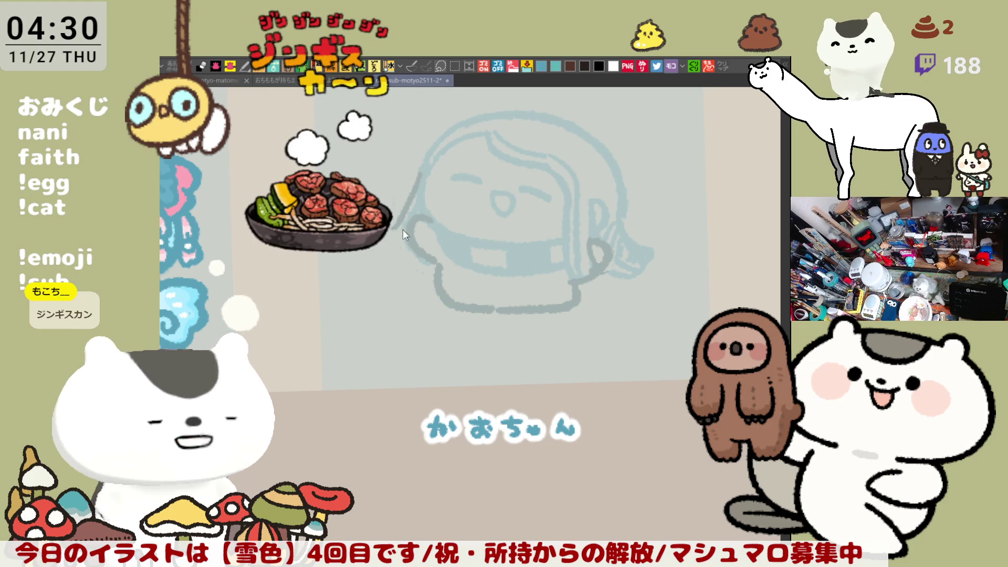
{"action": "key", "text": "ctrl+z"}
{"action": "mouse_move", "coordinate": [420, 168]}
{"action": "left_mouse_down"}
{"action": "mouse_move", "coordinate": [394, 225]}
{"action": "mouse_move", "coordinate": [405, 254]}
{"action": "left_mouse_up"}
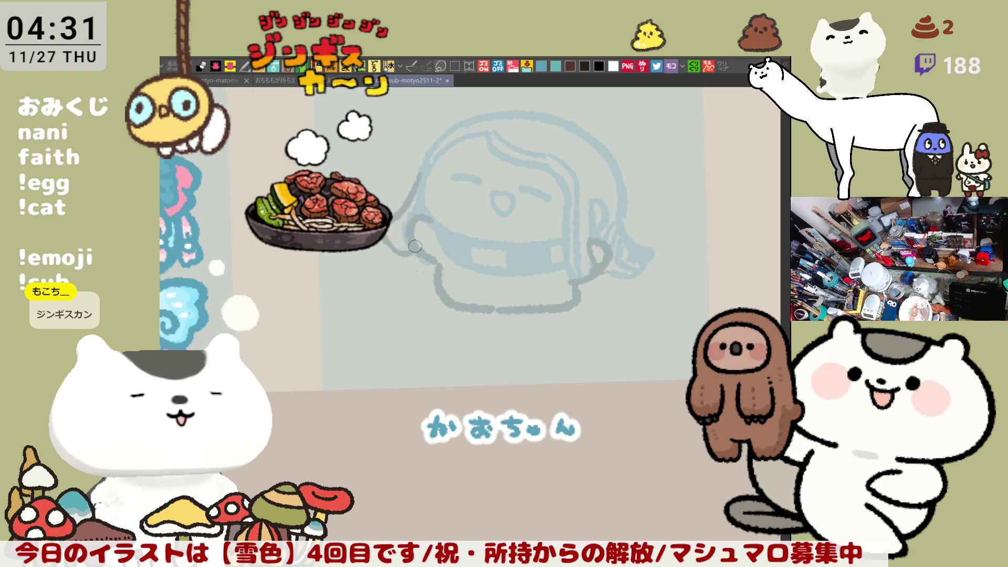
{"action": "key", "text": "ctrl+z"}
{"action": "left_click_drag", "start_coordinate": [386, 240], "coordinate": [403, 250]}
{"action": "key", "text": "ctrl+z"}
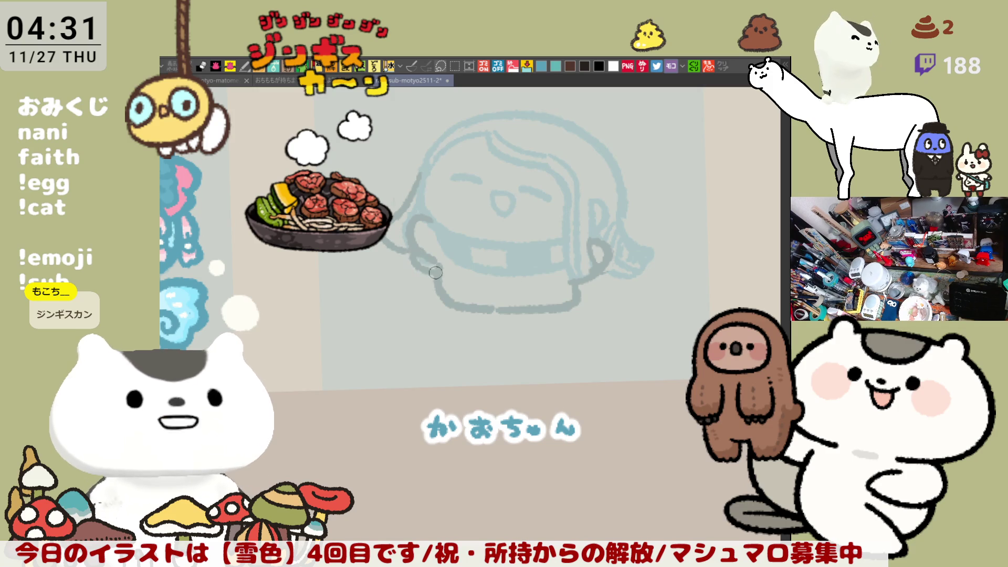
Step: Shift the sketch left in view and try a short dark hair stroke on top
{"action": "left_click_drag", "start_coordinate": [610, 246], "coordinate": [482, 235]}
{"action": "mouse_move", "coordinate": [357, 127]}
{"action": "left_mouse_down"}
{"action": "mouse_move", "coordinate": [417, 159]}
{"action": "mouse_move", "coordinate": [442, 195]}
{"action": "left_mouse_up"}
{"action": "key", "text": "ctrl+z"}
{"action": "key", "text": "ctrl+z"}
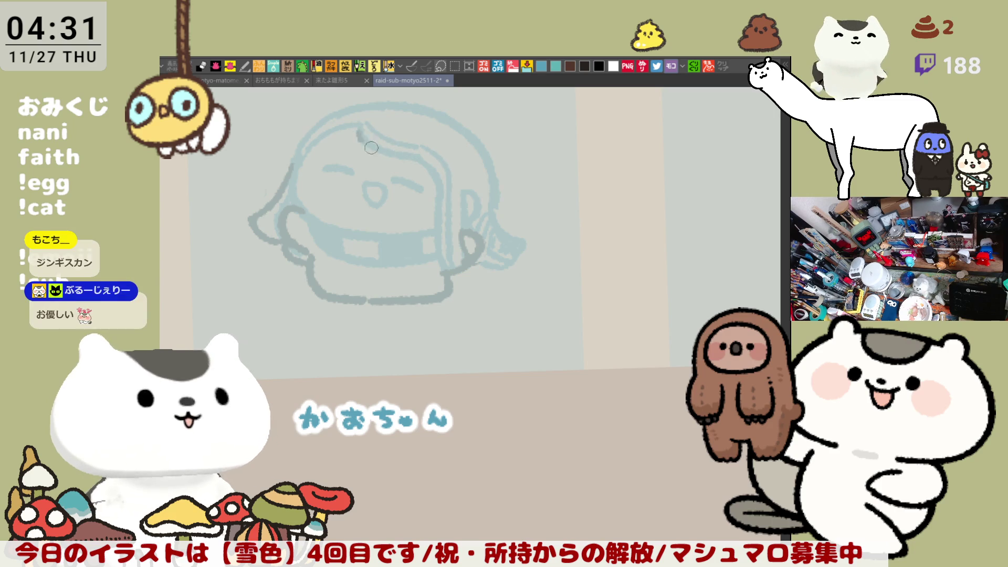
{"action": "mouse_move", "coordinate": [351, 122]}
{"action": "left_mouse_down"}
{"action": "mouse_move", "coordinate": [379, 153]}
{"action": "mouse_move", "coordinate": [443, 188]}
{"action": "left_mouse_up"}
Step: Draw the dark hair stroke on top and the hair down the right of the face
{"action": "key", "text": "ctrl+z"}
{"action": "key", "text": "ctrl+z"}
{"action": "left_click_drag", "start_coordinate": [351, 121], "coordinate": [407, 159]}
{"action": "key", "text": "ctrl+z"}
{"action": "mouse_move", "coordinate": [350, 122]}
{"action": "left_mouse_down"}
{"action": "mouse_move", "coordinate": [371, 148]}
{"action": "mouse_move", "coordinate": [435, 171]}
{"action": "mouse_move", "coordinate": [443, 263]}
{"action": "left_mouse_up"}
{"action": "key", "text": "ctrl+z"}
{"action": "left_click_drag", "start_coordinate": [440, 195], "coordinate": [443, 262]}
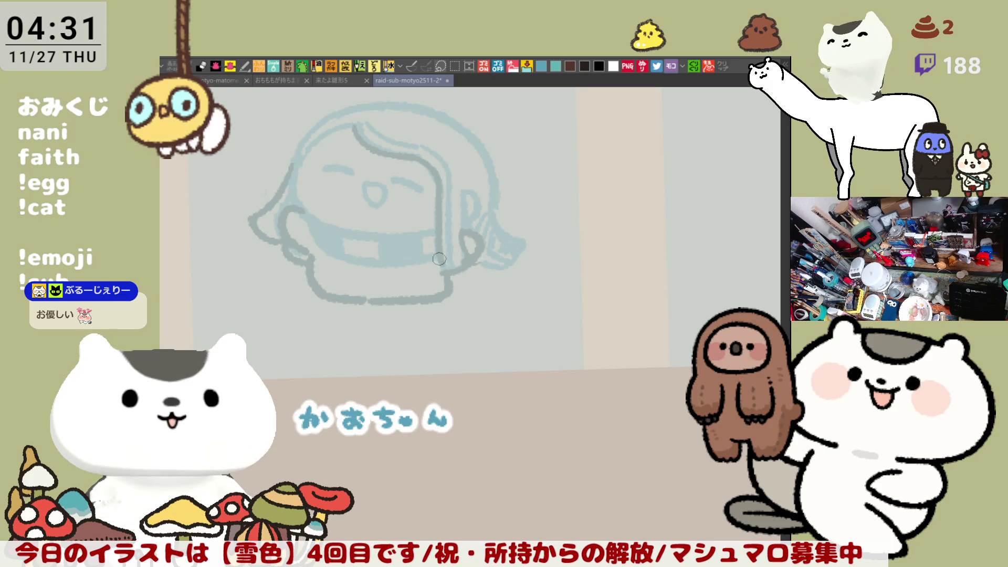
{"action": "key", "text": "ctrl+z"}
{"action": "left_click_drag", "start_coordinate": [436, 179], "coordinate": [442, 268]}
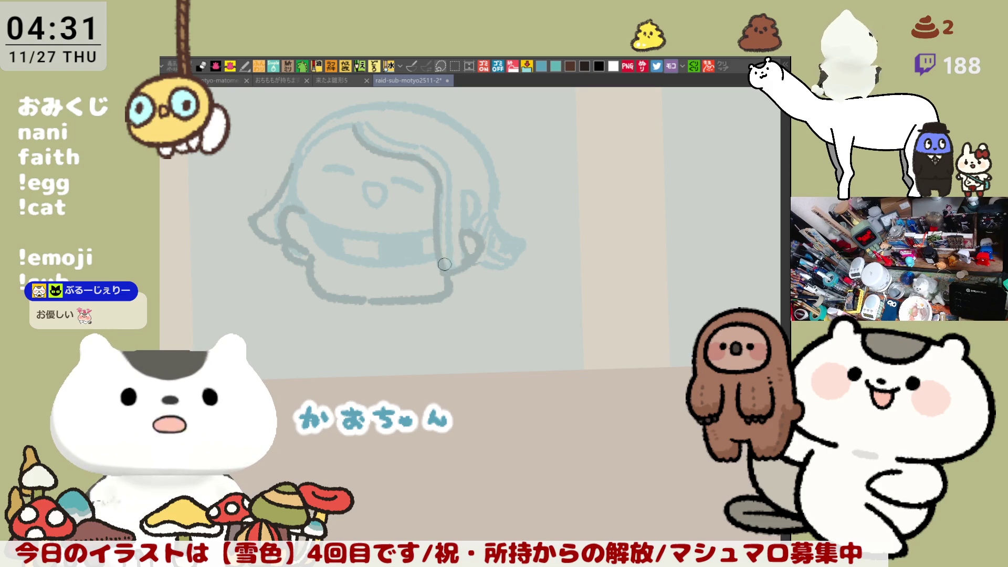
Step: Add a hair line down the right side of the head and outline the right hair tail
{"action": "left_click_drag", "start_coordinate": [460, 183], "coordinate": [470, 250]}
{"action": "key", "text": "ctrl+z"}
{"action": "left_click_drag", "start_coordinate": [468, 126], "coordinate": [496, 210]}
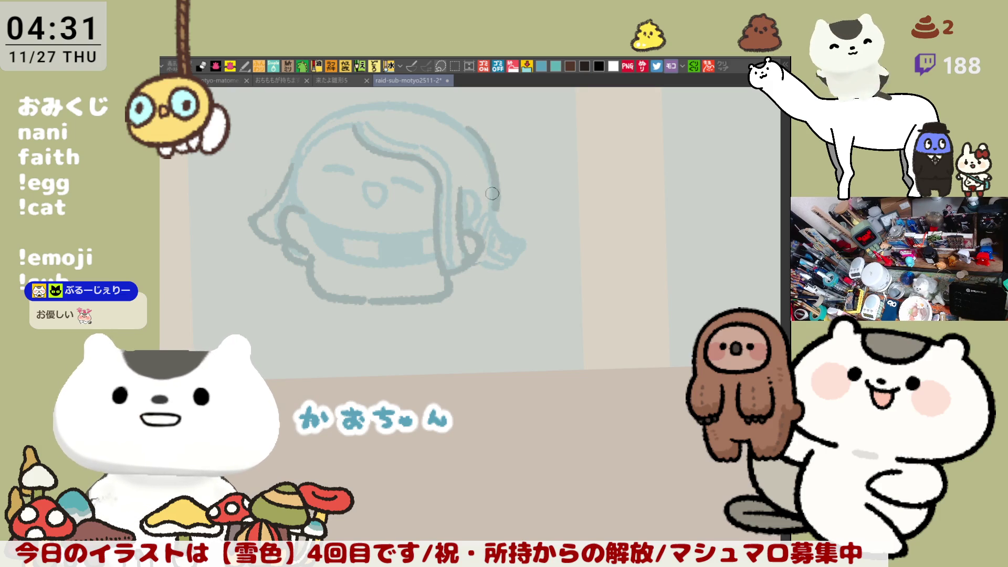
{"action": "key", "text": "ctrl+z"}
{"action": "left_click_drag", "start_coordinate": [466, 131], "coordinate": [497, 218]}
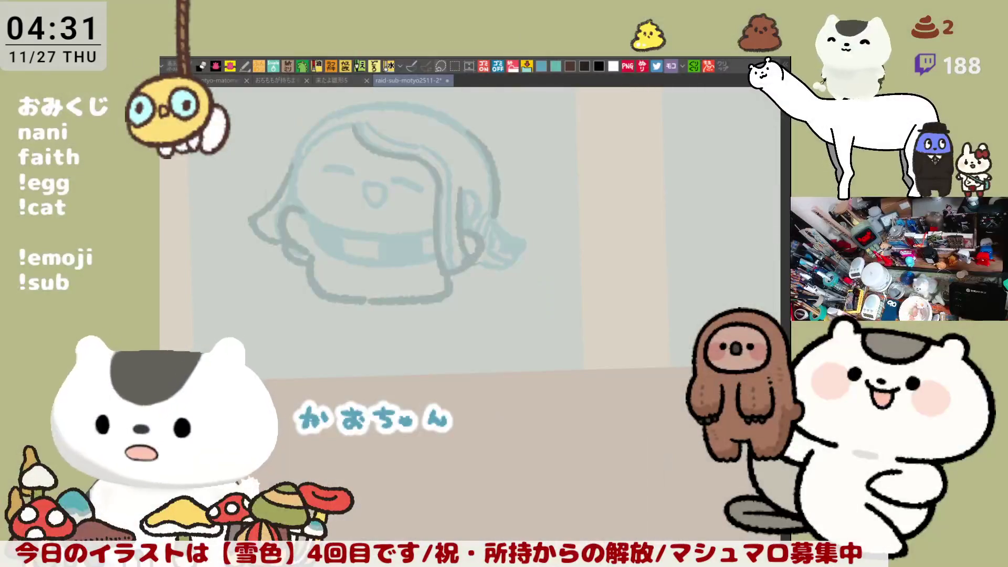
{"action": "left_click_drag", "start_coordinate": [446, 278], "coordinate": [487, 292]}
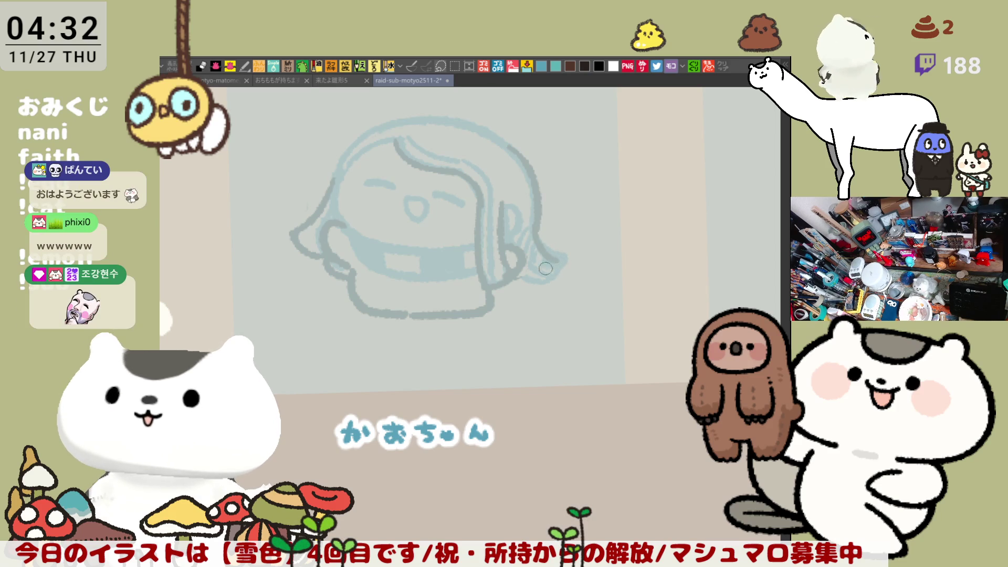
{"action": "mouse_move", "coordinate": [552, 258]}
{"action": "left_mouse_down"}
{"action": "mouse_move", "coordinate": [571, 269]}
{"action": "mouse_move", "coordinate": [549, 284]}
{"action": "left_mouse_up"}
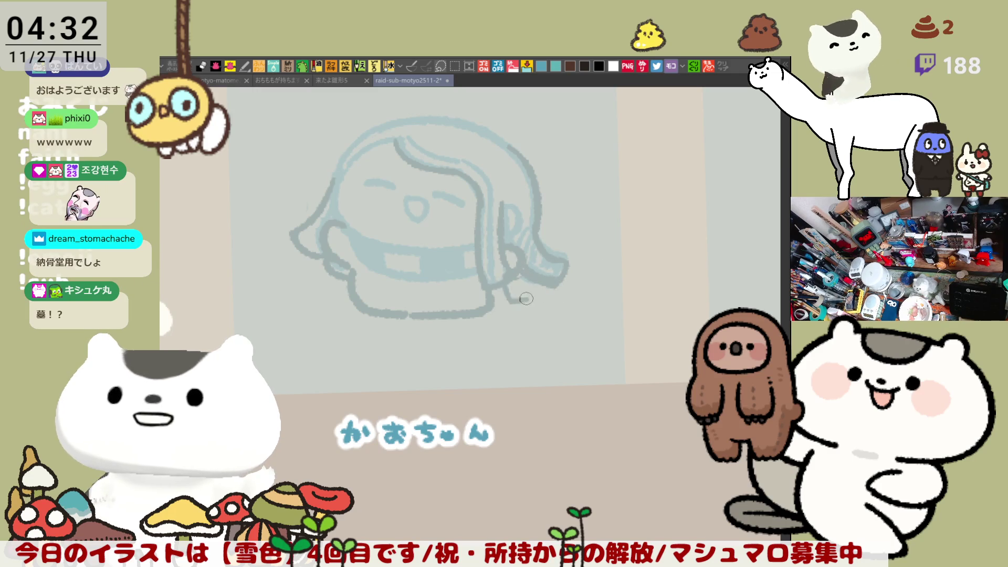
Step: Erase part of the hair-tail outline and ink an arc over the top of the head
{"action": "mouse_move", "coordinate": [551, 284]}
{"action": "left_mouse_down"}
{"action": "mouse_move", "coordinate": [566, 265]}
{"action": "mouse_move", "coordinate": [517, 290]}
{"action": "mouse_move", "coordinate": [501, 282]}
{"action": "left_mouse_up"}
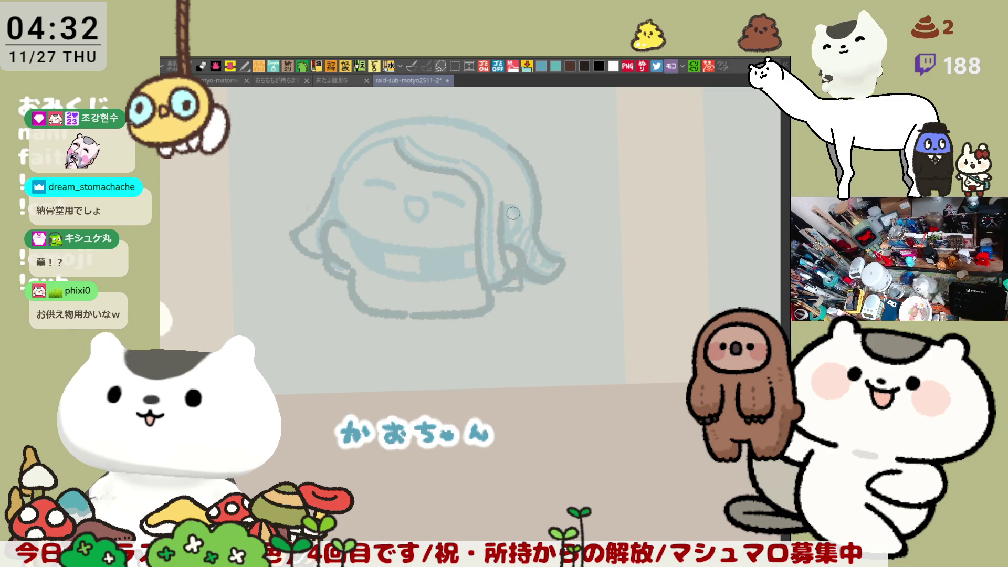
{"action": "left_click_drag", "start_coordinate": [522, 219], "coordinate": [585, 280]}
{"action": "mouse_move", "coordinate": [496, 177]}
{"action": "left_mouse_down"}
{"action": "mouse_move", "coordinate": [569, 199]}
{"action": "mouse_move", "coordinate": [580, 213]}
{"action": "left_mouse_up"}
{"action": "key", "text": "ctrl+z"}
{"action": "key", "text": "ctrl+z"}
{"action": "left_click_drag", "start_coordinate": [496, 177], "coordinate": [587, 216]}
{"action": "left_click_drag", "start_coordinate": [504, 175], "coordinate": [591, 225]}
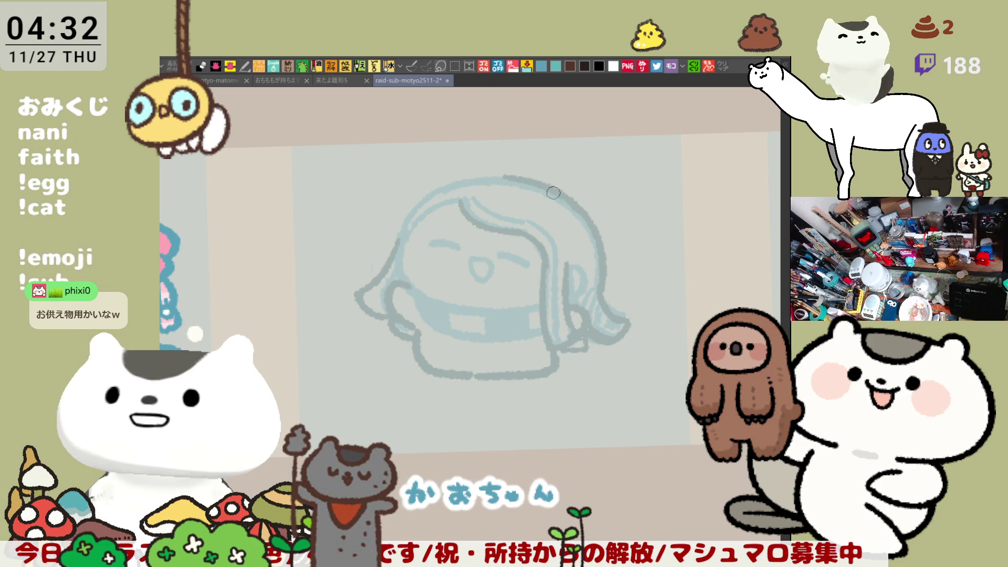
Step: With the view mirrored, try inking the top-right arc of the head
{"action": "key", "text": "h"}
{"action": "left_click_drag", "start_coordinate": [426, 177], "coordinate": [507, 216]}
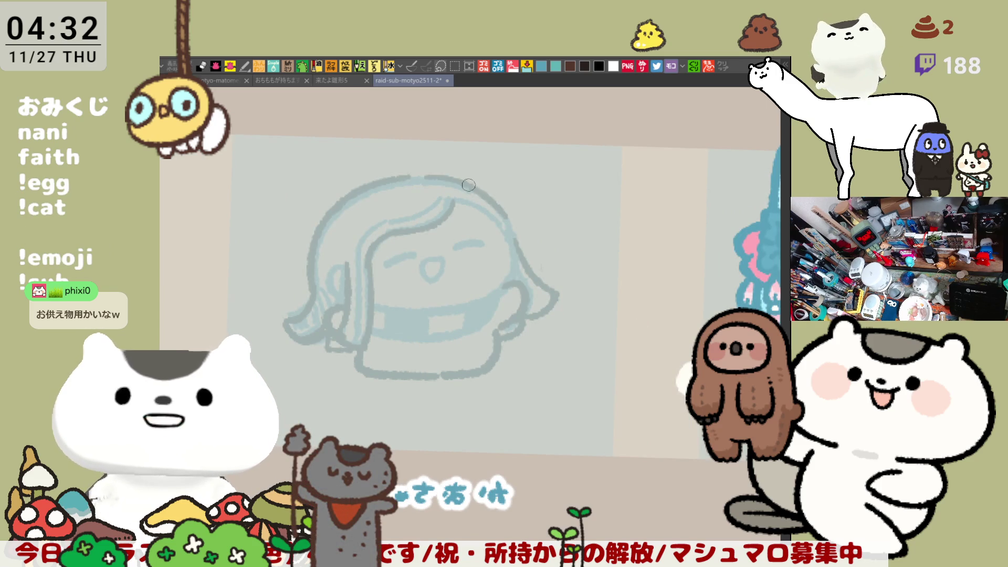
{"action": "key", "text": "ctrl+z"}
{"action": "mouse_move", "coordinate": [428, 177]}
{"action": "left_mouse_down"}
{"action": "mouse_move", "coordinate": [515, 229]}
{"action": "mouse_move", "coordinate": [462, 181]}
{"action": "mouse_move", "coordinate": [518, 239]}
{"action": "left_mouse_up"}
{"action": "key", "text": "ctrl+z"}
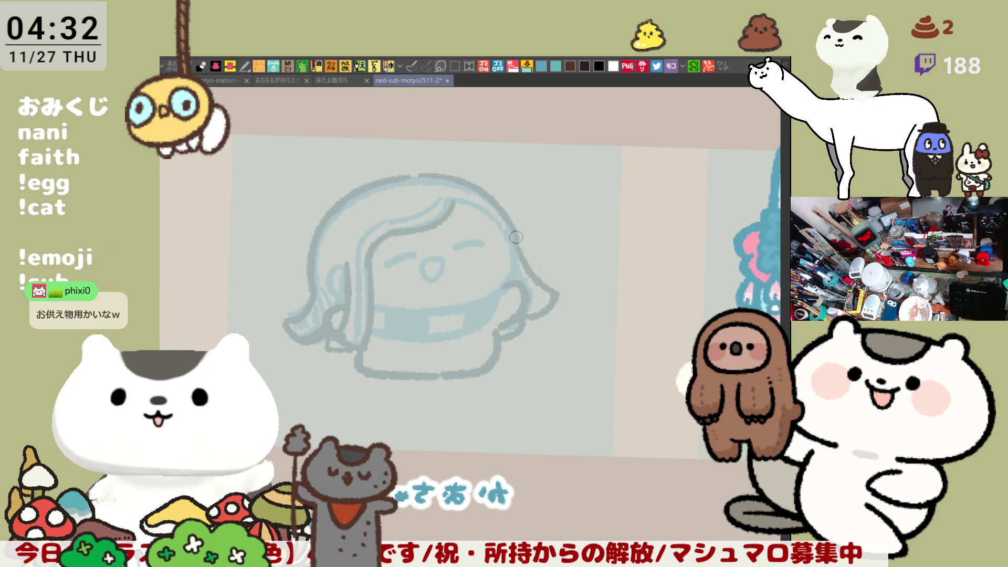
{"action": "key", "text": "ctrl+z"}
{"action": "mouse_move", "coordinate": [420, 175]}
{"action": "left_mouse_down"}
{"action": "mouse_move", "coordinate": [497, 210]}
{"action": "mouse_move", "coordinate": [517, 242]}
{"action": "mouse_move", "coordinate": [473, 189]}
{"action": "mouse_move", "coordinate": [517, 245]}
{"action": "mouse_move", "coordinate": [441, 177]}
{"action": "mouse_move", "coordinate": [517, 241]}
{"action": "left_mouse_up"}
{"action": "key", "text": "ctrl+z"}
Step: Redraw the top-right head arc several times until it runs cleanly along the head
{"action": "key", "text": "ctrl+z"}
{"action": "left_click_drag", "start_coordinate": [496, 203], "coordinate": [522, 251]}
{"action": "key", "text": "ctrl+z"}
{"action": "key", "text": "ctrl+z"}
{"action": "key", "text": "ctrl+z"}
{"action": "left_click_drag", "start_coordinate": [421, 174], "coordinate": [505, 213]}
{"action": "key", "text": "ctrl+z"}
{"action": "key", "text": "ctrl+z"}
{"action": "left_click_drag", "start_coordinate": [413, 173], "coordinate": [496, 207]}
{"action": "key", "text": "ctrl+z"}
{"action": "mouse_move", "coordinate": [417, 174]}
{"action": "left_mouse_down"}
{"action": "mouse_move", "coordinate": [452, 178]}
{"action": "mouse_move", "coordinate": [507, 223]}
{"action": "left_mouse_up"}
{"action": "key", "text": "ctrl+z"}
{"action": "left_click_drag", "start_coordinate": [425, 175], "coordinate": [498, 212]}
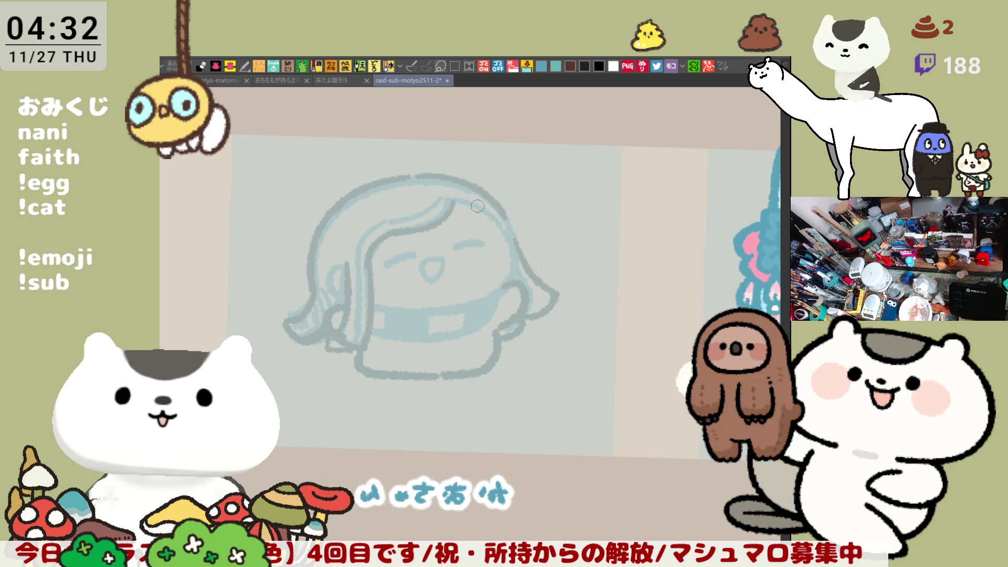
Step: Unmirror and tilt the view, then ink the head's left outline down toward the scarf
{"action": "key", "text": "h"}
{"action": "key", "text": "minus"}
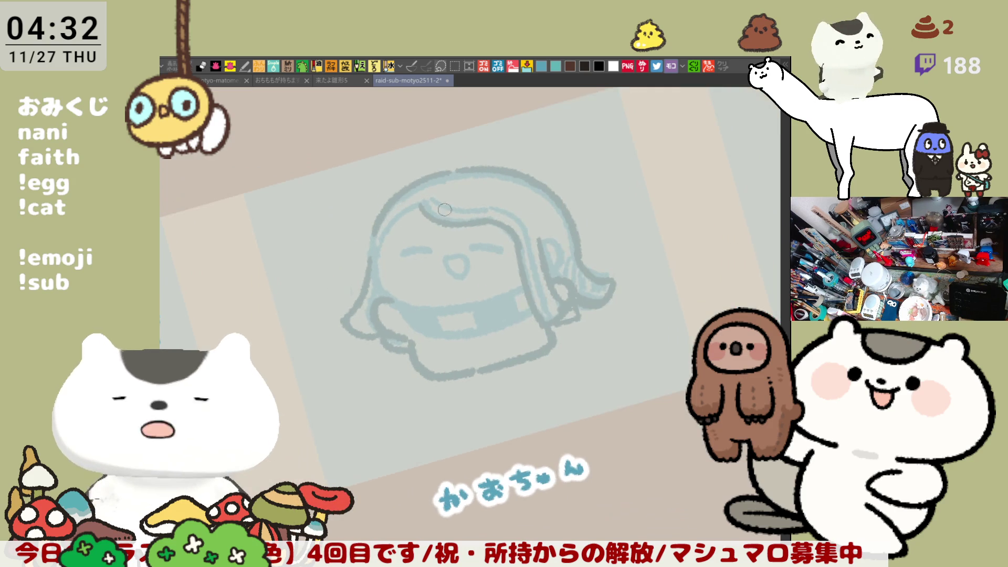
{"action": "mouse_move", "coordinate": [374, 222]}
{"action": "left_mouse_down"}
{"action": "mouse_move", "coordinate": [374, 257]}
{"action": "mouse_move", "coordinate": [402, 299]}
{"action": "left_mouse_up"}
{"action": "key", "text": "ctrl+z"}
{"action": "mouse_move", "coordinate": [380, 226]}
{"action": "left_mouse_down"}
{"action": "mouse_move", "coordinate": [374, 286]}
{"action": "mouse_move", "coordinate": [412, 314]}
{"action": "mouse_move", "coordinate": [526, 288]}
{"action": "left_mouse_up"}
{"action": "key", "text": "ctrl+z"}
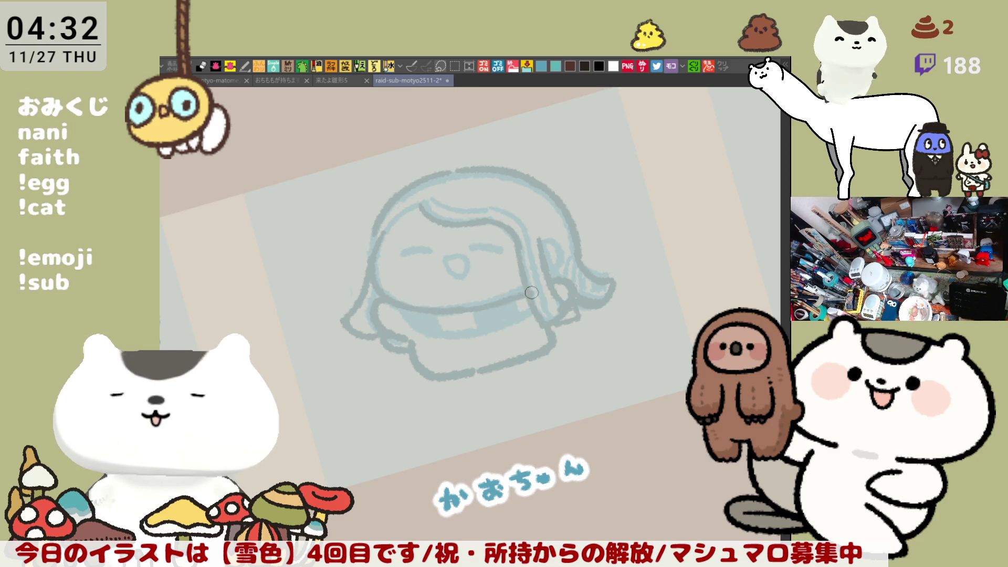
{"action": "key", "text": "ctrl+z"}
Step: Ink the scarf's top edge, level the view, and darken the left hair tip
{"action": "left_click_drag", "start_coordinate": [463, 308], "coordinate": [526, 288]}
{"action": "key", "text": "ctrl+z"}
{"action": "mouse_move", "coordinate": [463, 308]}
{"action": "left_mouse_down"}
{"action": "mouse_move", "coordinate": [525, 289]}
{"action": "mouse_move", "coordinate": [517, 261]}
{"action": "left_mouse_up"}
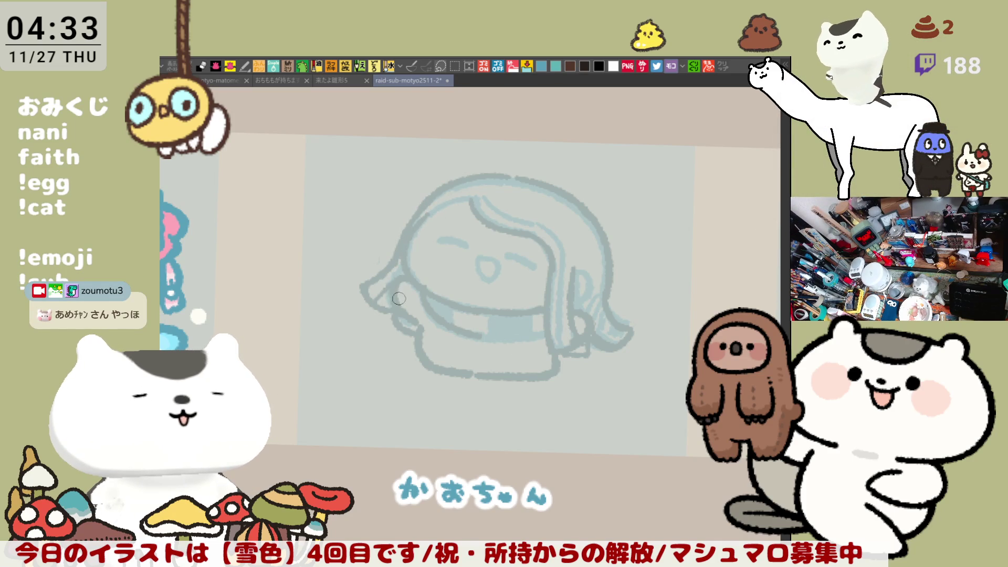
{"action": "left_click_drag", "start_coordinate": [387, 298], "coordinate": [403, 263]}
Step: Lighten part of the scarf fill and tilt and mirror the view for checking
{"action": "scroll", "coordinate": [592, 291], "scroll_direction": "down", "scroll_amount": 1}
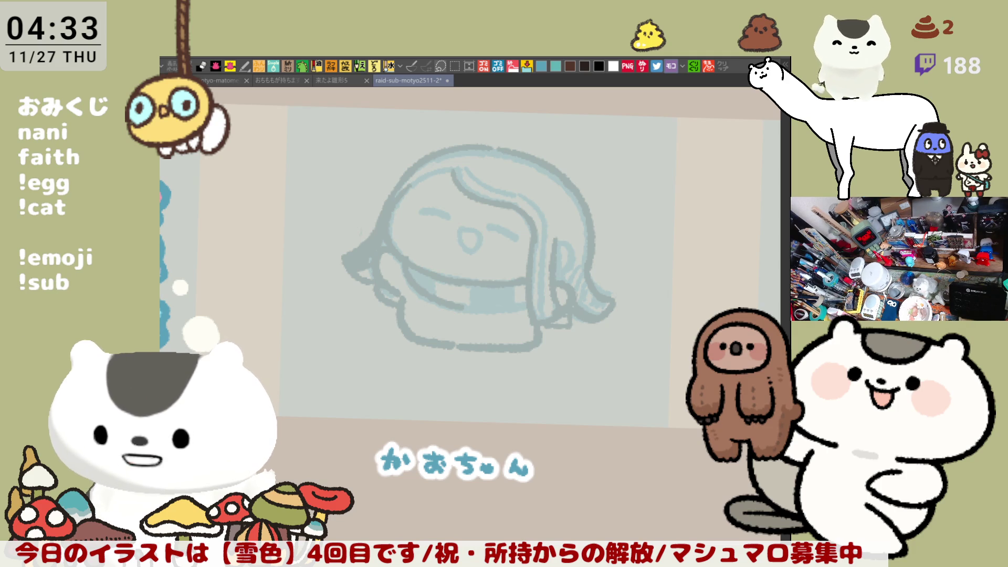
{"action": "mouse_move", "coordinate": [480, 336]}
{"action": "left_mouse_down"}
{"action": "mouse_move", "coordinate": [513, 328]}
{"action": "mouse_move", "coordinate": [557, 286]}
{"action": "mouse_move", "coordinate": [526, 299]}
{"action": "mouse_move", "coordinate": [555, 288]}
{"action": "left_mouse_up"}
{"action": "mouse_move", "coordinate": [459, 266]}
{"action": "left_mouse_down"}
{"action": "mouse_move", "coordinate": [525, 279]}
{"action": "mouse_move", "coordinate": [504, 281]}
{"action": "mouse_move", "coordinate": [499, 297]}
{"action": "mouse_move", "coordinate": [537, 296]}
{"action": "left_mouse_up"}
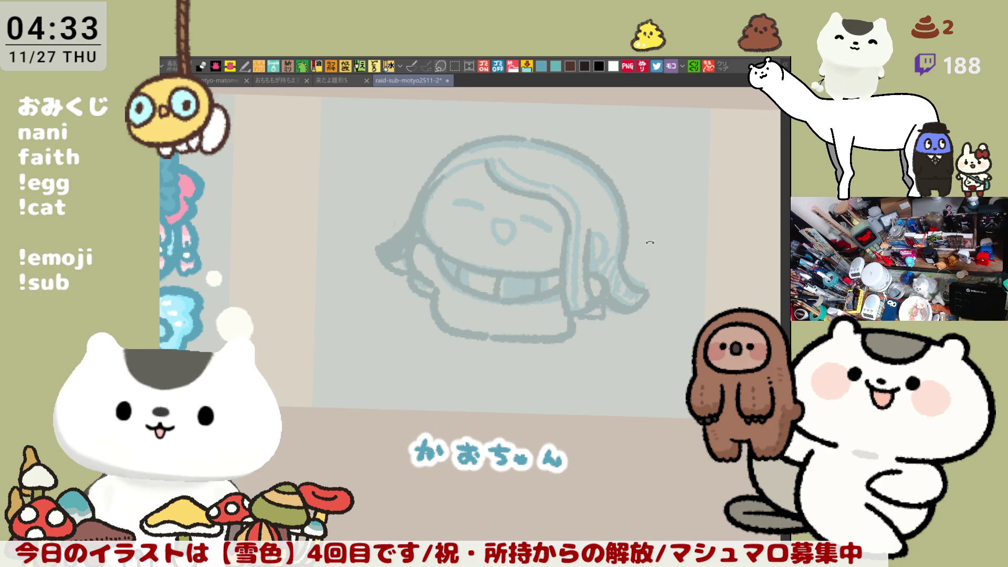
{"action": "left_click_drag", "start_coordinate": [644, 247], "coordinate": [617, 223]}
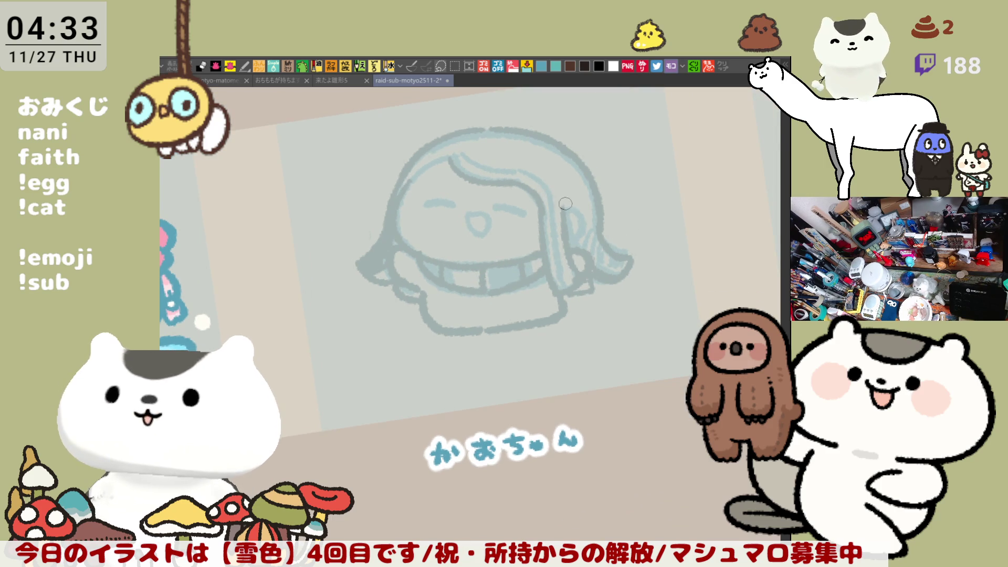
{"action": "key", "text": "h"}
Step: Ink the hair strand running from the hair across toward the face
{"action": "left_click_drag", "start_coordinate": [464, 160], "coordinate": [516, 205]}
{"action": "key", "text": "ctrl+z"}
{"action": "key", "text": "h"}
{"action": "left_click_drag", "start_coordinate": [462, 152], "coordinate": [522, 173]}
{"action": "key", "text": "ctrl+z"}
{"action": "mouse_move", "coordinate": [468, 153]}
{"action": "left_mouse_down"}
{"action": "mouse_move", "coordinate": [551, 174]}
{"action": "mouse_move", "coordinate": [572, 204]}
{"action": "mouse_move", "coordinate": [575, 249]}
{"action": "left_mouse_up"}
{"action": "key", "text": "ctrl+z"}
Step: Ink the right side of the face and a bracket-shaped line beside it
{"action": "left_click_drag", "start_coordinate": [565, 192], "coordinate": [580, 263]}
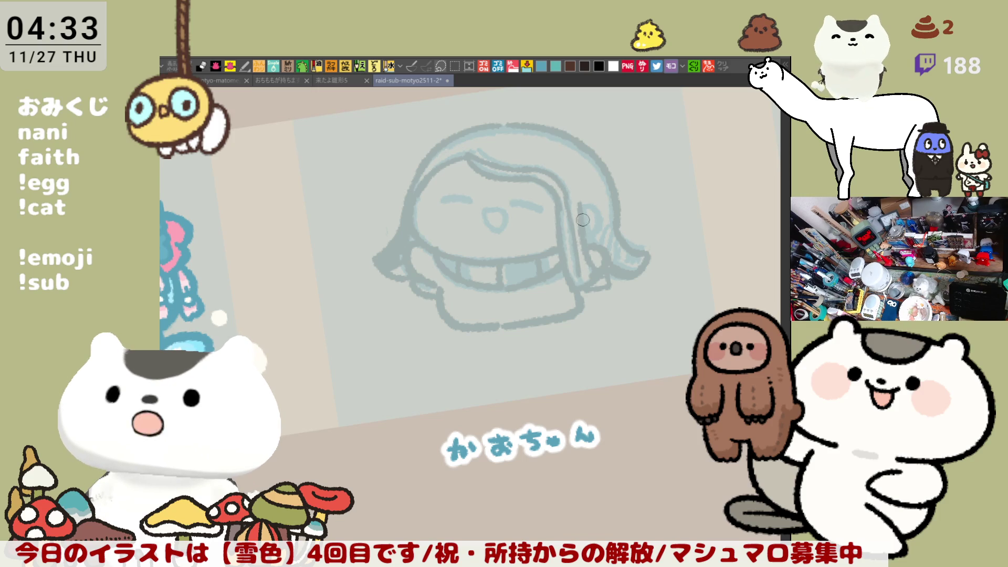
{"action": "key", "text": "ctrl+z"}
{"action": "left_click_drag", "start_coordinate": [561, 189], "coordinate": [587, 284]}
{"action": "key", "text": "ctrl+z"}
{"action": "left_click_drag", "start_coordinate": [561, 191], "coordinate": [587, 281]}
{"action": "left_click_drag", "start_coordinate": [575, 208], "coordinate": [592, 278]}
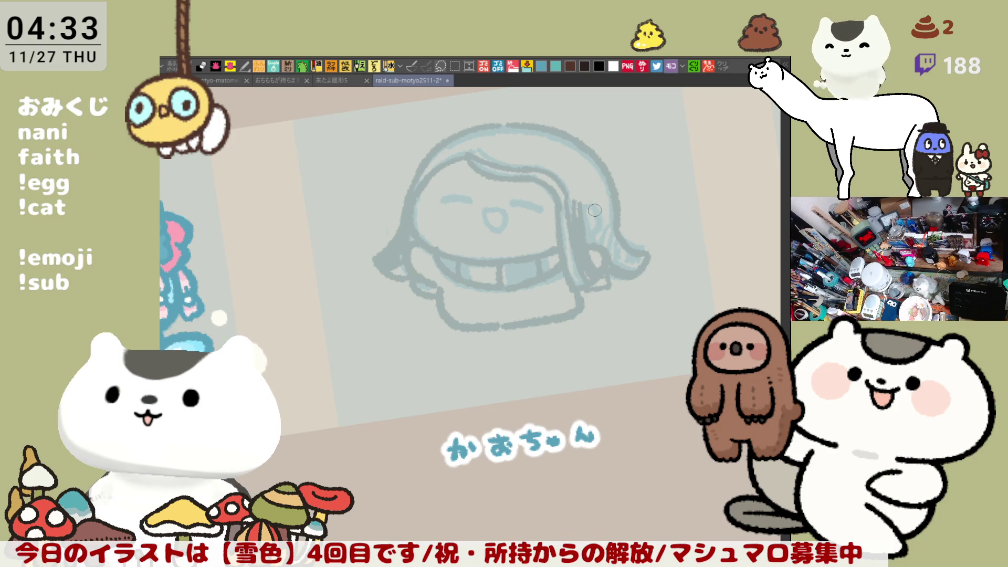
{"action": "left_click_drag", "start_coordinate": [593, 207], "coordinate": [583, 239]}
{"action": "key", "text": "ctrl+z"}
{"action": "left_click_drag", "start_coordinate": [576, 200], "coordinate": [595, 240]}
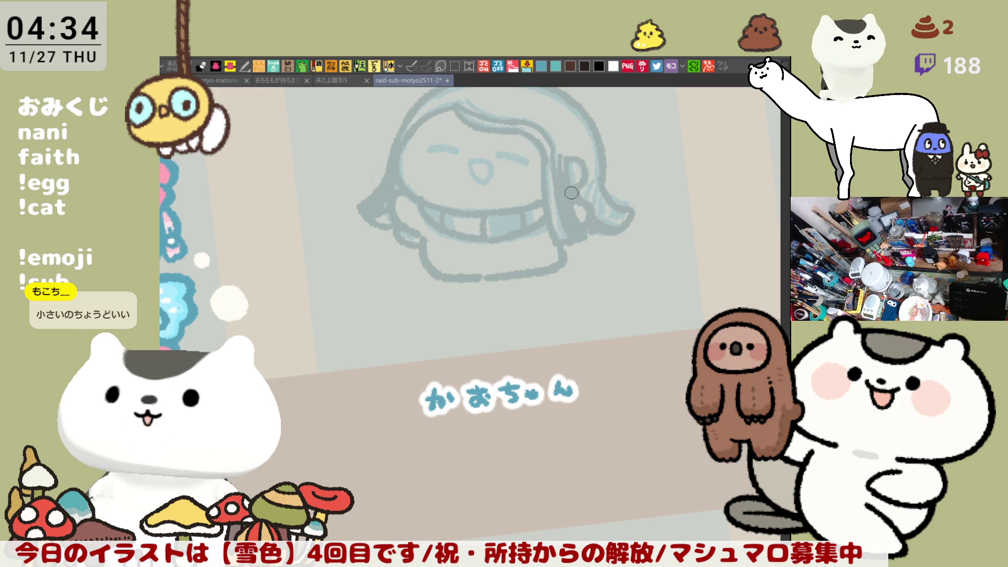
Step: Ink a closed-eye arc over the left eye and the mouth as a darker closed O
{"action": "scroll", "coordinate": [529, 282], "scroll_direction": "up", "scroll_amount": 3}
{"action": "scroll", "coordinate": [529, 281], "scroll_direction": "left", "scroll_amount": 2}
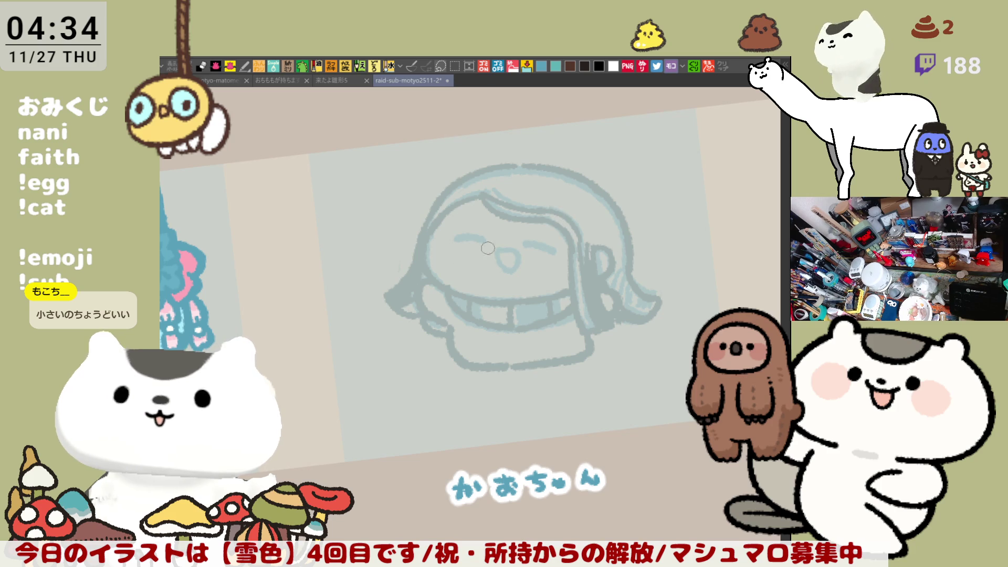
{"action": "scroll", "coordinate": [483, 245], "scroll_direction": "down", "scroll_amount": 2}
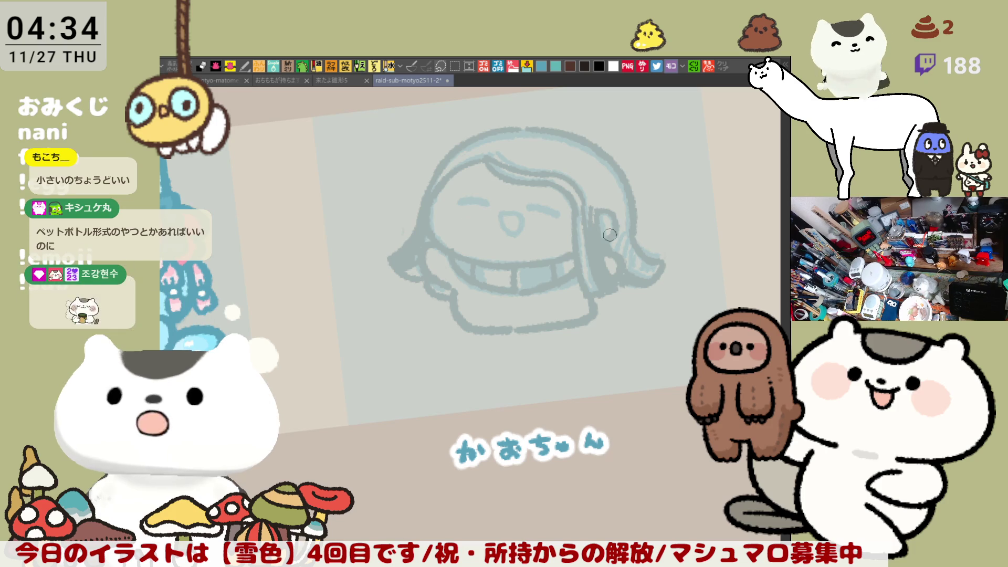
{"action": "scroll", "coordinate": [472, 215], "scroll_direction": "down", "scroll_amount": 2}
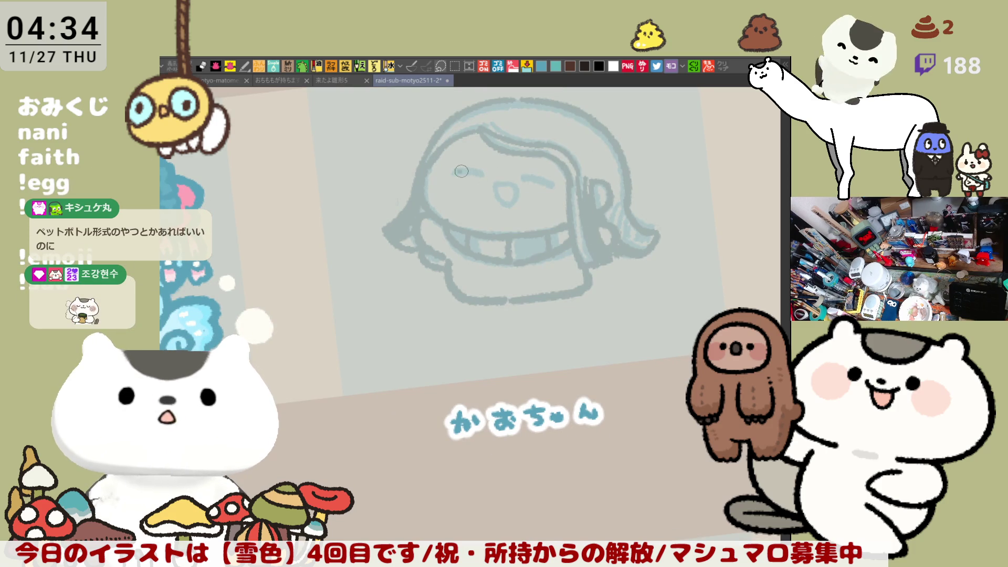
{"action": "mouse_move", "coordinate": [453, 172]}
{"action": "left_mouse_down"}
{"action": "mouse_move", "coordinate": [554, 187]}
{"action": "mouse_move", "coordinate": [521, 181]}
{"action": "left_mouse_up"}
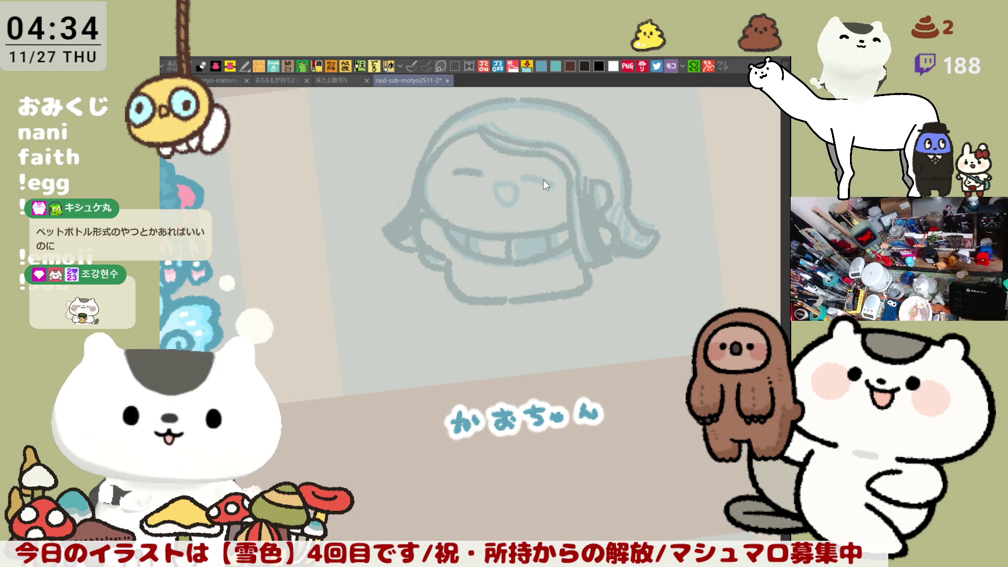
{"action": "mouse_move", "coordinate": [499, 185]}
{"action": "left_mouse_down"}
{"action": "mouse_move", "coordinate": [512, 210]}
{"action": "mouse_move", "coordinate": [499, 199]}
{"action": "mouse_move", "coordinate": [522, 199]}
{"action": "left_mouse_up"}
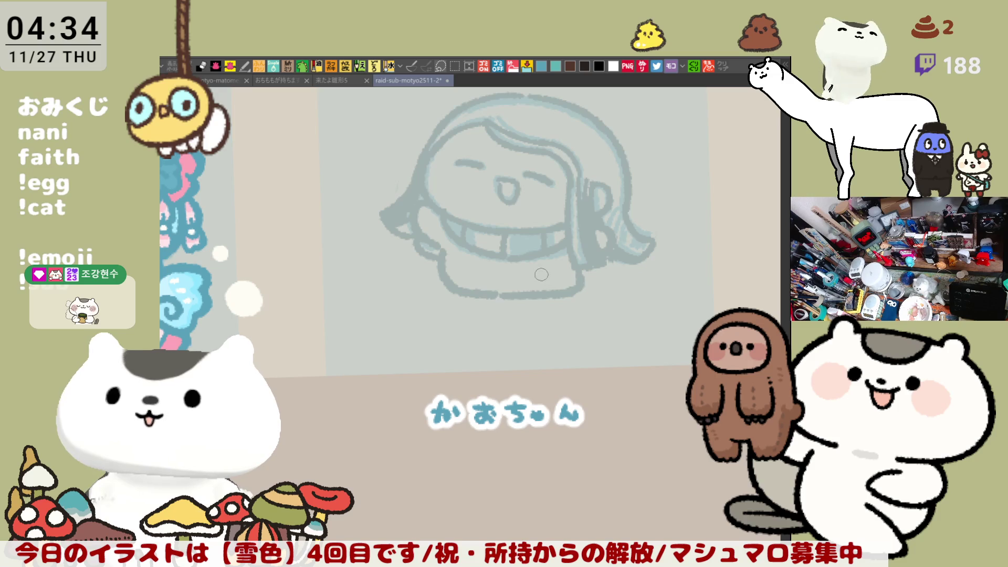
Step: Draw the hanging scarf end and add shading strokes to the scarf
{"action": "mouse_move", "coordinate": [529, 259]}
{"action": "left_mouse_down"}
{"action": "mouse_move", "coordinate": [565, 284]}
{"action": "mouse_move", "coordinate": [528, 280]}
{"action": "left_mouse_up"}
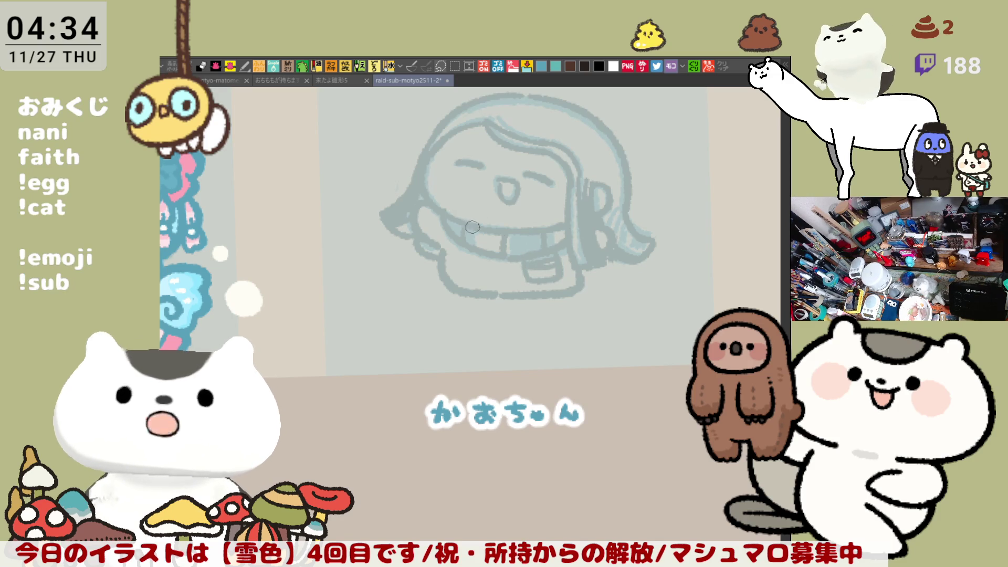
{"action": "left_click_drag", "start_coordinate": [508, 253], "coordinate": [512, 234]}
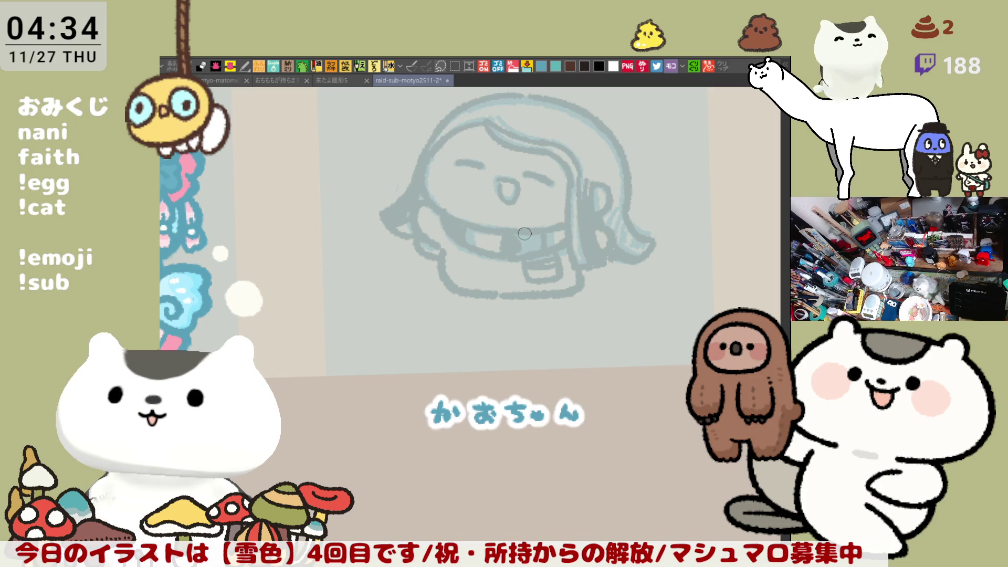
{"action": "mouse_move", "coordinate": [518, 241]}
{"action": "left_mouse_down"}
{"action": "mouse_move", "coordinate": [541, 236]}
{"action": "mouse_move", "coordinate": [546, 247]}
{"action": "left_mouse_up"}
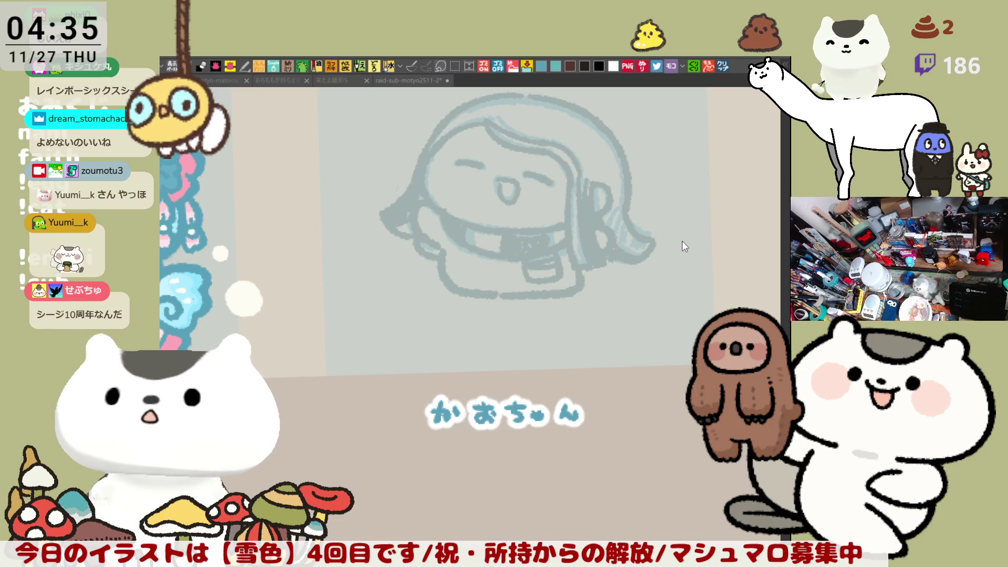
{"action": "left_click", "coordinate": [723, 66]}
{"action": "scroll", "coordinate": [527, 403], "scroll_direction": "up", "scroll_amount": 4}
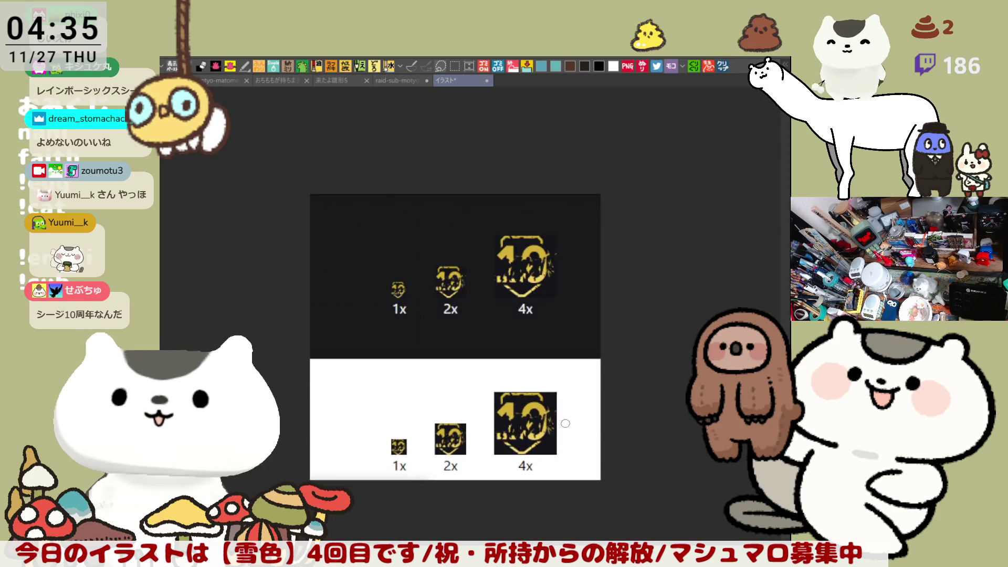
{"action": "scroll", "coordinate": [527, 403], "scroll_direction": "up", "scroll_amount": 1}
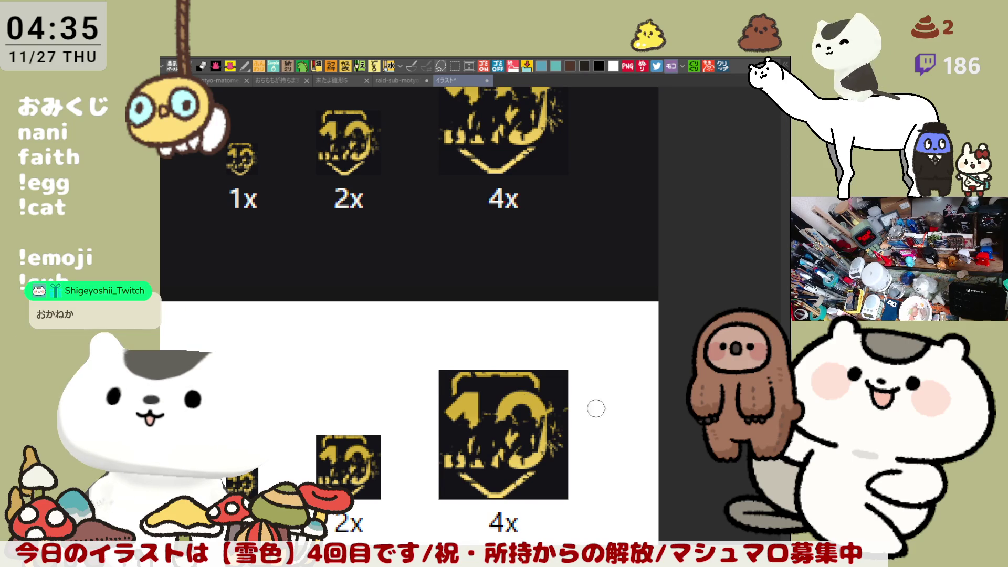
{"action": "scroll", "coordinate": [545, 510], "scroll_direction": "up", "scroll_amount": 1}
{"action": "scroll", "coordinate": [545, 510], "scroll_direction": "up", "scroll_amount": 3}
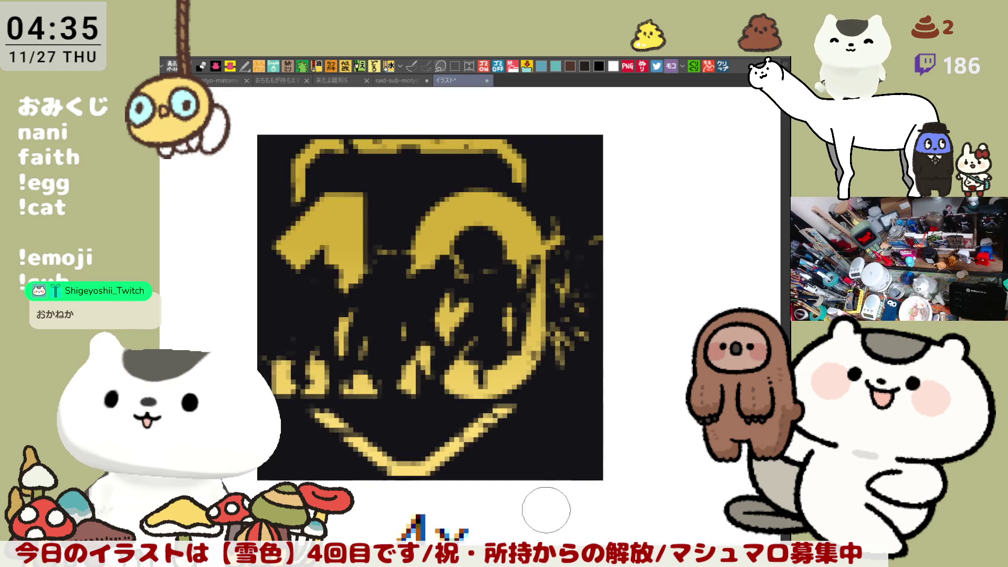
{"action": "scroll", "coordinate": [546, 510], "scroll_direction": "up", "scroll_amount": 1}
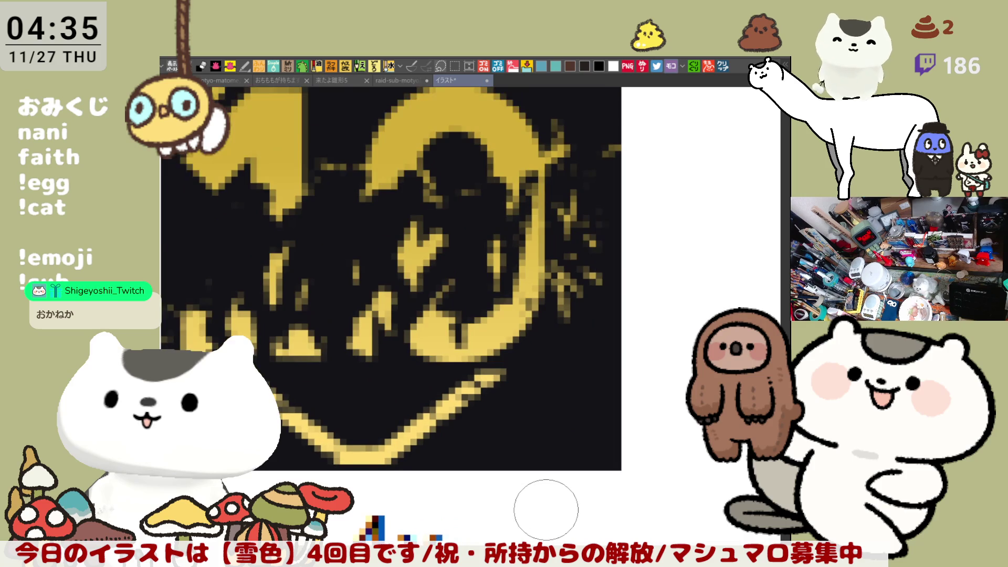
{"action": "scroll", "coordinate": [546, 509], "scroll_direction": "down", "scroll_amount": 3}
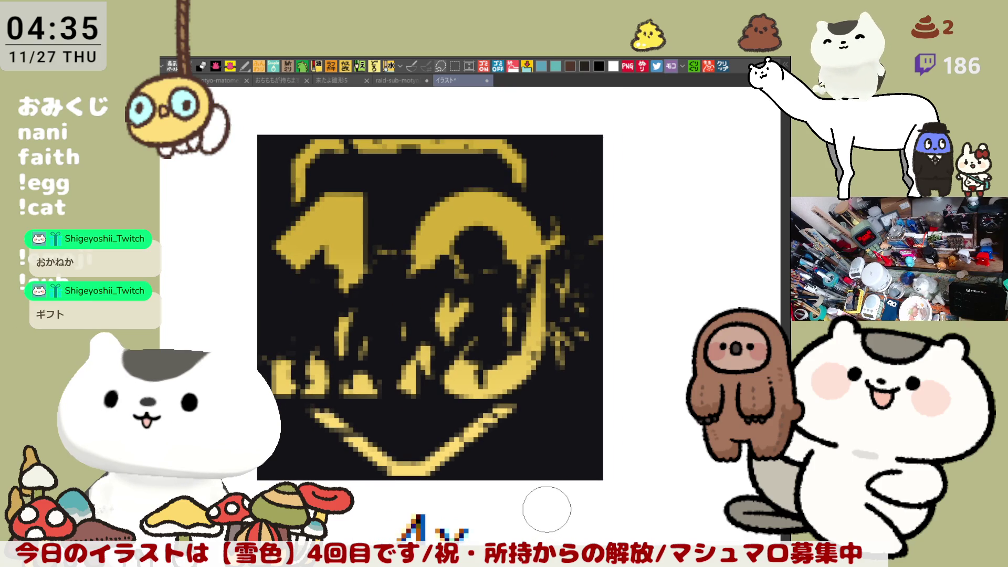
{"action": "scroll", "coordinate": [547, 510], "scroll_direction": "down", "scroll_amount": 2}
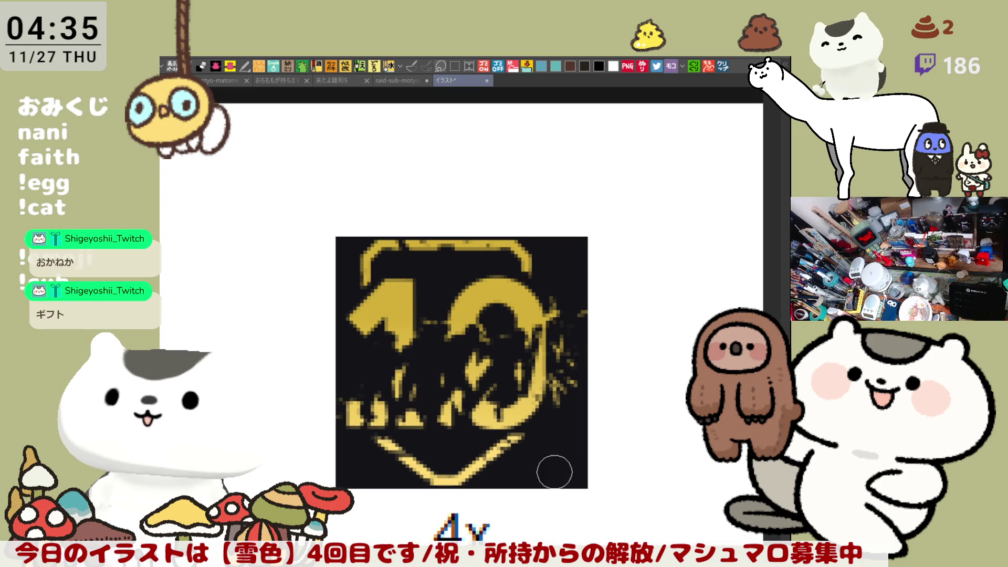
{"action": "scroll", "coordinate": [569, 465], "scroll_direction": "down", "scroll_amount": 1}
{"action": "left_click_drag", "start_coordinate": [528, 433], "coordinate": [597, 442]}
{"action": "scroll", "coordinate": [597, 442], "scroll_direction": "down", "scroll_amount": 3}
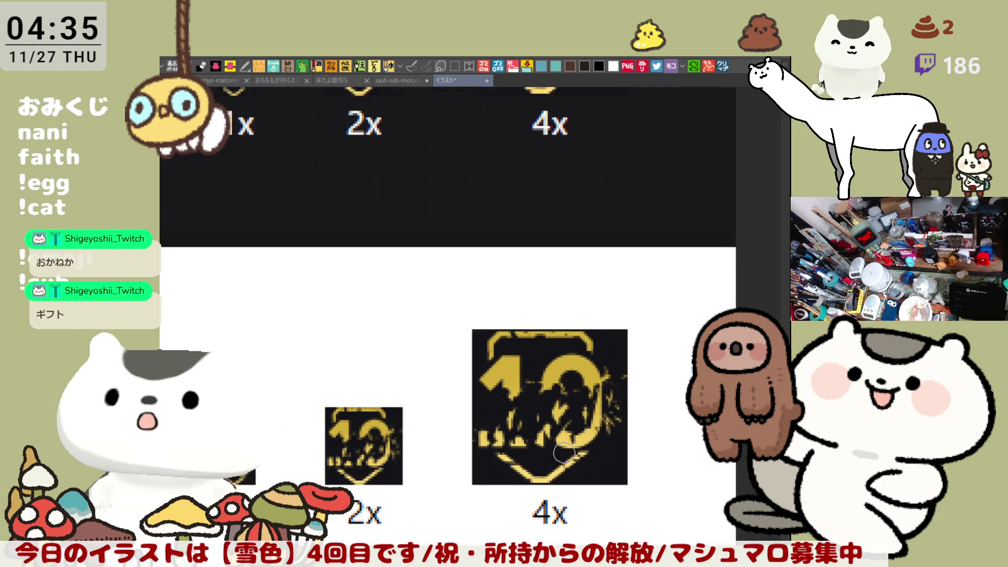
{"action": "scroll", "coordinate": [578, 417], "scroll_direction": "down", "scroll_amount": 3}
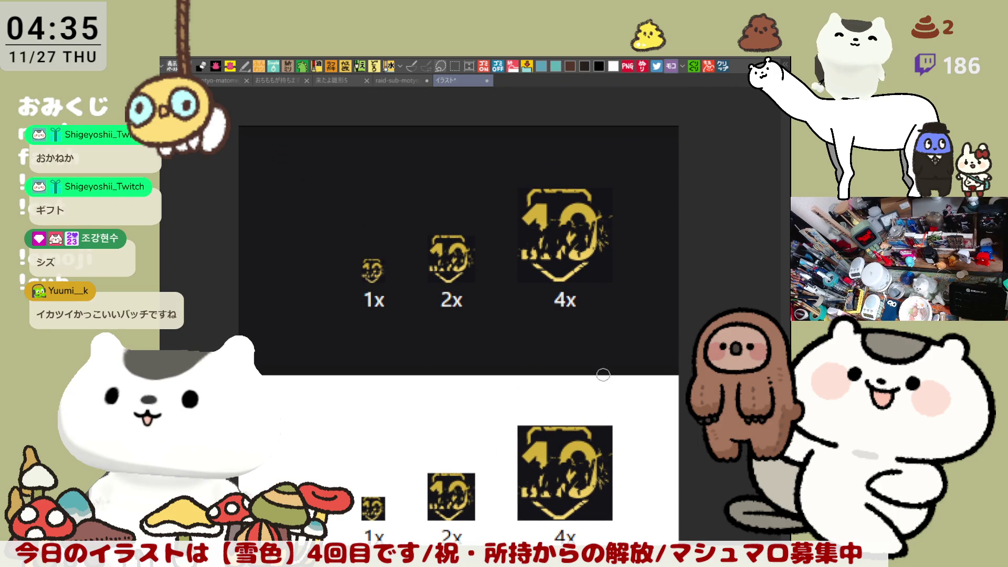
{"action": "scroll", "coordinate": [516, 393], "scroll_direction": "down", "scroll_amount": 3}
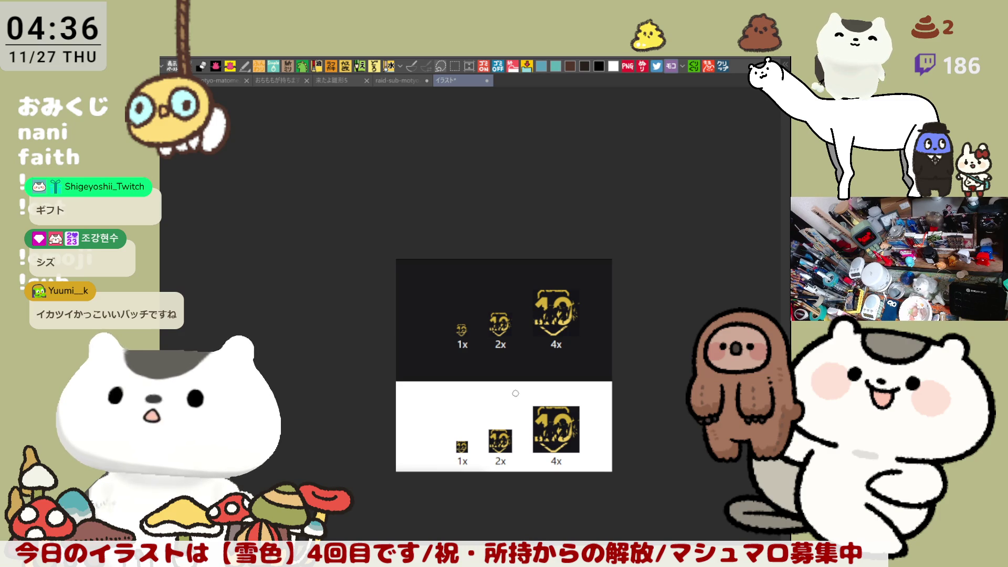
{"action": "scroll", "coordinate": [516, 394], "scroll_direction": "up", "scroll_amount": 1}
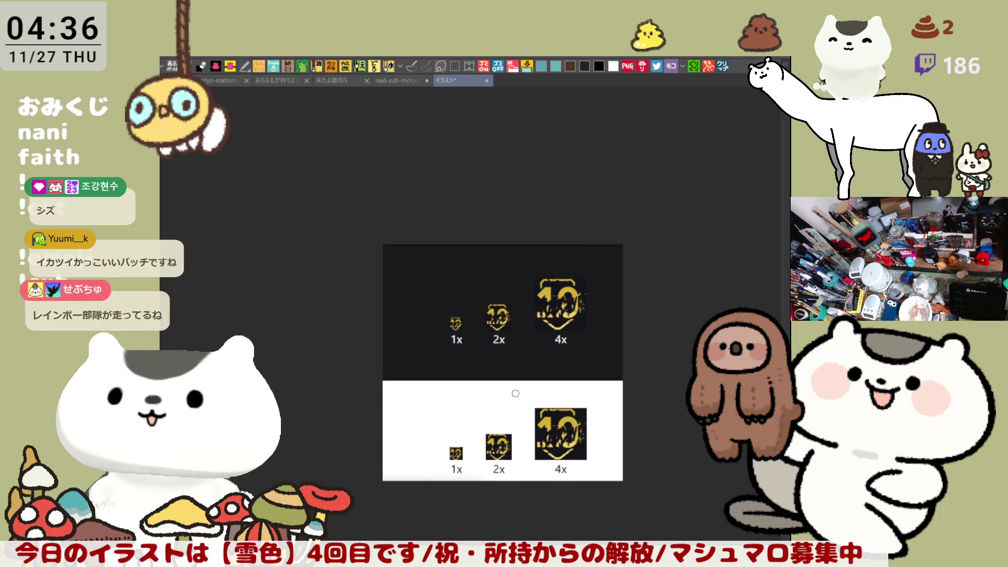
{"action": "scroll", "coordinate": [602, 446], "scroll_direction": "up", "scroll_amount": 2}
{"action": "scroll", "coordinate": [602, 446], "scroll_direction": "up", "scroll_amount": 2}
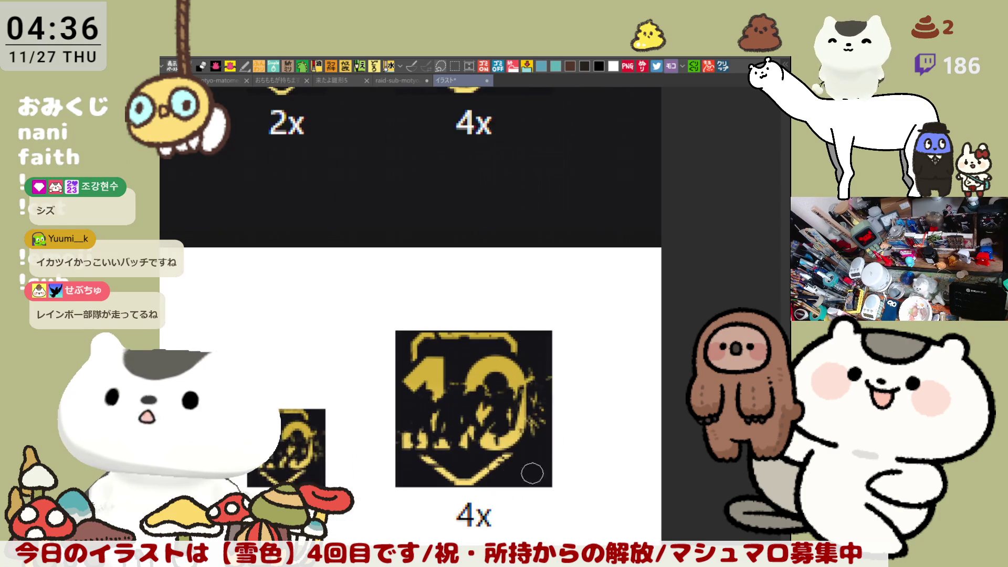
{"action": "scroll", "coordinate": [491, 453], "scroll_direction": "up", "scroll_amount": 1}
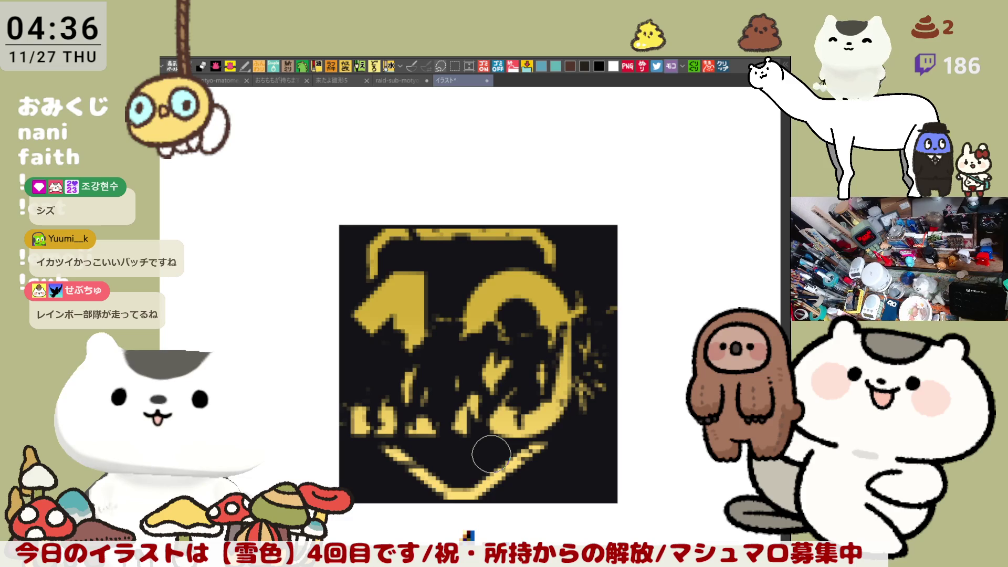
{"action": "scroll", "coordinate": [491, 454], "scroll_direction": "up", "scroll_amount": 1}
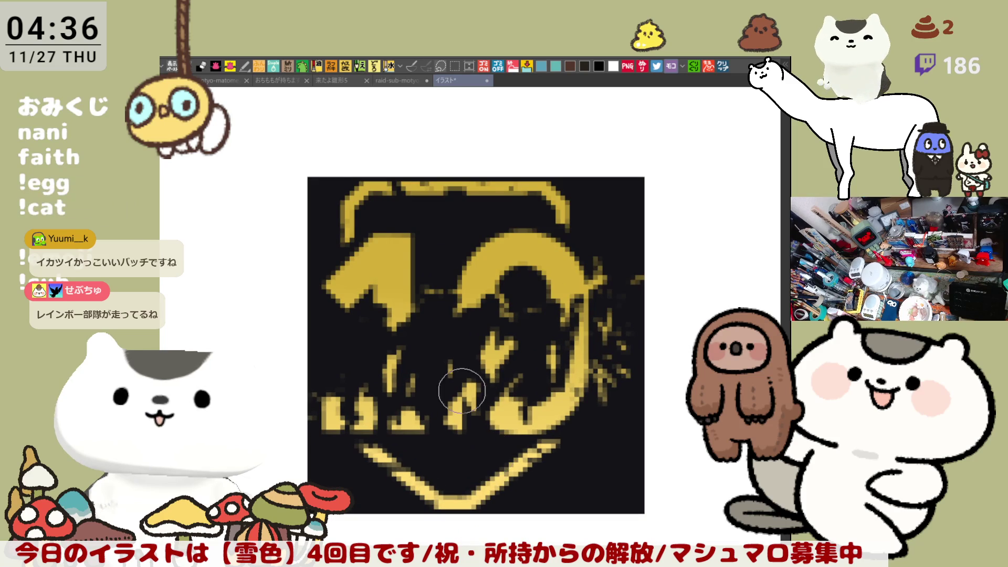
{"action": "scroll", "coordinate": [333, 406], "scroll_direction": "down", "scroll_amount": 3}
{"action": "scroll", "coordinate": [333, 405], "scroll_direction": "down", "scroll_amount": 4}
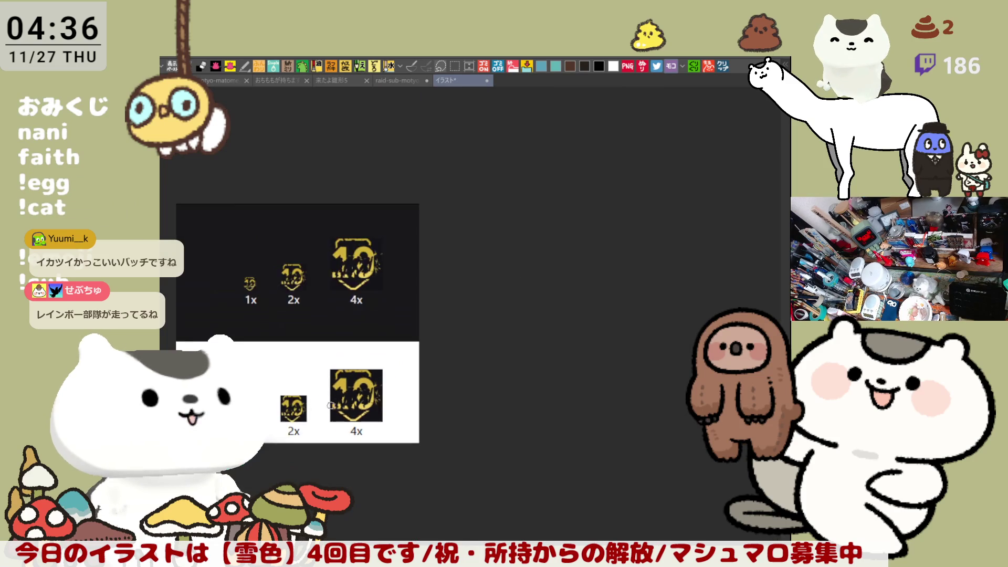
{"action": "scroll", "coordinate": [426, 331], "scroll_direction": "up", "scroll_amount": 2}
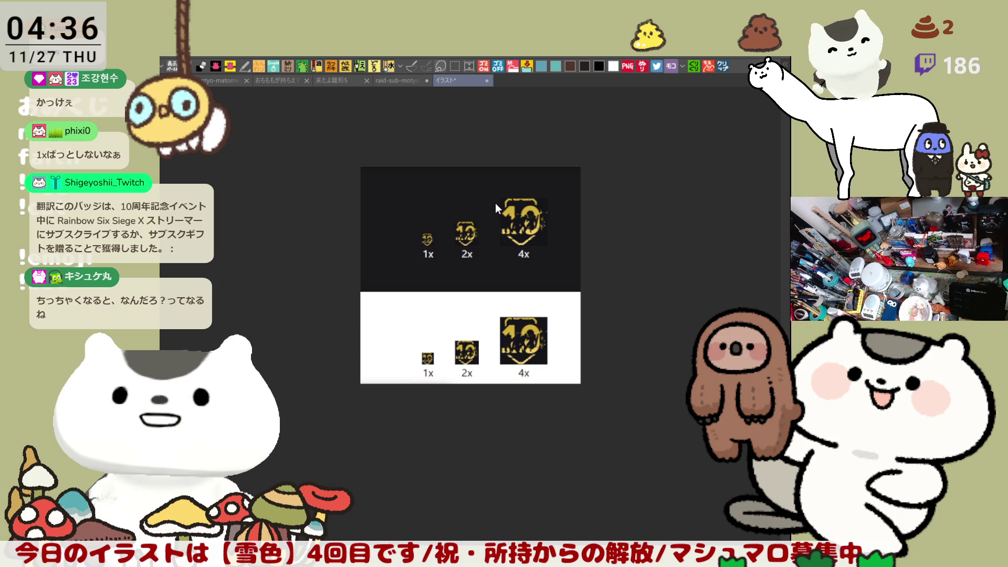
{"action": "key", "text": "ctrl+w"}
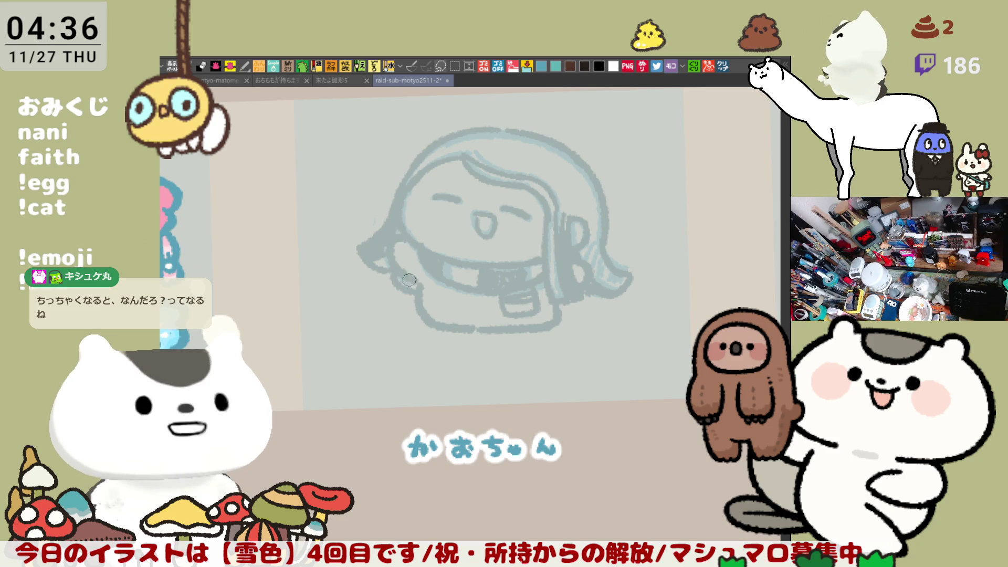
Step: Draw a solid foot under the chibi's body and mirror the view to check balance
{"action": "mouse_move", "coordinate": [472, 326]}
{"action": "left_mouse_down"}
{"action": "mouse_move", "coordinate": [449, 339]}
{"action": "mouse_move", "coordinate": [454, 347]}
{"action": "mouse_move", "coordinate": [465, 349]}
{"action": "mouse_move", "coordinate": [473, 333]}
{"action": "mouse_move", "coordinate": [470, 341]}
{"action": "mouse_move", "coordinate": [562, 341]}
{"action": "left_mouse_up"}
{"action": "key", "text": "ctrl+z"}
{"action": "key", "text": "ctrl+z"}
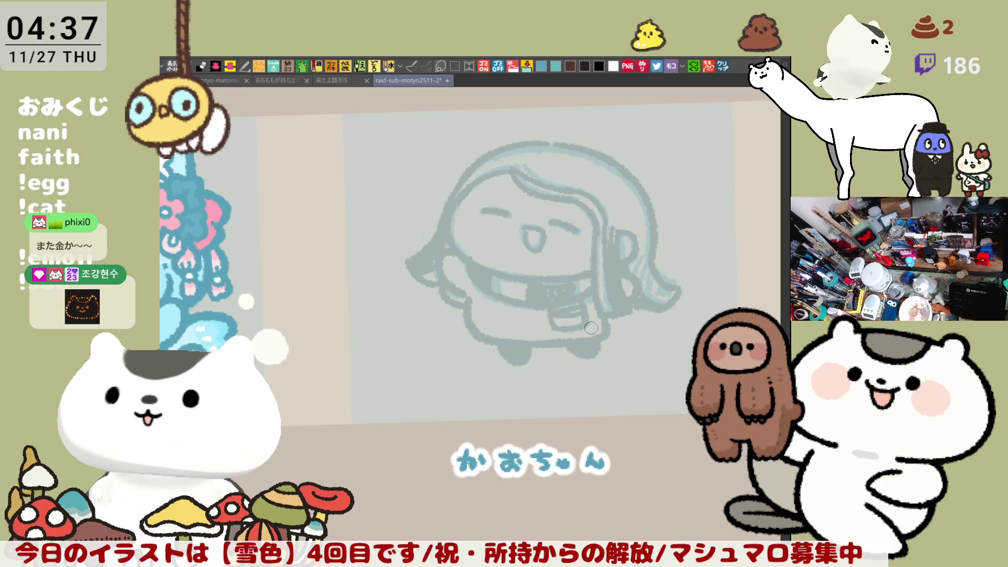
{"action": "key", "text": "h"}
{"action": "key", "text": "h"}
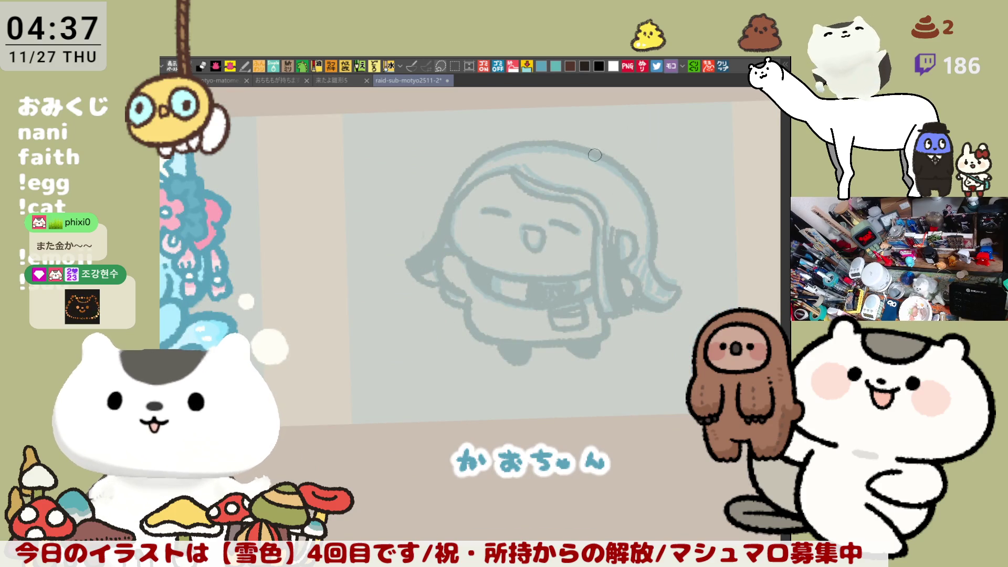
Step: Add darker blue-grey strands to the hair, then move to the small-icons page
{"action": "left_click_drag", "start_coordinate": [567, 158], "coordinate": [580, 171]}
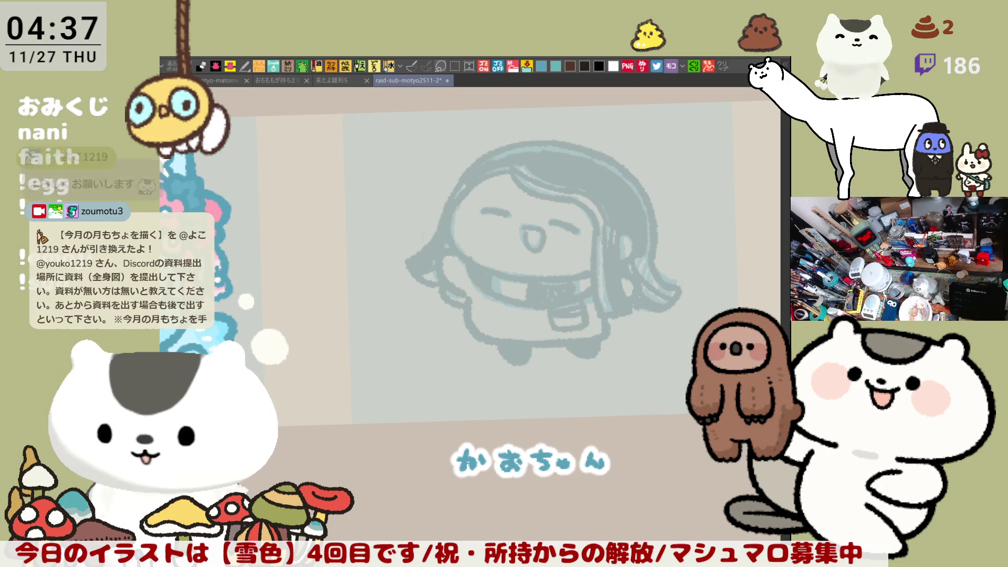
{"action": "left_click_drag", "start_coordinate": [439, 240], "coordinate": [499, 256]}
{"action": "key", "text": "ctrl+0"}
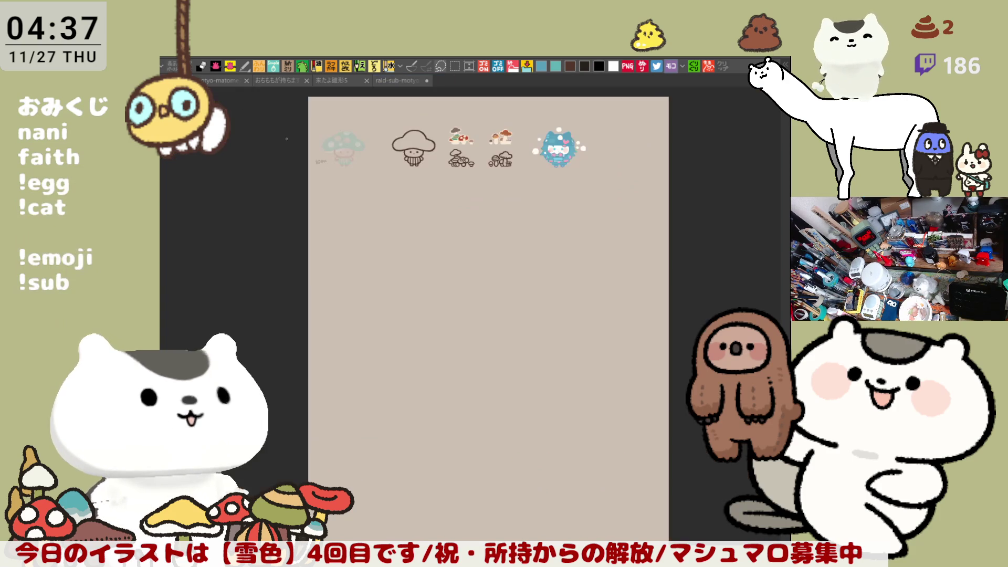
{"action": "left_click_drag", "start_coordinate": [431, 331], "coordinate": [471, 328]}
{"action": "scroll", "coordinate": [578, 292], "scroll_direction": "up", "scroll_amount": 3}
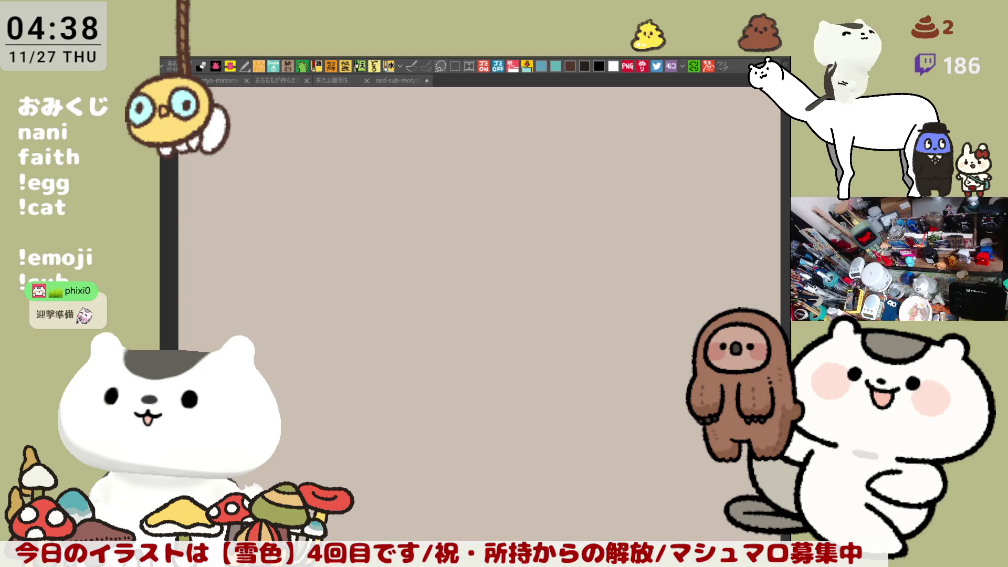
{"action": "left_click_drag", "start_coordinate": [281, 254], "coordinate": [404, 219]}
{"action": "mouse_move", "coordinate": [331, 195]}
{"action": "left_mouse_down"}
{"action": "mouse_move", "coordinate": [333, 284]}
{"action": "mouse_move", "coordinate": [410, 299]}
{"action": "left_mouse_up"}
{"action": "mouse_move", "coordinate": [381, 245]}
{"action": "left_mouse_down"}
{"action": "mouse_move", "coordinate": [457, 270]}
{"action": "mouse_move", "coordinate": [493, 262]}
{"action": "left_mouse_up"}
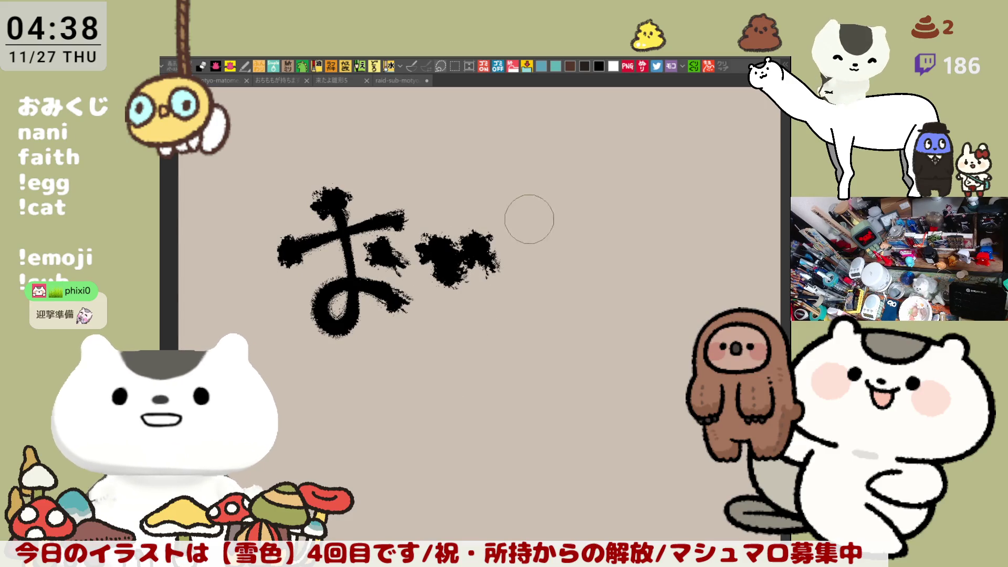
{"action": "key", "text": "ctrl+z"}
{"action": "key", "text": "ctrl+z"}
{"action": "left_click_drag", "start_coordinate": [439, 223], "coordinate": [475, 269]}
{"action": "left_click_drag", "start_coordinate": [488, 220], "coordinate": [532, 257]}
{"action": "key", "text": "ctrl+0"}
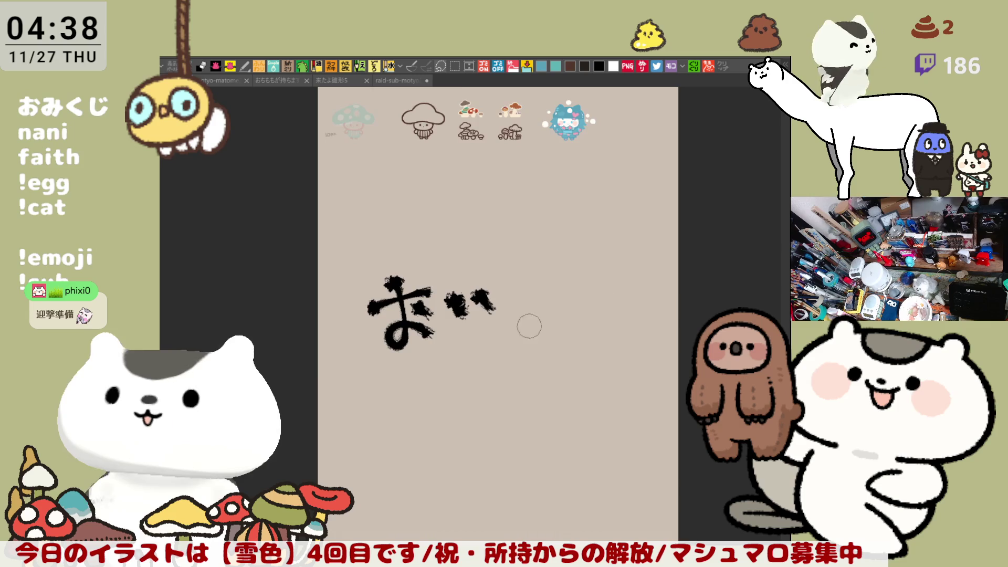
{"action": "key", "text": "ctrl+z"}
{"action": "key", "text": "ctrl+z"}
{"action": "key", "text": "ctrl+z"}
{"action": "mouse_move", "coordinate": [351, 247]}
{"action": "left_mouse_down"}
{"action": "mouse_move", "coordinate": [444, 215]}
{"action": "mouse_move", "coordinate": [391, 273]}
{"action": "mouse_move", "coordinate": [436, 253]}
{"action": "left_mouse_up"}
{"action": "left_click_drag", "start_coordinate": [423, 234], "coordinate": [434, 239]}
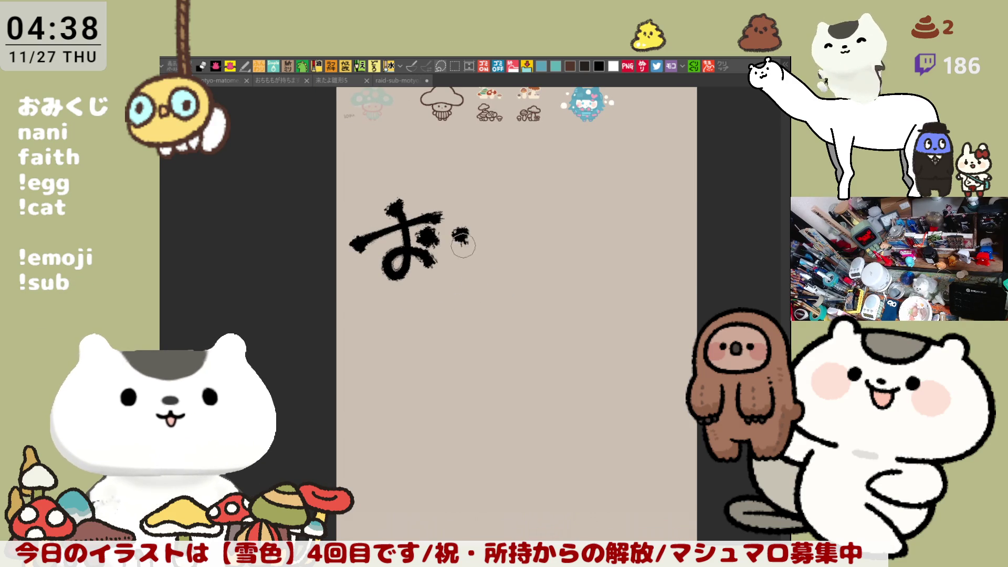
{"action": "left_click_drag", "start_coordinate": [533, 230], "coordinate": [551, 253]}
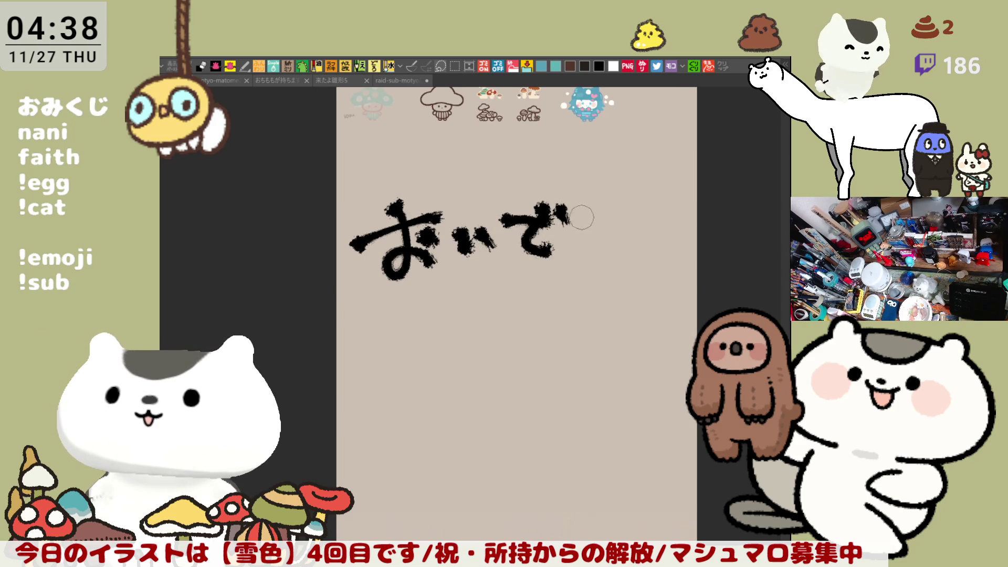
{"action": "left_click_drag", "start_coordinate": [593, 206], "coordinate": [581, 258]}
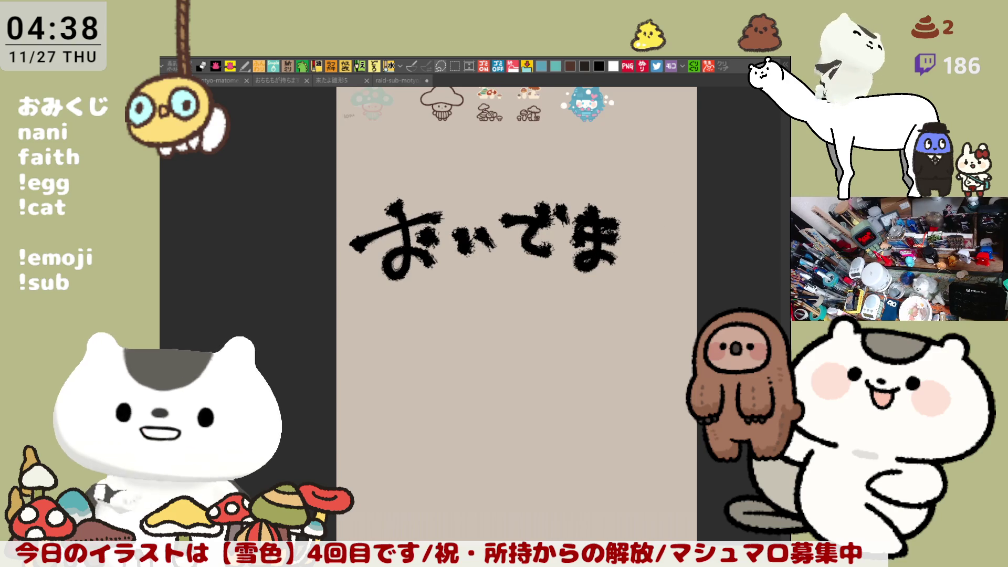
{"action": "key", "text": "Delete"}
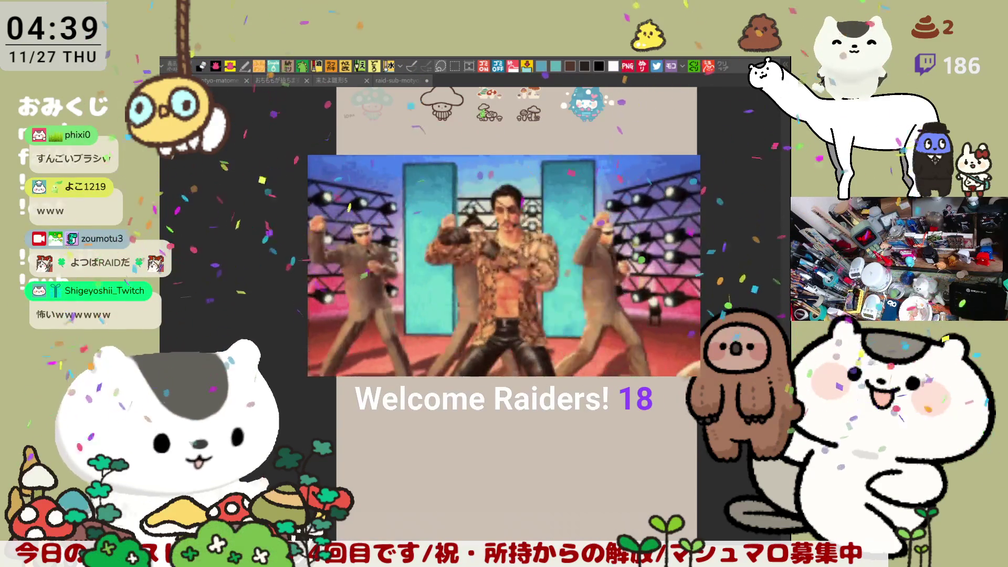
{"action": "left_click_drag", "start_coordinate": [504, 315], "coordinate": [437, 334]}
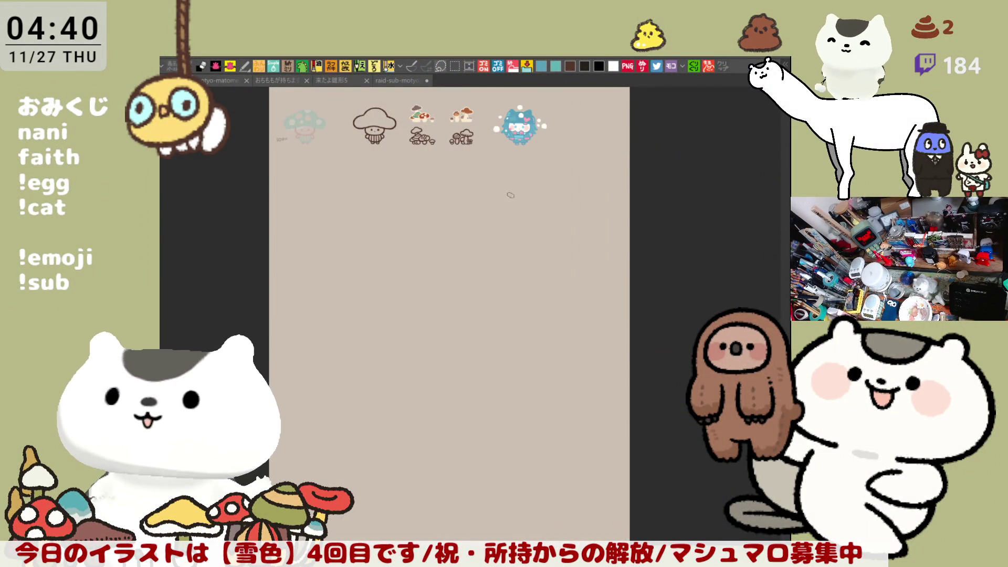
{"action": "left_click", "coordinate": [409, 80]}
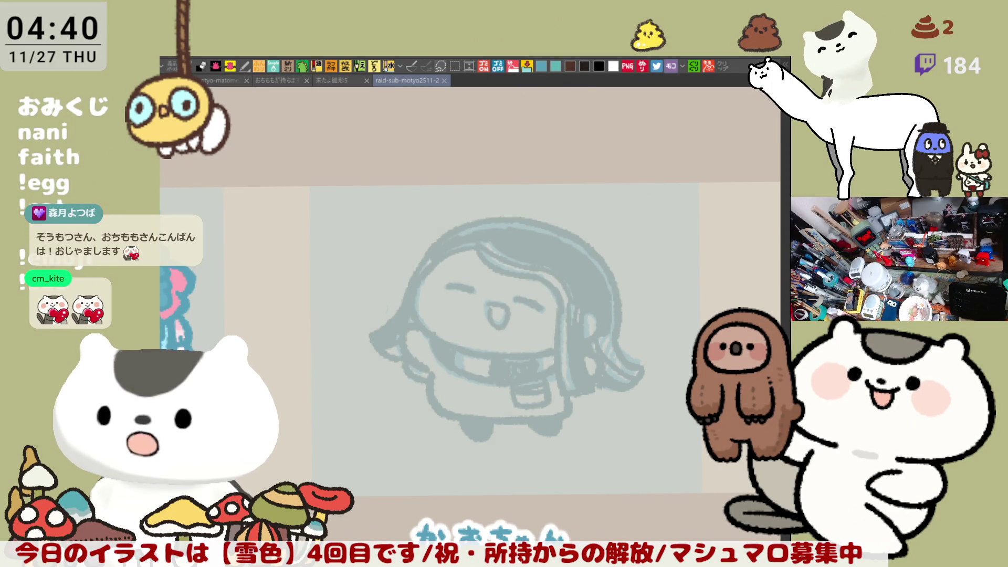
Step: Scale up the かおちゃん sketch with Ctrl+T, centre it above the caption, and apply
{"action": "key", "text": "ctrl+t"}
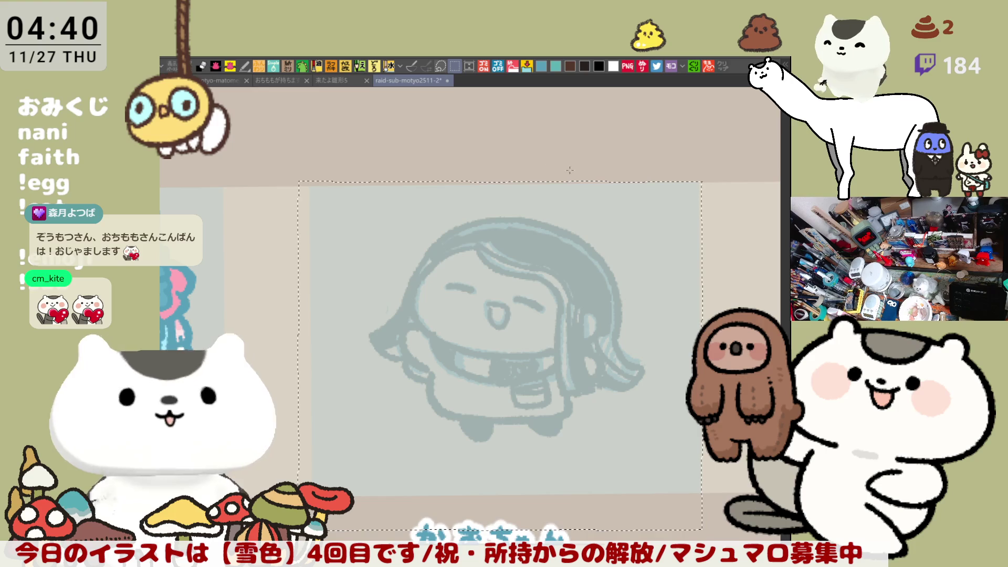
{"action": "left_click_drag", "start_coordinate": [705, 179], "coordinate": [732, 183]}
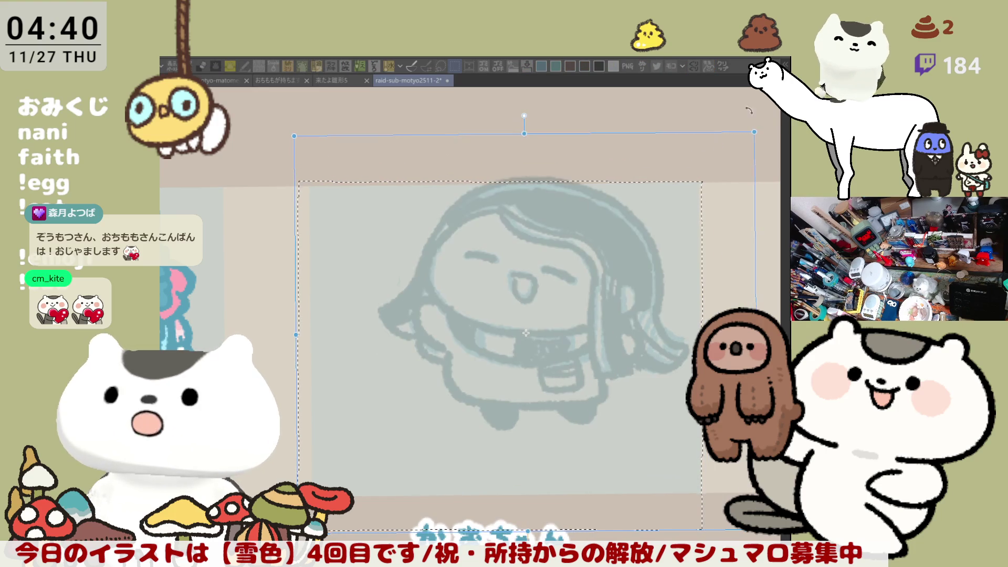
{"action": "left_click_drag", "start_coordinate": [626, 328], "coordinate": [631, 339]}
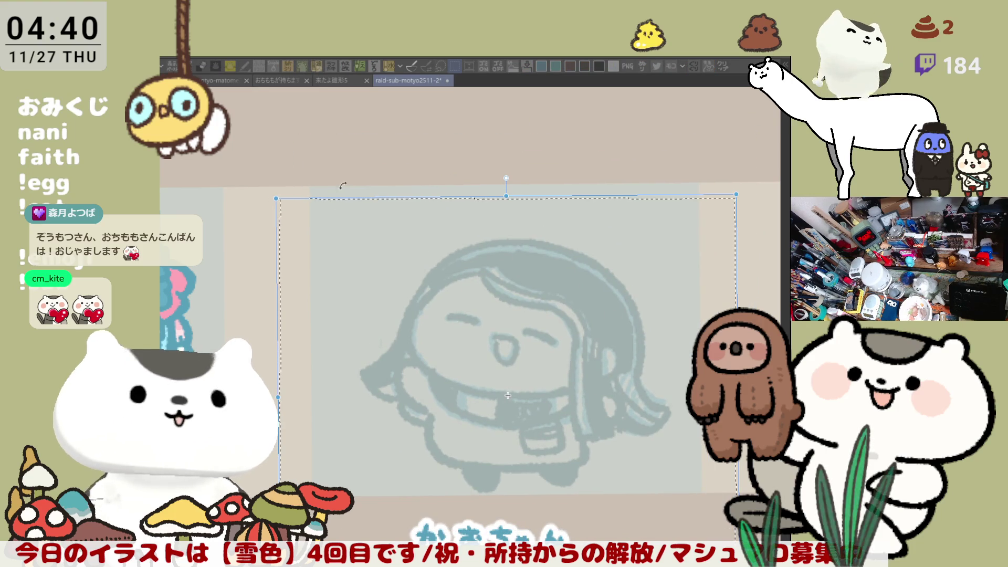
{"action": "left_click_drag", "start_coordinate": [275, 198], "coordinate": [264, 170]}
{"action": "left_click_drag", "start_coordinate": [537, 391], "coordinate": [541, 398]}
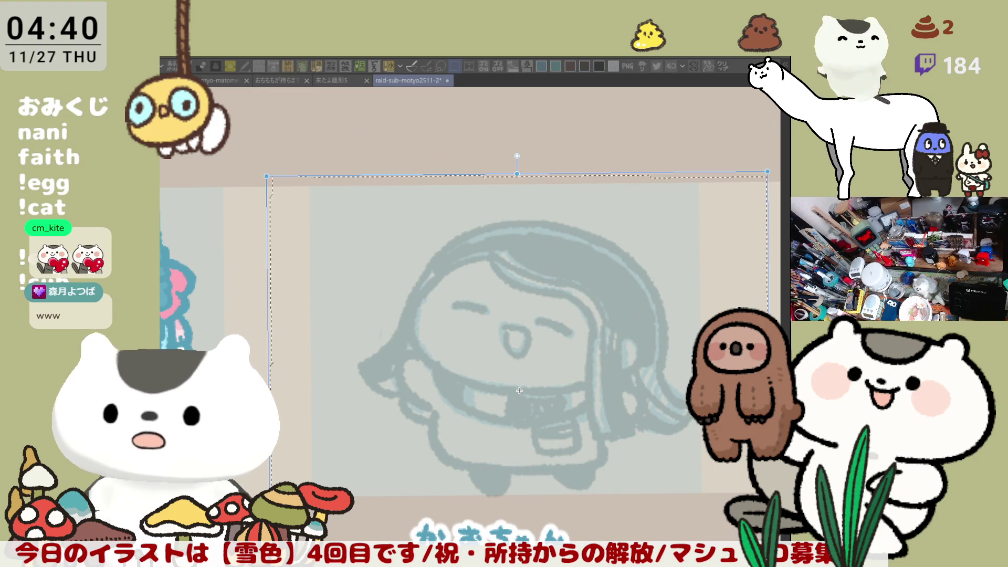
{"action": "key", "text": "Return"}
{"action": "scroll", "coordinate": [457, 364], "scroll_direction": "down", "scroll_amount": 4}
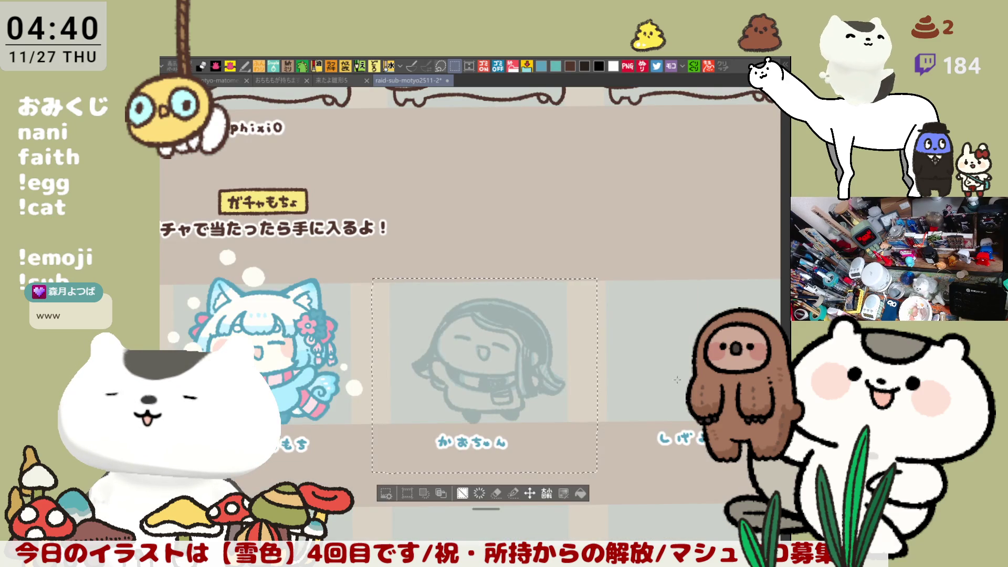
{"action": "key", "text": "ctrl+d"}
{"action": "mouse_move", "coordinate": [529, 496]}
{"action": "left_mouse_down"}
{"action": "mouse_move", "coordinate": [561, 444]}
{"action": "mouse_move", "coordinate": [638, 401]}
{"action": "mouse_move", "coordinate": [670, 438]}
{"action": "mouse_move", "coordinate": [695, 435]}
{"action": "mouse_move", "coordinate": [625, 436]}
{"action": "left_mouse_up"}
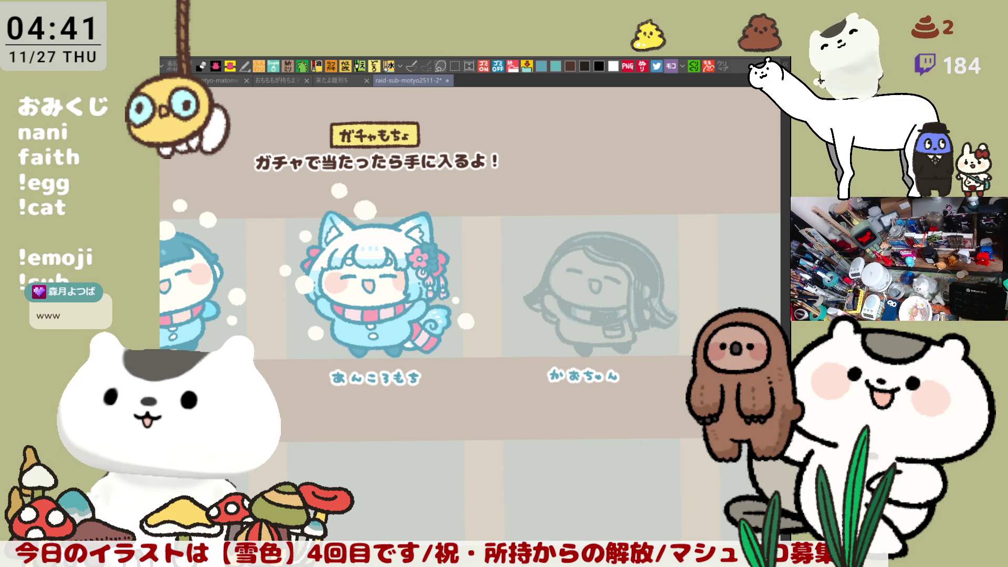
{"action": "scroll", "coordinate": [487, 362], "scroll_direction": "up", "scroll_amount": 5}
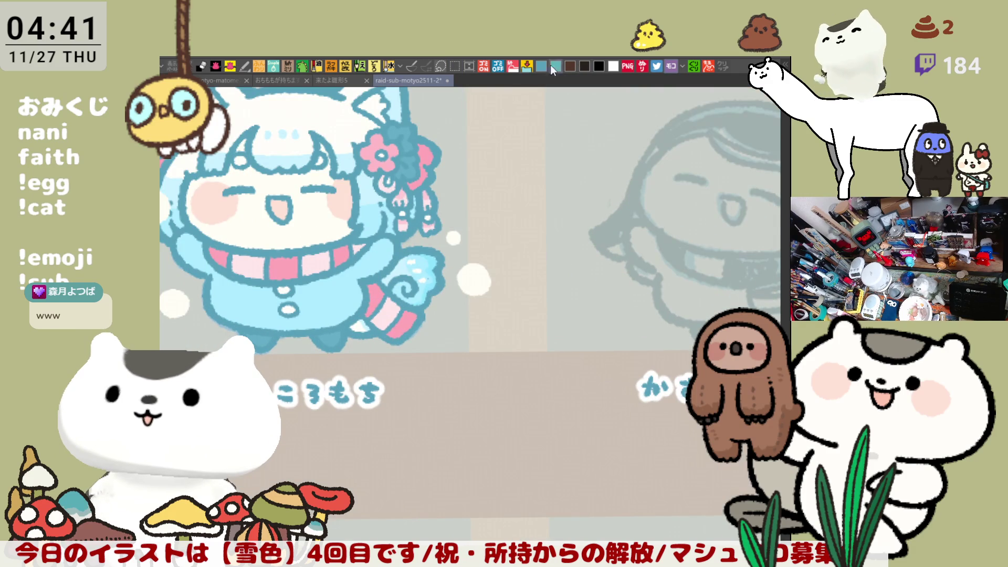
{"action": "left_click_drag", "start_coordinate": [711, 293], "coordinate": [525, 259]}
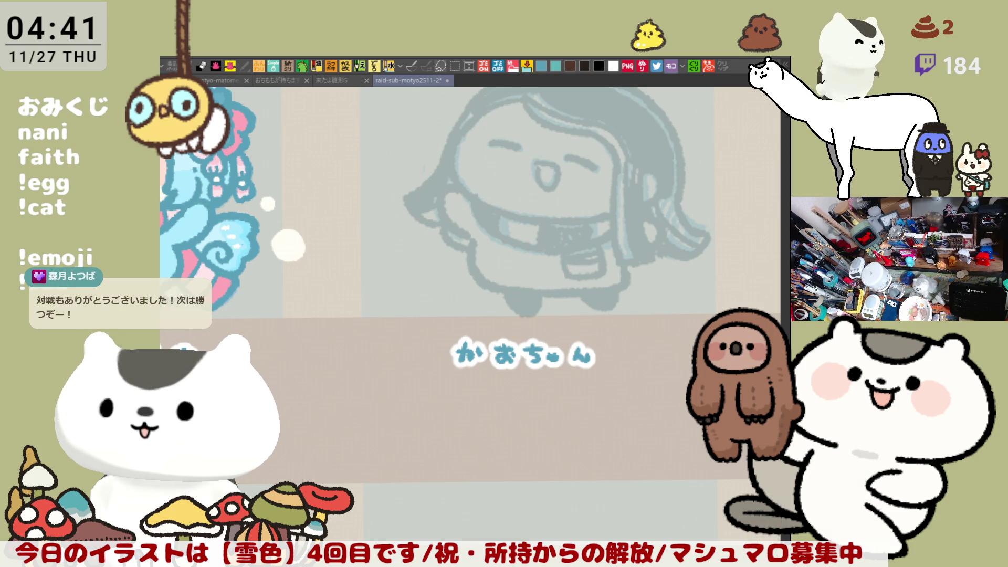
{"action": "left_click_drag", "start_coordinate": [554, 231], "coordinate": [504, 315]}
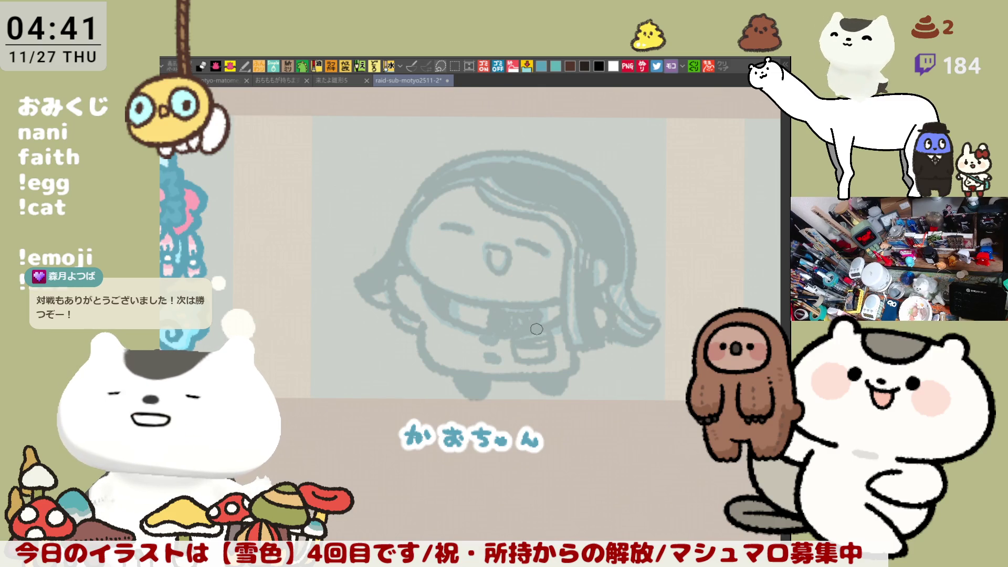
{"action": "left_click_drag", "start_coordinate": [550, 332], "coordinate": [635, 345]}
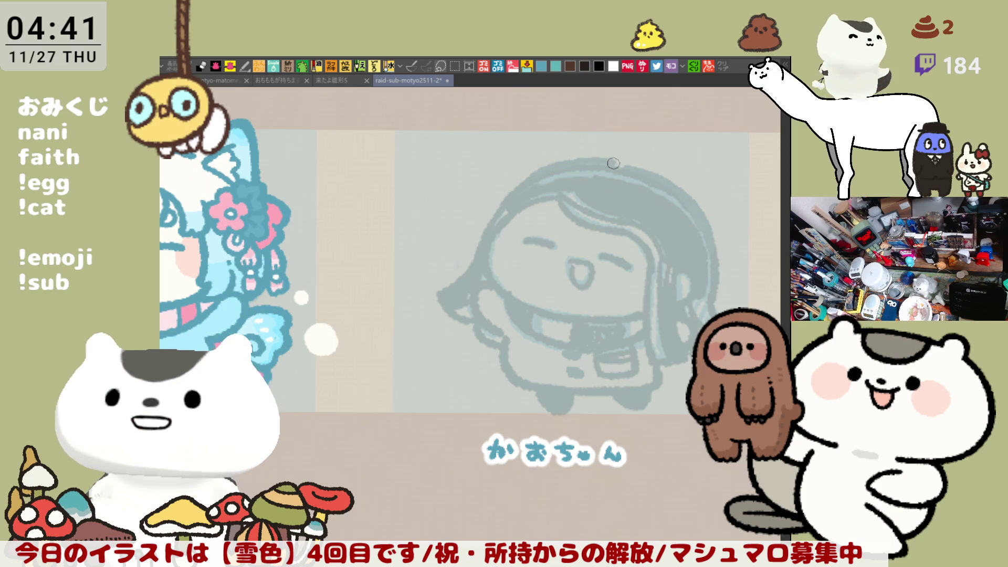
Step: Recentre the sketch and darken the top edge of the hair with two strokes
{"action": "left_click_drag", "start_coordinate": [670, 284], "coordinate": [591, 245]}
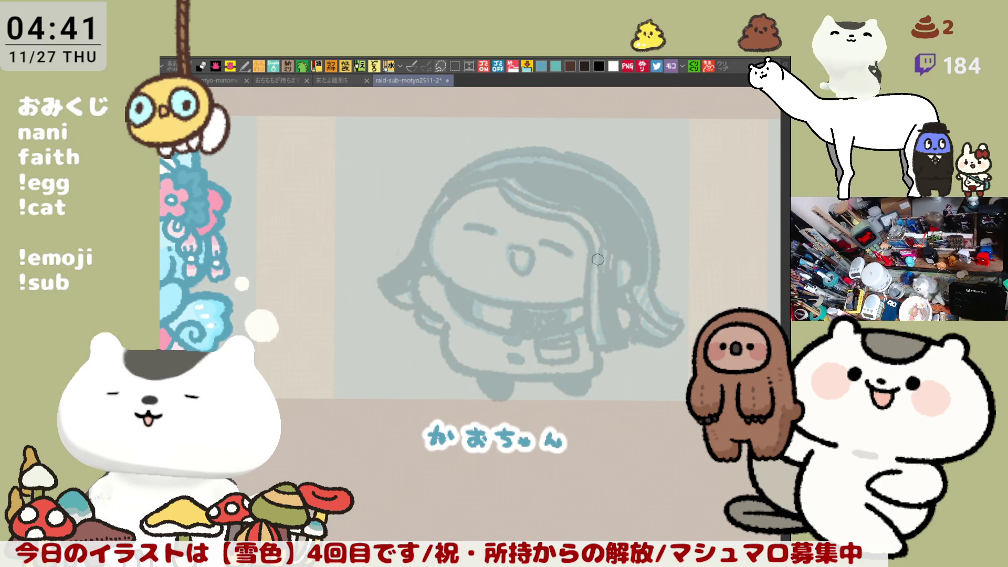
{"action": "left_click_drag", "start_coordinate": [510, 157], "coordinate": [636, 214]}
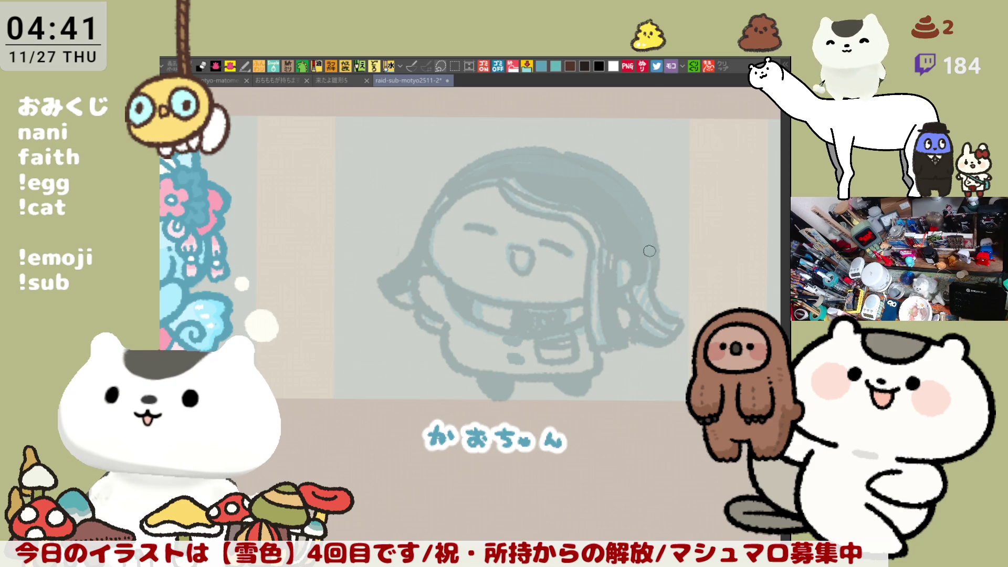
{"action": "mouse_move", "coordinate": [537, 150]}
{"action": "left_mouse_down"}
{"action": "mouse_move", "coordinate": [594, 164]}
{"action": "mouse_move", "coordinate": [585, 158]}
{"action": "mouse_move", "coordinate": [609, 226]}
{"action": "mouse_move", "coordinate": [654, 259]}
{"action": "mouse_move", "coordinate": [617, 237]}
{"action": "mouse_move", "coordinate": [638, 294]}
{"action": "mouse_move", "coordinate": [625, 315]}
{"action": "left_mouse_up"}
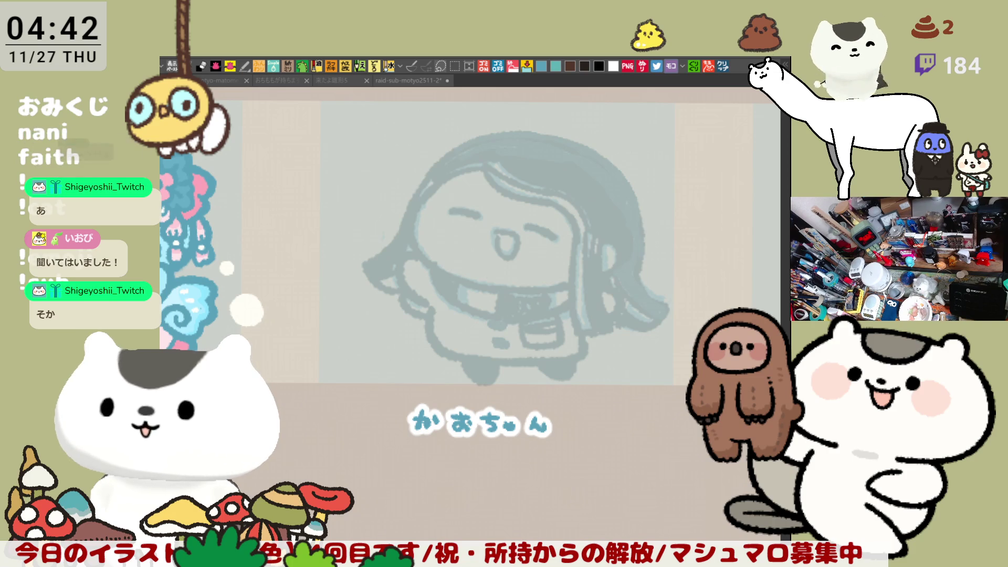
Step: Shift the sketch slightly right and zoom in on it for inking
{"action": "left_click", "coordinate": [499, 373]}
{"action": "left_click_drag", "start_coordinate": [517, 237], "coordinate": [550, 246]}
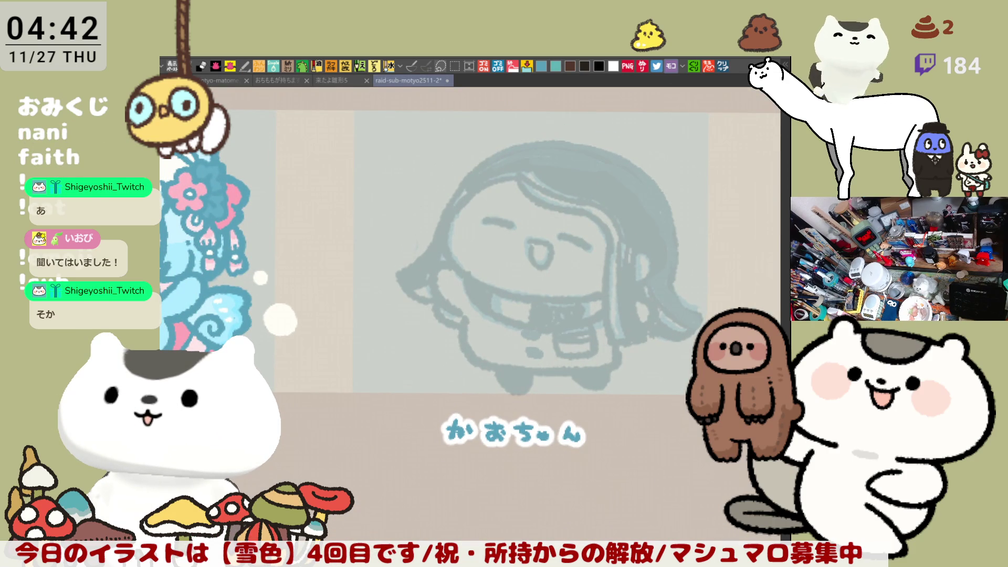
{"action": "scroll", "coordinate": [457, 365], "scroll_direction": "up", "scroll_amount": 2}
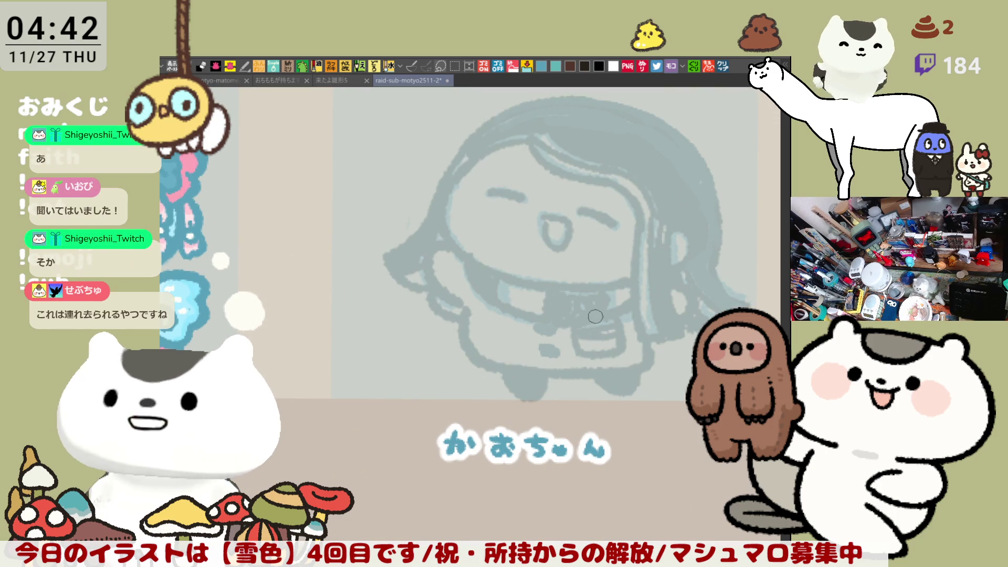
{"action": "scroll", "coordinate": [507, 273], "scroll_direction": "up", "scroll_amount": 5}
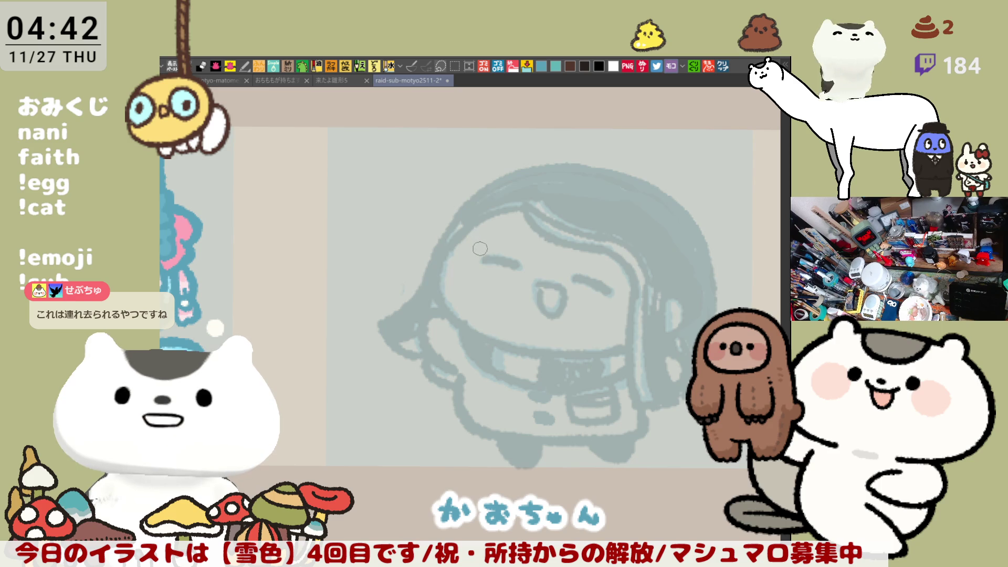
Step: Tilt the canvas and ink the face's left edge in blue
{"action": "key", "text": "minus"}
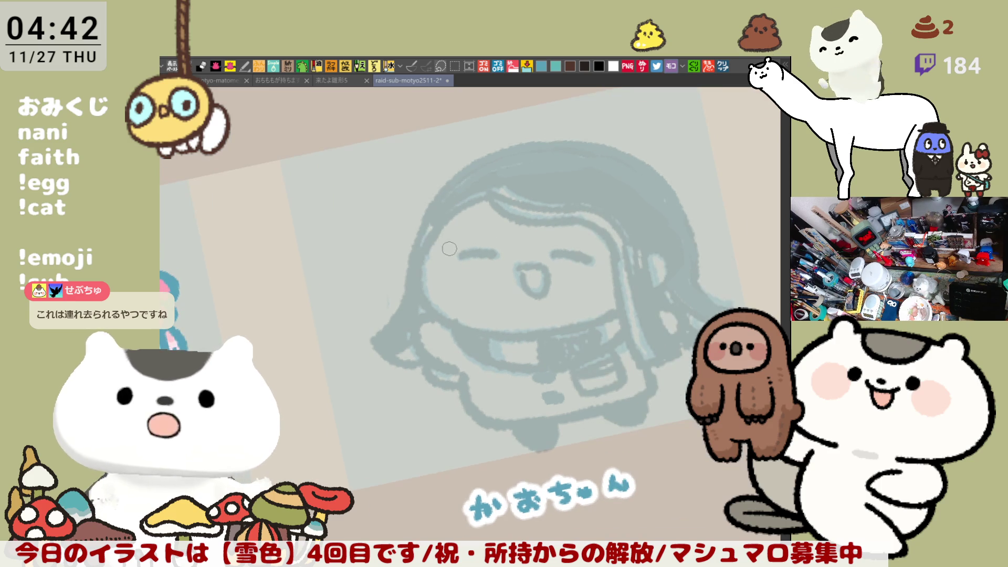
{"action": "left_click_drag", "start_coordinate": [436, 225], "coordinate": [449, 326]}
{"action": "key", "text": "ctrl+z"}
{"action": "left_click_drag", "start_coordinate": [445, 221], "coordinate": [465, 331]}
{"action": "key", "text": "ctrl+z"}
{"action": "mouse_move", "coordinate": [445, 215]}
{"action": "left_mouse_down"}
{"action": "mouse_move", "coordinate": [434, 309]}
{"action": "mouse_move", "coordinate": [462, 328]}
{"action": "left_mouse_up"}
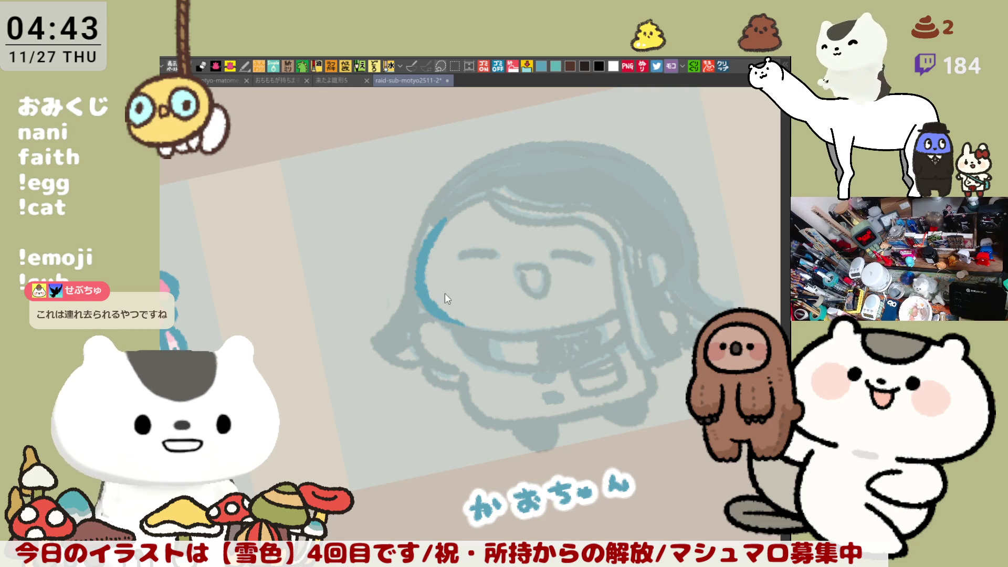
Step: Ink the blue chin line across to the right, rotating the view back
{"action": "left_click_drag", "start_coordinate": [463, 327], "coordinate": [520, 339]}
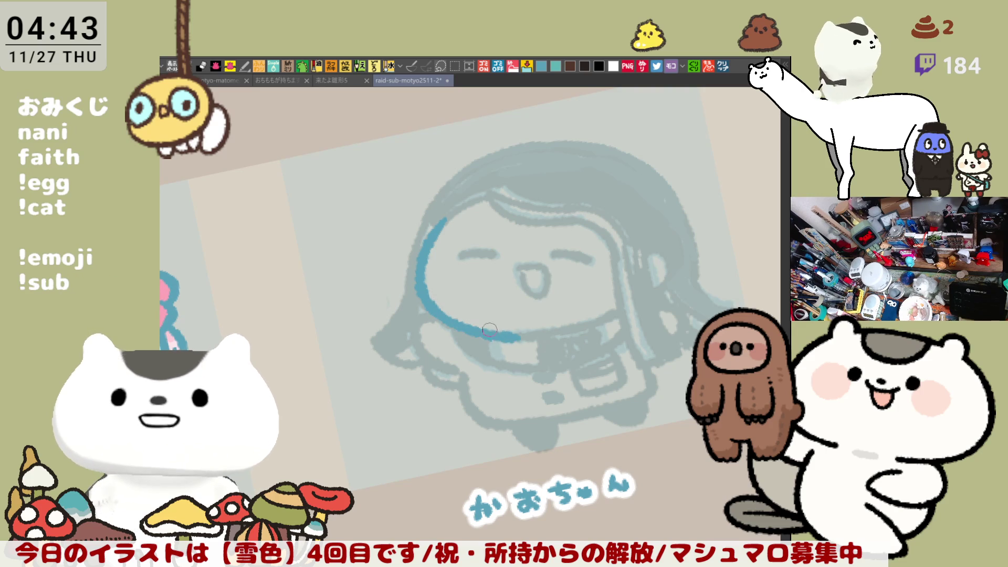
{"action": "key", "text": "ctrl+z"}
{"action": "left_click_drag", "start_coordinate": [444, 312], "coordinate": [515, 341]}
{"action": "key", "text": "ctrl+z"}
{"action": "mouse_move", "coordinate": [443, 312]}
{"action": "left_mouse_down"}
{"action": "mouse_move", "coordinate": [532, 337]}
{"action": "mouse_move", "coordinate": [436, 317]}
{"action": "mouse_move", "coordinate": [522, 337]}
{"action": "left_mouse_up"}
{"action": "key", "text": "ctrl+z"}
{"action": "key", "text": "ctrl+z"}
{"action": "key", "text": "asciicircum"}
{"action": "key", "text": "asciicircum"}
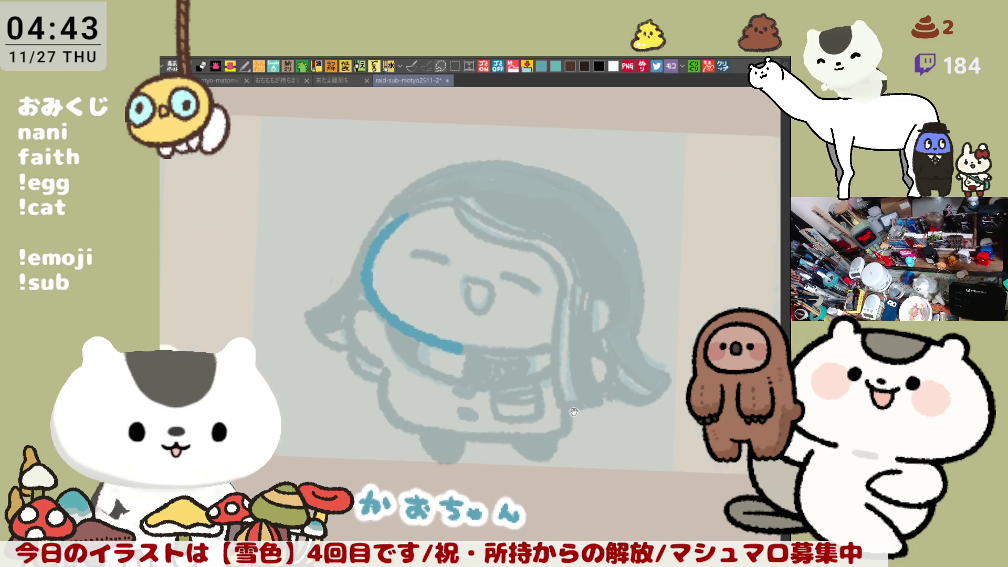
{"action": "key", "text": "ctrl+z"}
{"action": "left_click_drag", "start_coordinate": [439, 338], "coordinate": [538, 335]}
{"action": "key", "text": "ctrl+z"}
{"action": "left_click_drag", "start_coordinate": [435, 336], "coordinate": [538, 333]}
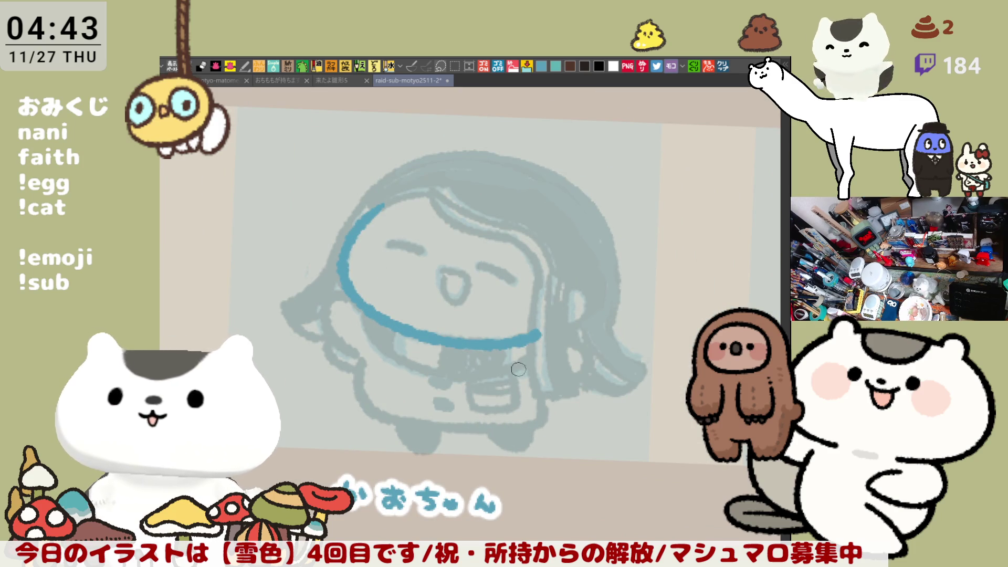
{"action": "left_click_drag", "start_coordinate": [521, 370], "coordinate": [584, 338]}
Step: Ink the line under the face and the scarf's left and top edges
{"action": "left_click_drag", "start_coordinate": [434, 277], "coordinate": [472, 336]}
{"action": "key", "text": "ctrl+z"}
{"action": "mouse_move", "coordinate": [432, 281]}
{"action": "left_mouse_down"}
{"action": "mouse_move", "coordinate": [467, 336]}
{"action": "mouse_move", "coordinate": [580, 340]}
{"action": "left_mouse_up"}
{"action": "key", "text": "ctrl+z"}
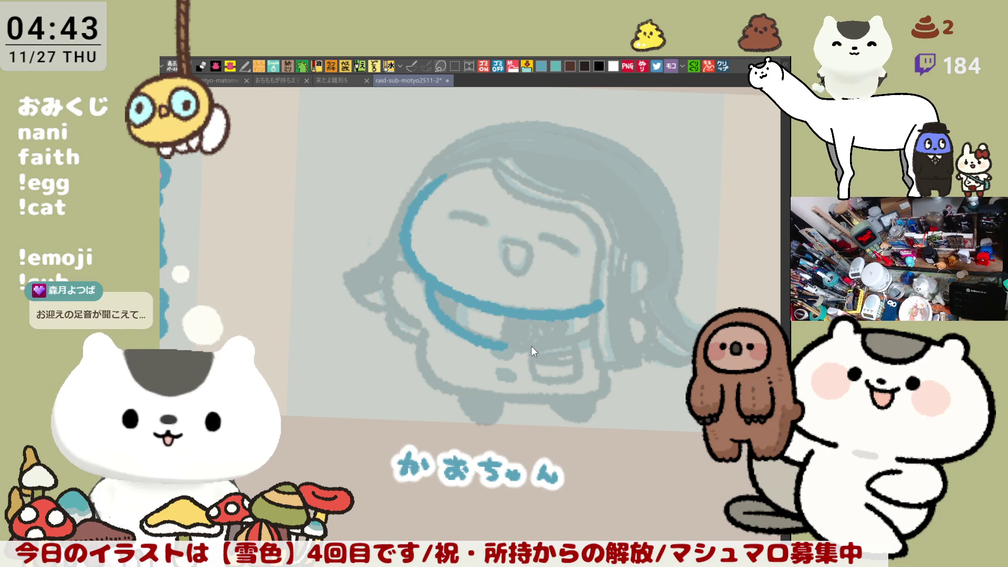
{"action": "key", "text": "ctrl+z"}
{"action": "mouse_move", "coordinate": [433, 281]}
{"action": "left_mouse_down"}
{"action": "mouse_move", "coordinate": [475, 335]}
{"action": "mouse_move", "coordinate": [564, 341]}
{"action": "left_mouse_up"}
{"action": "key", "text": "ctrl+z"}
{"action": "mouse_move", "coordinate": [472, 329]}
{"action": "left_mouse_down"}
{"action": "mouse_move", "coordinate": [591, 336]}
{"action": "mouse_move", "coordinate": [480, 337]}
{"action": "mouse_move", "coordinate": [590, 335]}
{"action": "mouse_move", "coordinate": [565, 324]}
{"action": "left_mouse_up"}
{"action": "key", "text": "ctrl+z"}
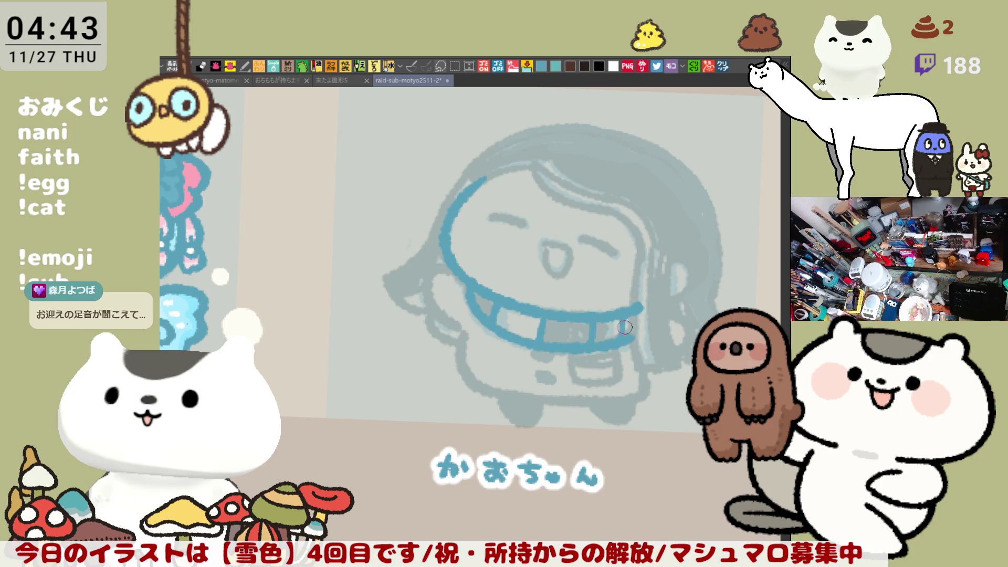
Step: Ink the U-shaped bottom of the scarf in blue
{"action": "left_click_drag", "start_coordinate": [626, 327], "coordinate": [544, 282]}
{"action": "mouse_move", "coordinate": [491, 309]}
{"action": "left_mouse_down"}
{"action": "mouse_move", "coordinate": [494, 339]}
{"action": "mouse_move", "coordinate": [546, 336]}
{"action": "left_mouse_up"}
{"action": "key", "text": "ctrl+z"}
{"action": "key", "text": "ctrl+z"}
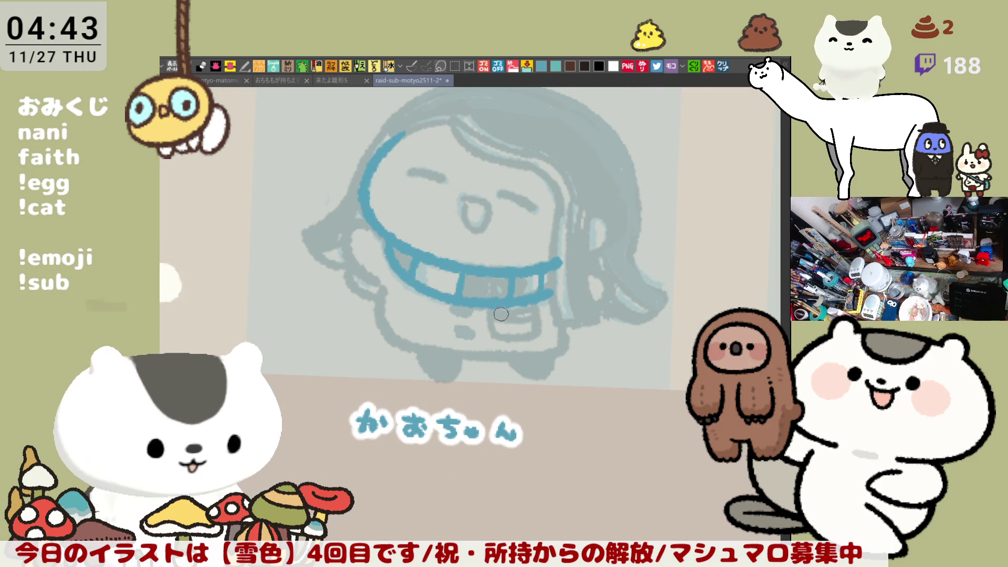
{"action": "mouse_move", "coordinate": [490, 310]}
{"action": "left_mouse_down"}
{"action": "mouse_move", "coordinate": [544, 339]}
{"action": "mouse_move", "coordinate": [538, 320]}
{"action": "mouse_move", "coordinate": [535, 337]}
{"action": "left_mouse_up"}
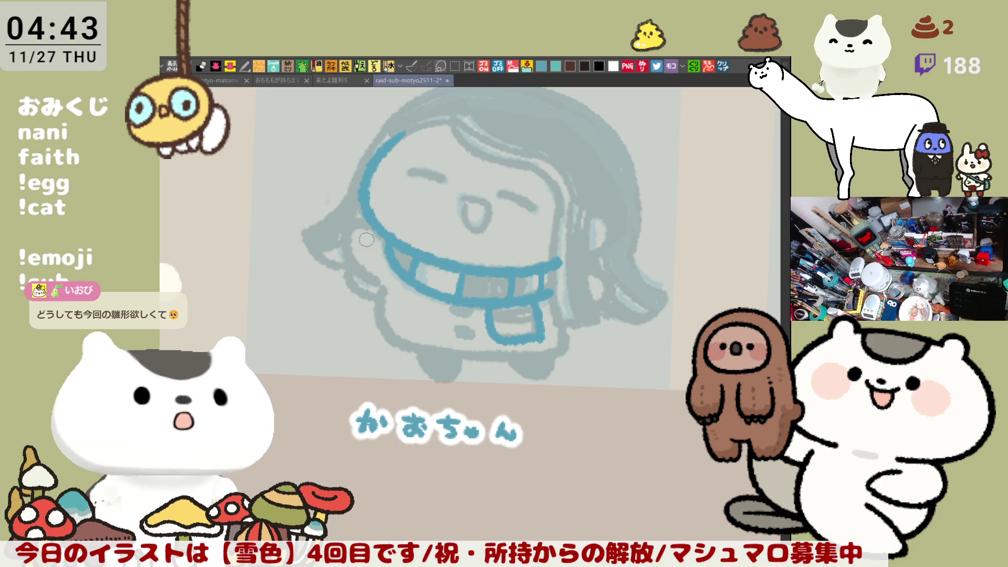
Step: Ink a short blue curve at the scarf's left hanging end
{"action": "left_click_drag", "start_coordinate": [346, 240], "coordinate": [370, 224]}
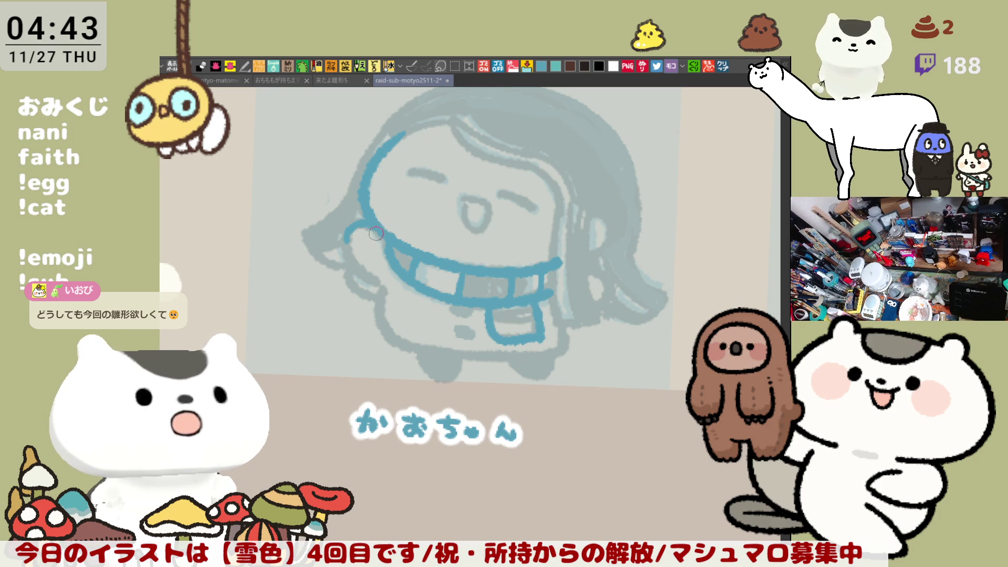
{"action": "key", "text": "ctrl+z"}
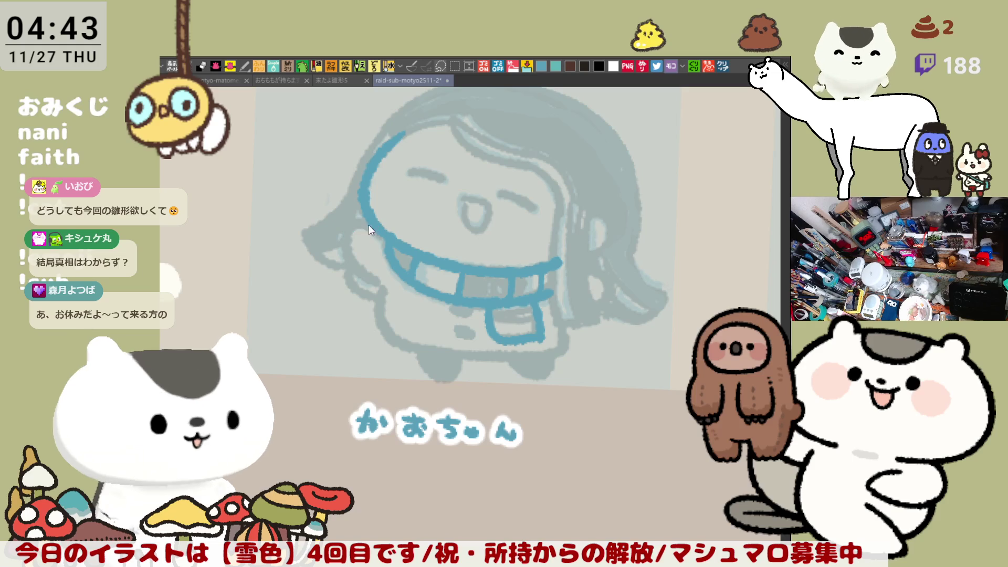
{"action": "left_click_drag", "start_coordinate": [349, 241], "coordinate": [382, 230]}
{"action": "key", "text": "ctrl+z"}
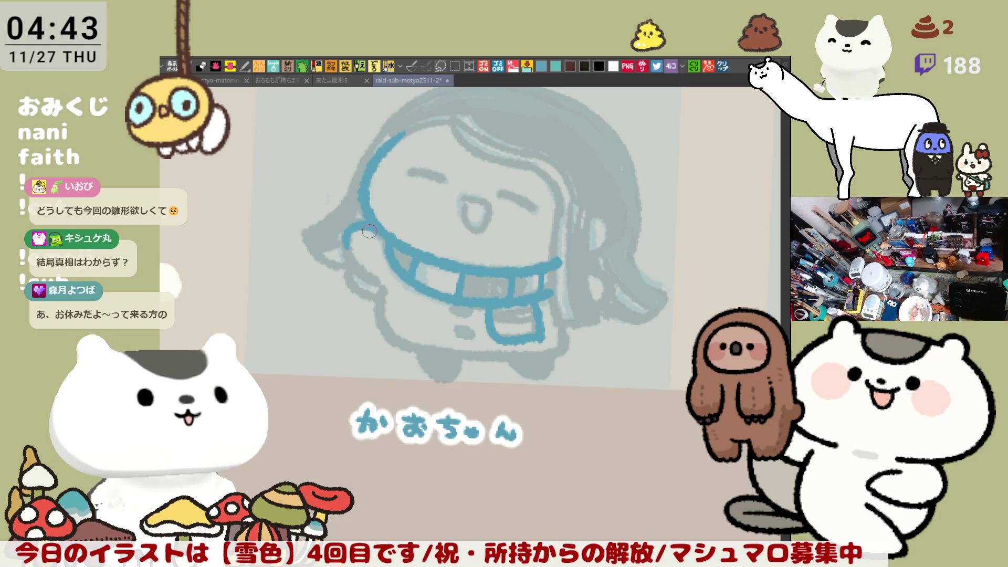
{"action": "key", "text": "ctrl+z"}
{"action": "mouse_move", "coordinate": [346, 249]}
{"action": "left_mouse_down"}
{"action": "mouse_move", "coordinate": [351, 230]}
{"action": "mouse_move", "coordinate": [360, 238]}
{"action": "left_mouse_up"}
{"action": "key", "text": "ctrl+z"}
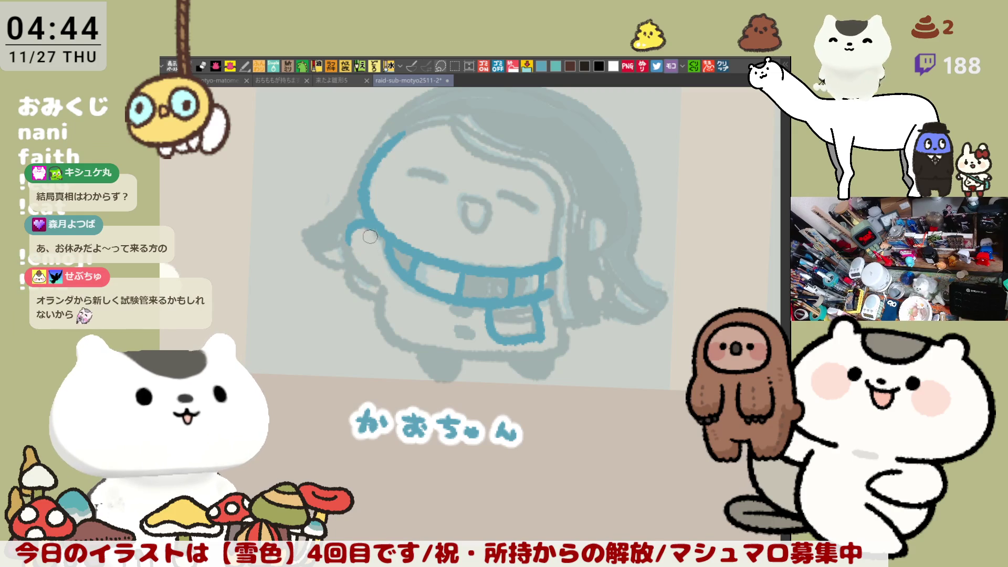
Step: Ink the raised left arm loop and the coat's left side down to the foot
{"action": "left_click_drag", "start_coordinate": [353, 226], "coordinate": [380, 289]}
{"action": "key", "text": "ctrl+z"}
{"action": "mouse_move", "coordinate": [351, 224]}
{"action": "left_mouse_down"}
{"action": "mouse_move", "coordinate": [368, 284]}
{"action": "mouse_move", "coordinate": [381, 290]}
{"action": "mouse_move", "coordinate": [345, 227]}
{"action": "mouse_move", "coordinate": [383, 285]}
{"action": "mouse_move", "coordinate": [400, 352]}
{"action": "left_mouse_up"}
{"action": "key", "text": "ctrl+z"}
{"action": "key", "text": "ctrl+z"}
{"action": "left_click_drag", "start_coordinate": [380, 302], "coordinate": [417, 351]}
{"action": "key", "text": "ctrl+z"}
{"action": "left_click_drag", "start_coordinate": [376, 279], "coordinate": [418, 351]}
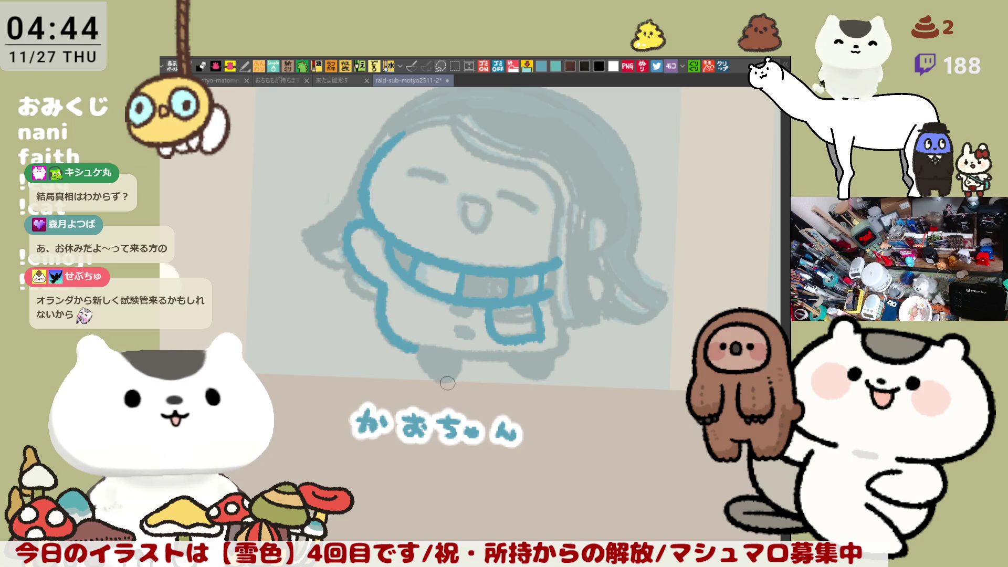
{"action": "key", "text": "ctrl+z"}
{"action": "left_click_drag", "start_coordinate": [378, 278], "coordinate": [423, 355]}
{"action": "key", "text": "ctrl+z"}
{"action": "left_click_drag", "start_coordinate": [381, 286], "coordinate": [417, 349]}
Step: Mirror the canvas horizontally and ink the other raised arm
{"action": "key", "text": "h"}
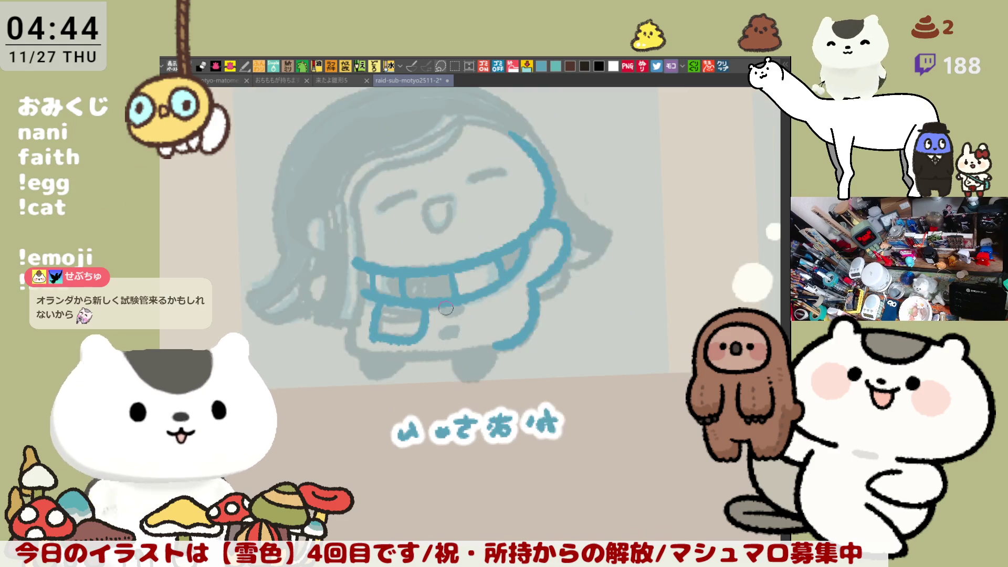
{"action": "left_click_drag", "start_coordinate": [454, 311], "coordinate": [533, 312]}
{"action": "mouse_move", "coordinate": [405, 261]}
{"action": "left_mouse_down"}
{"action": "mouse_move", "coordinate": [406, 304]}
{"action": "mouse_move", "coordinate": [416, 305]}
{"action": "left_mouse_up"}
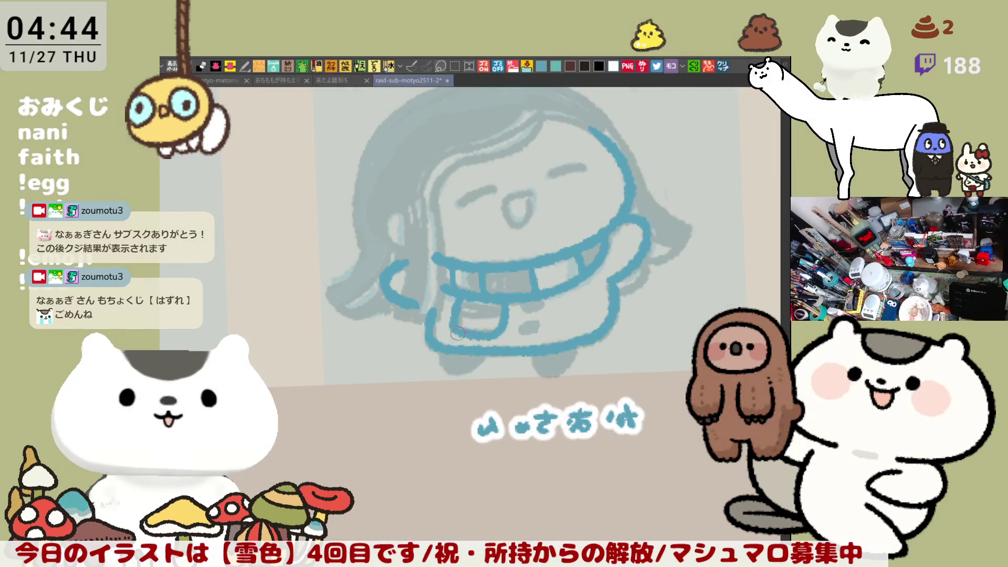
Step: Flip the view back to normal and outline the left foot in blue
{"action": "mouse_move", "coordinate": [522, 308]}
{"action": "left_mouse_down"}
{"action": "mouse_move", "coordinate": [541, 298]}
{"action": "mouse_move", "coordinate": [523, 328]}
{"action": "mouse_move", "coordinate": [535, 323]}
{"action": "left_mouse_up"}
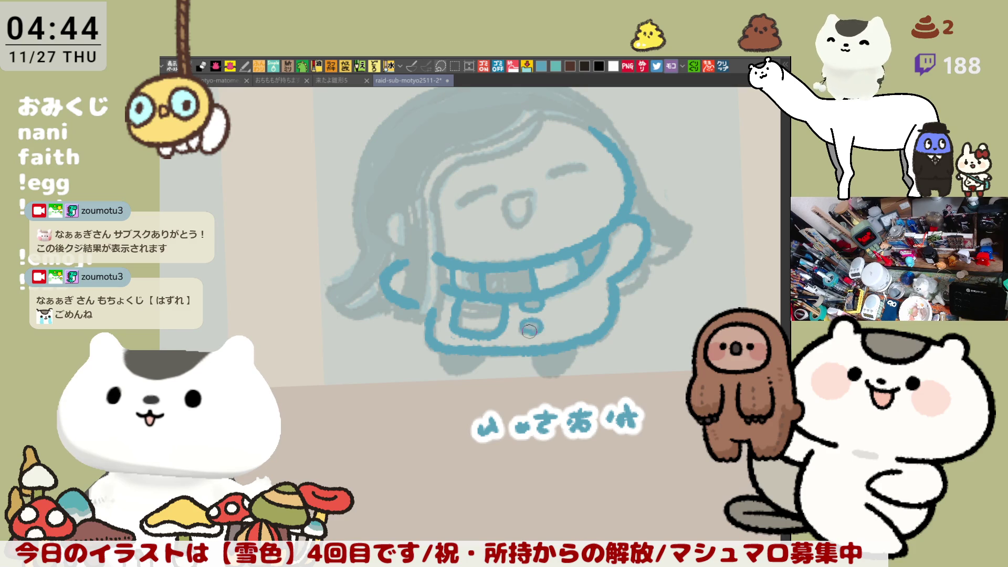
{"action": "key", "text": "h"}
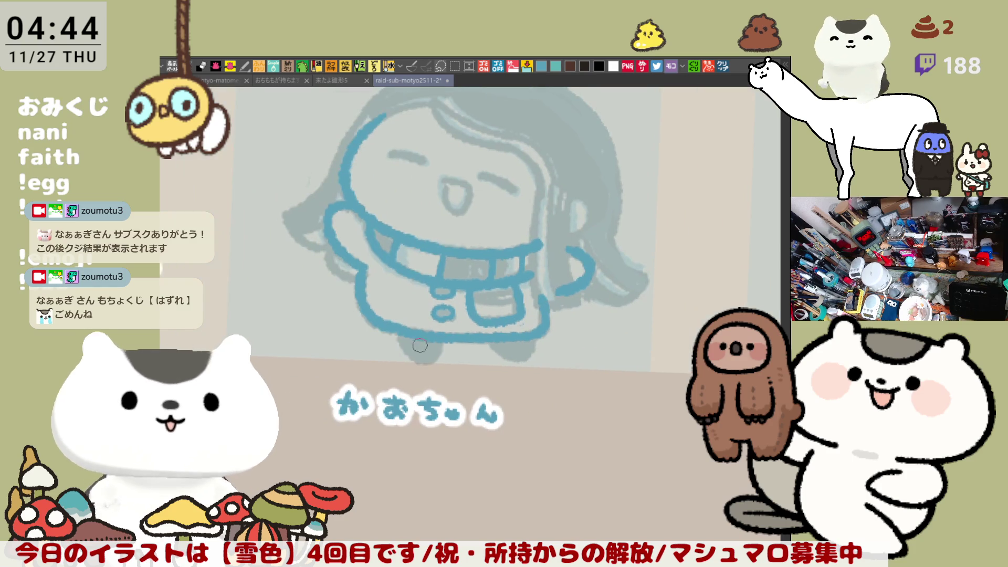
{"action": "left_click_drag", "start_coordinate": [401, 336], "coordinate": [532, 332]}
Step: Ink the hairline under the bangs and down the face's right side
{"action": "mouse_move", "coordinate": [620, 295]}
{"action": "left_mouse_down"}
{"action": "mouse_move", "coordinate": [627, 288]}
{"action": "mouse_move", "coordinate": [505, 250]}
{"action": "left_mouse_up"}
{"action": "mouse_move", "coordinate": [427, 168]}
{"action": "left_mouse_down"}
{"action": "mouse_move", "coordinate": [454, 193]}
{"action": "mouse_move", "coordinate": [531, 201]}
{"action": "left_mouse_up"}
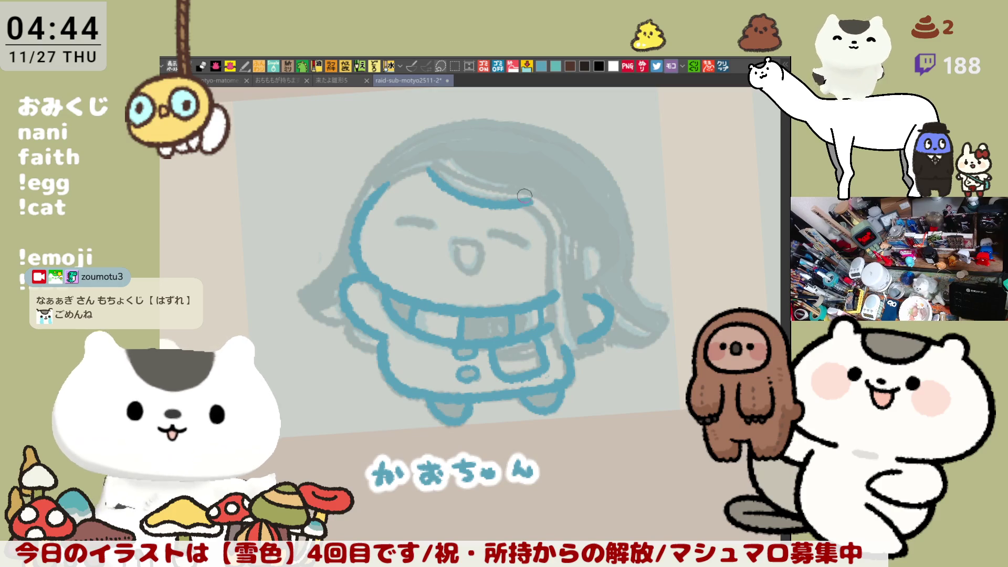
{"action": "left_click_drag", "start_coordinate": [530, 203], "coordinate": [550, 243]}
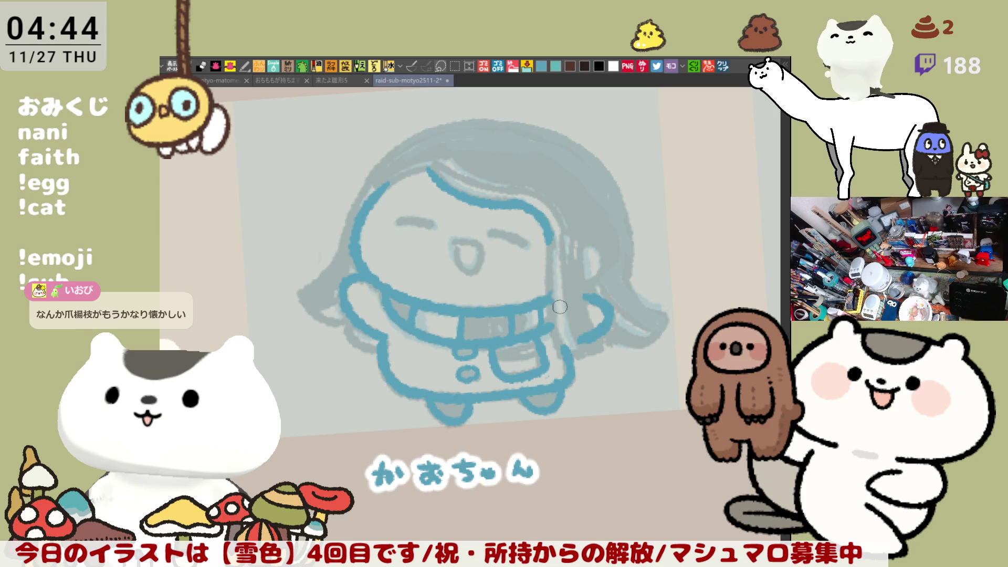
{"action": "left_click_drag", "start_coordinate": [548, 234], "coordinate": [566, 344]}
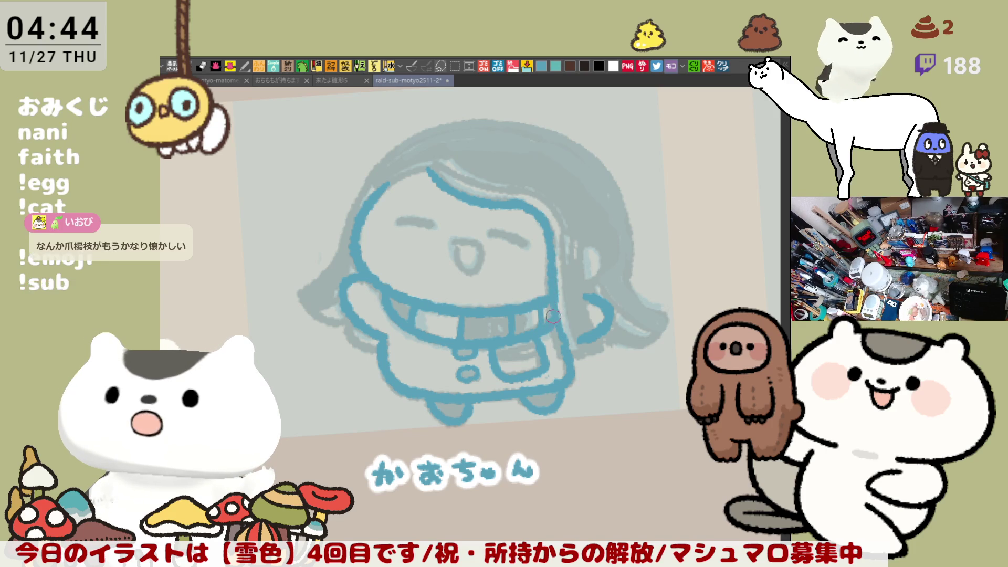
Step: Ink a short stroke beside the right arm and the hair's right edge
{"action": "key", "text": "minus"}
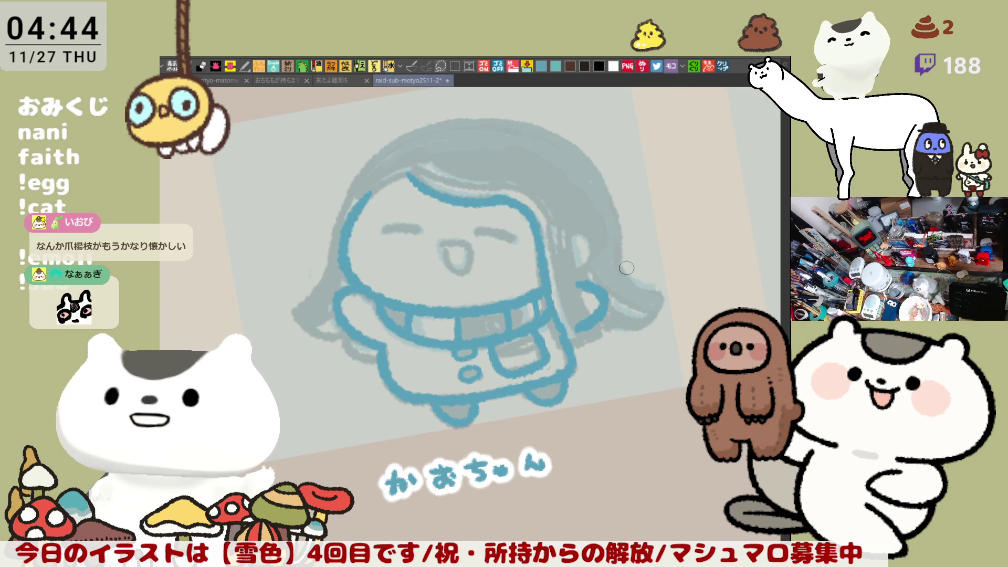
{"action": "left_click_drag", "start_coordinate": [571, 307], "coordinate": [584, 336]}
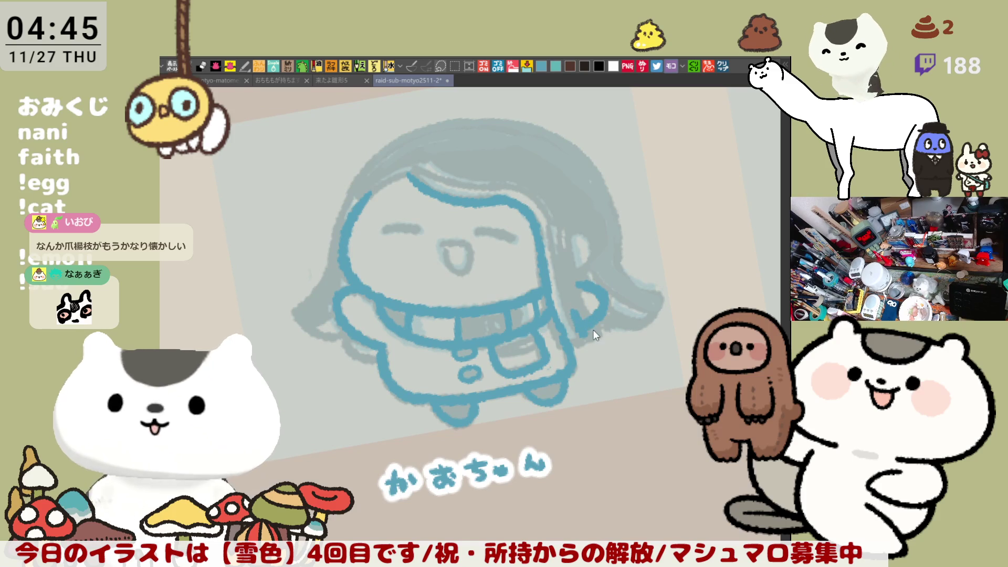
{"action": "key", "text": "ctrl+z"}
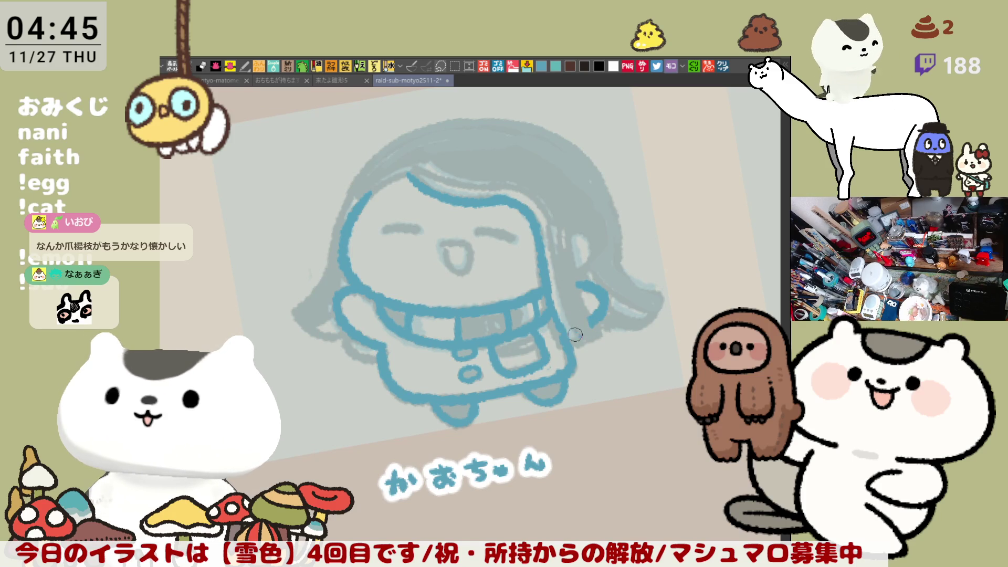
{"action": "left_click_drag", "start_coordinate": [576, 344], "coordinate": [587, 327]}
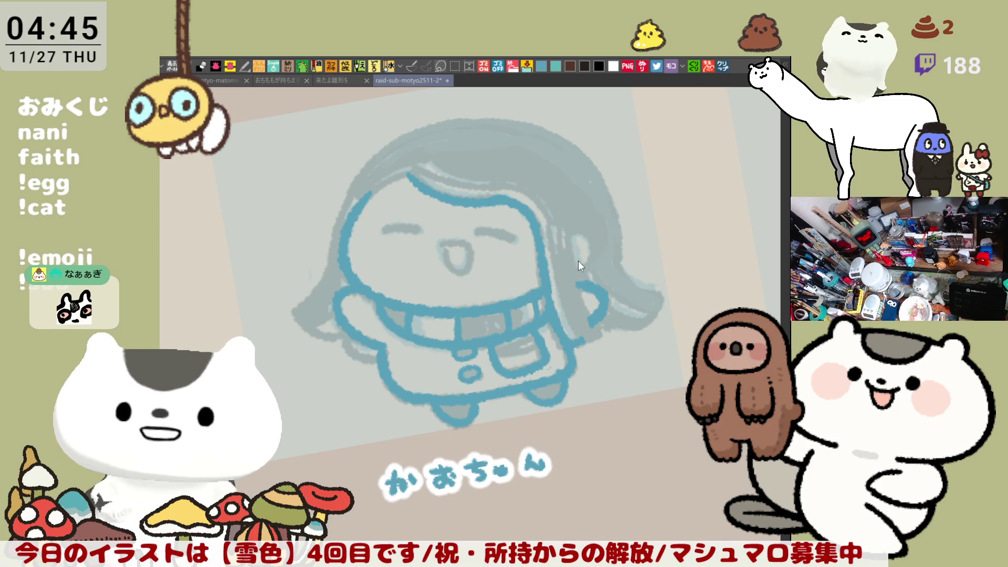
{"action": "mouse_move", "coordinate": [564, 241]}
{"action": "left_mouse_down"}
{"action": "mouse_move", "coordinate": [594, 330]}
{"action": "mouse_move", "coordinate": [582, 341]}
{"action": "left_mouse_up"}
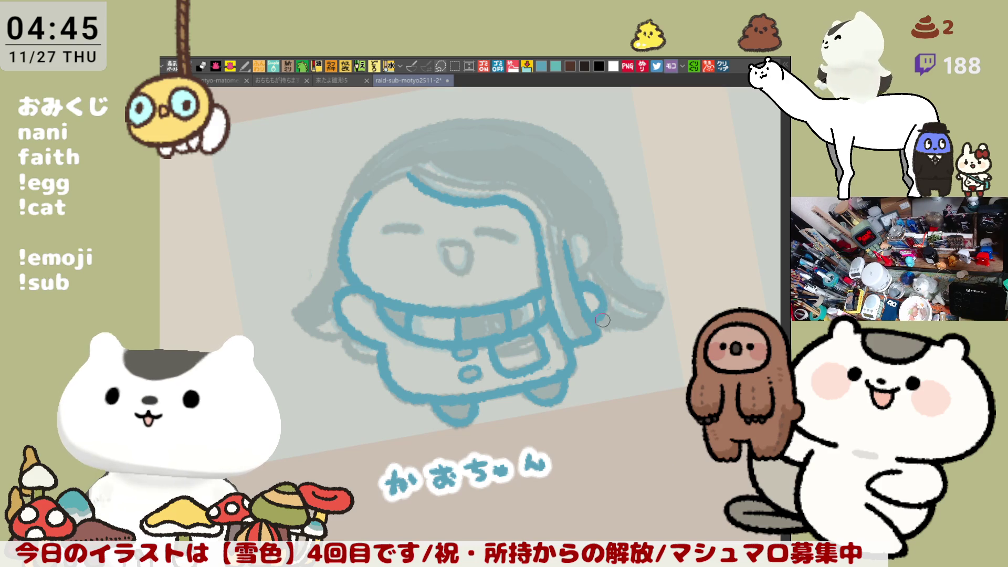
Step: Ink the left arm outline and its join to the body in blue
{"action": "left_click_drag", "start_coordinate": [597, 291], "coordinate": [628, 255]}
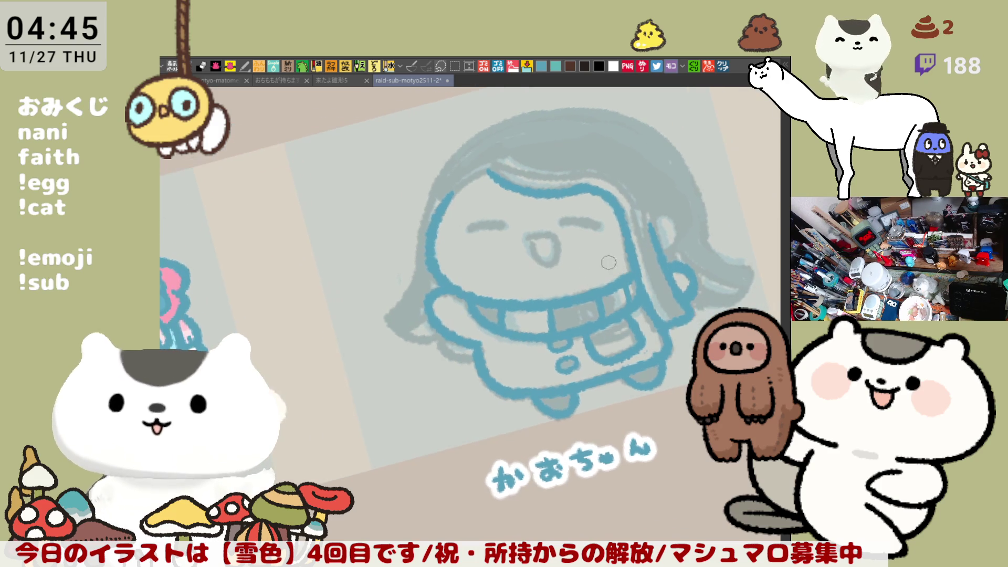
{"action": "left_click_drag", "start_coordinate": [440, 337], "coordinate": [477, 358]}
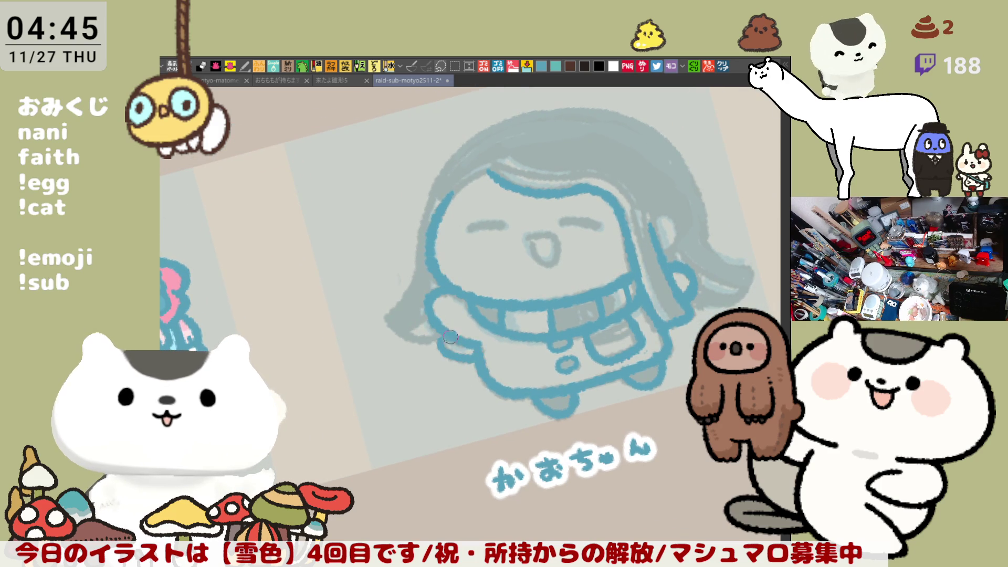
{"action": "left_click_drag", "start_coordinate": [386, 316], "coordinate": [440, 332]}
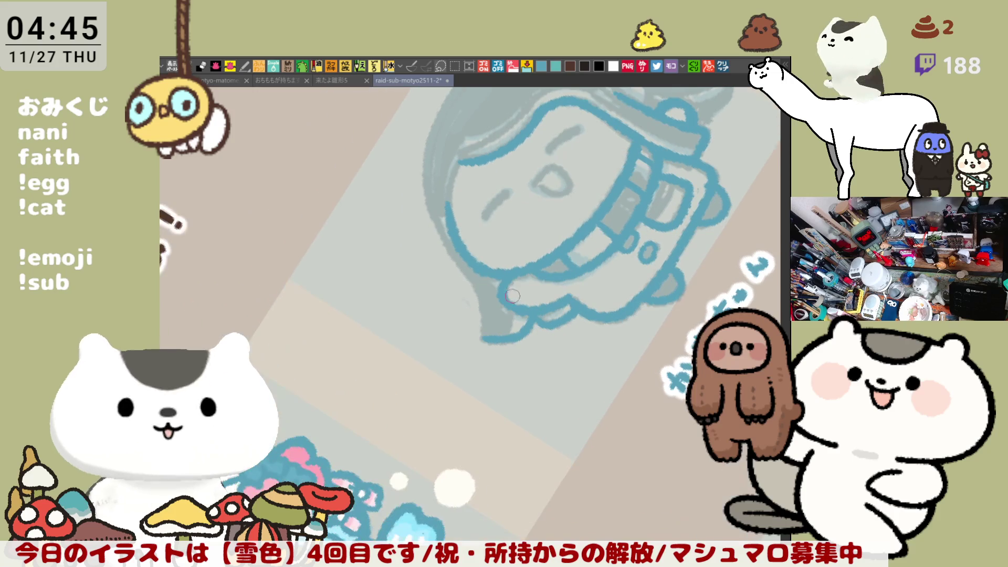
{"action": "mouse_move", "coordinate": [467, 284]}
{"action": "left_mouse_down"}
{"action": "mouse_move", "coordinate": [476, 338]}
{"action": "mouse_move", "coordinate": [473, 310]}
{"action": "mouse_move", "coordinate": [477, 322]}
{"action": "left_mouse_up"}
{"action": "key", "text": "ctrl+z"}
{"action": "key", "text": "ctrl+z"}
Step: Ink the face's left edge and the hair's right outline, retrying strokes
{"action": "mouse_move", "coordinate": [583, 244]}
{"action": "left_mouse_down"}
{"action": "mouse_move", "coordinate": [453, 359]}
{"action": "mouse_move", "coordinate": [551, 236]}
{"action": "left_mouse_up"}
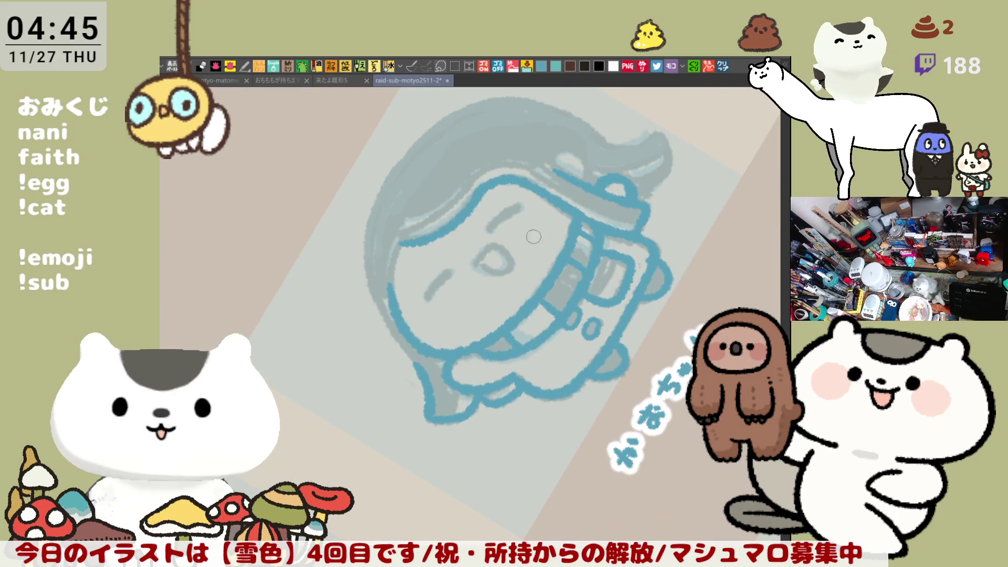
{"action": "mouse_move", "coordinate": [375, 221]}
{"action": "left_mouse_down"}
{"action": "mouse_move", "coordinate": [377, 315]}
{"action": "mouse_move", "coordinate": [371, 229]}
{"action": "mouse_move", "coordinate": [375, 307]}
{"action": "mouse_move", "coordinate": [525, 268]}
{"action": "mouse_move", "coordinate": [594, 236]}
{"action": "left_mouse_up"}
{"action": "key", "text": "ctrl+z"}
{"action": "key", "text": "ctrl+z"}
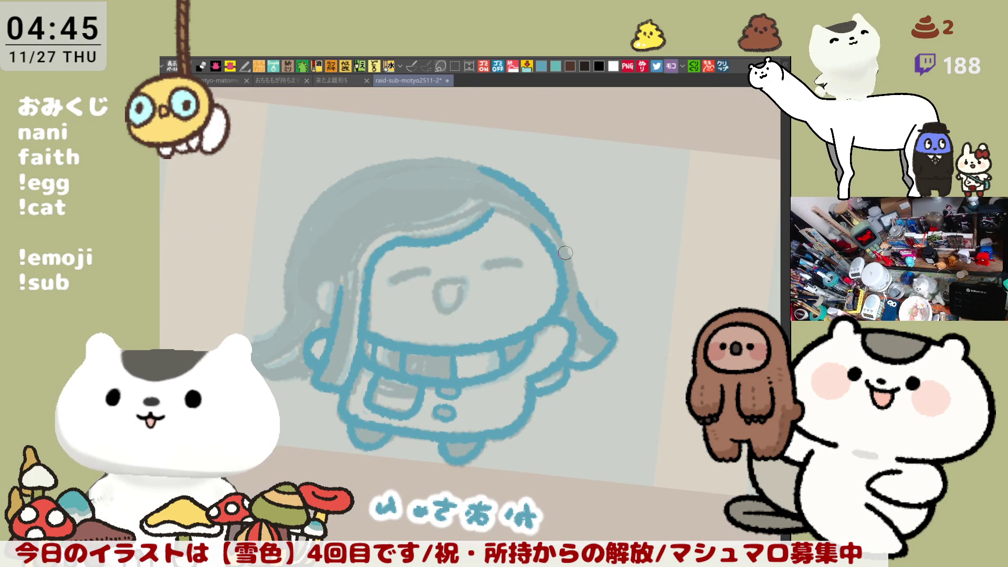
{"action": "left_click_drag", "start_coordinate": [549, 213], "coordinate": [583, 304]}
{"action": "key", "text": "ctrl+z"}
{"action": "key", "text": "ctrl+z"}
{"action": "key", "text": "ctrl+z"}
{"action": "left_click_drag", "start_coordinate": [547, 216], "coordinate": [578, 295]}
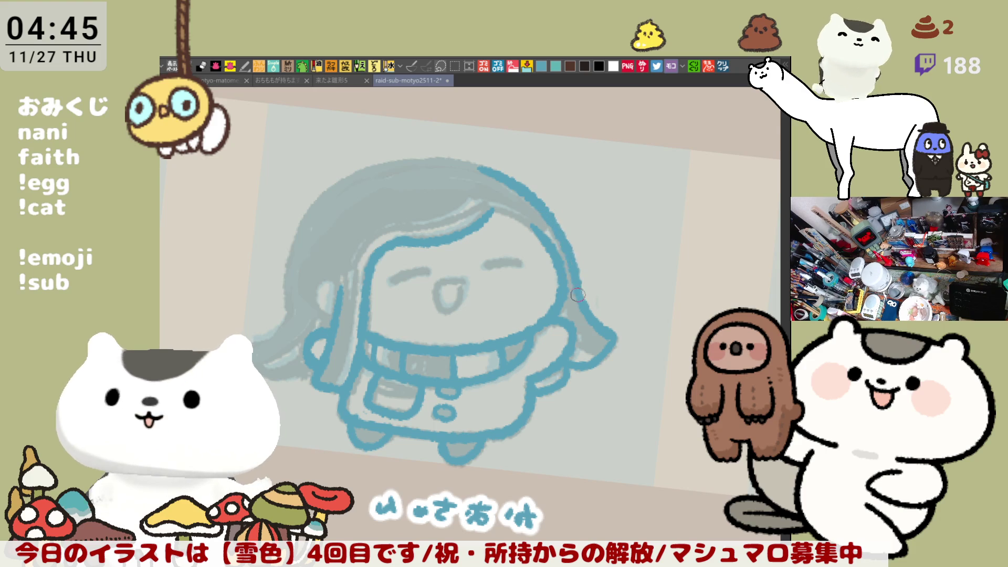
{"action": "key", "text": "ctrl+z"}
{"action": "left_click_drag", "start_coordinate": [550, 215], "coordinate": [577, 296]}
{"action": "key", "text": "ctrl+z"}
{"action": "left_click_drag", "start_coordinate": [549, 216], "coordinate": [580, 300]}
{"action": "key", "text": "ctrl+z"}
{"action": "key", "text": "ctrl+z"}
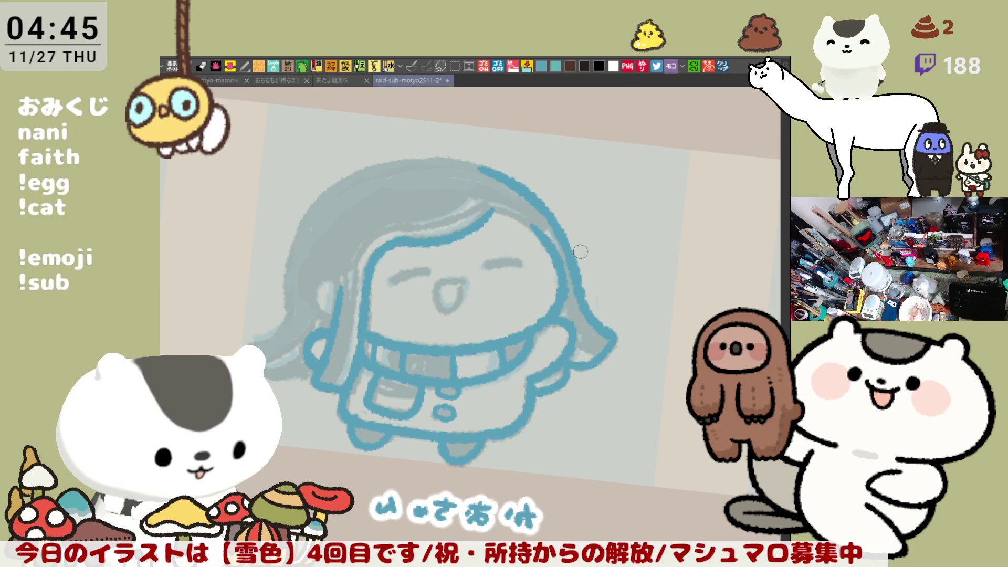
Step: Rotate the canvas and ink the face's upper-left edge
{"action": "mouse_move", "coordinate": [485, 279]}
{"action": "left_mouse_down"}
{"action": "mouse_move", "coordinate": [537, 249]}
{"action": "mouse_move", "coordinate": [531, 255]}
{"action": "left_mouse_up"}
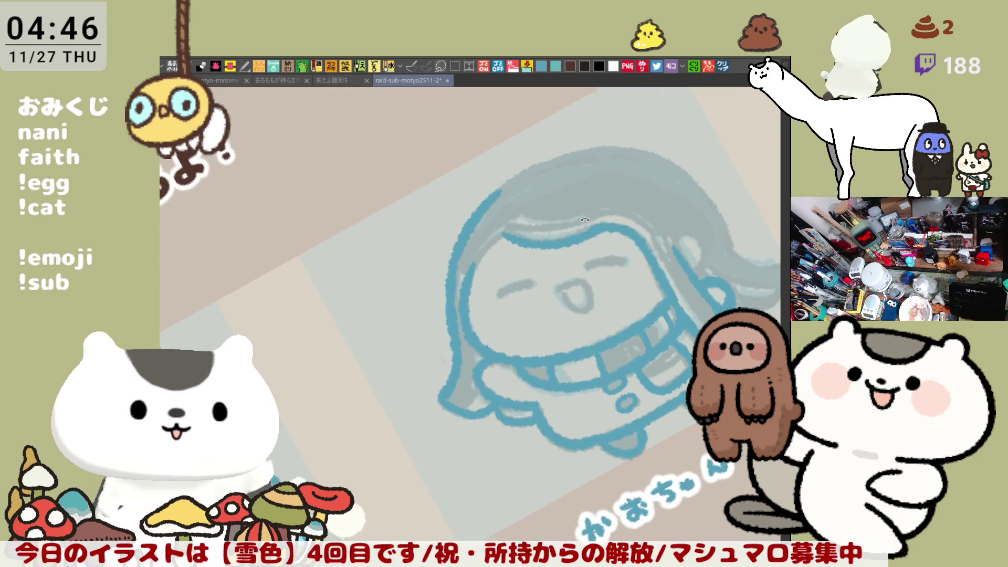
{"action": "left_click_drag", "start_coordinate": [588, 223], "coordinate": [566, 211]}
{"action": "left_click_drag", "start_coordinate": [473, 230], "coordinate": [450, 270]}
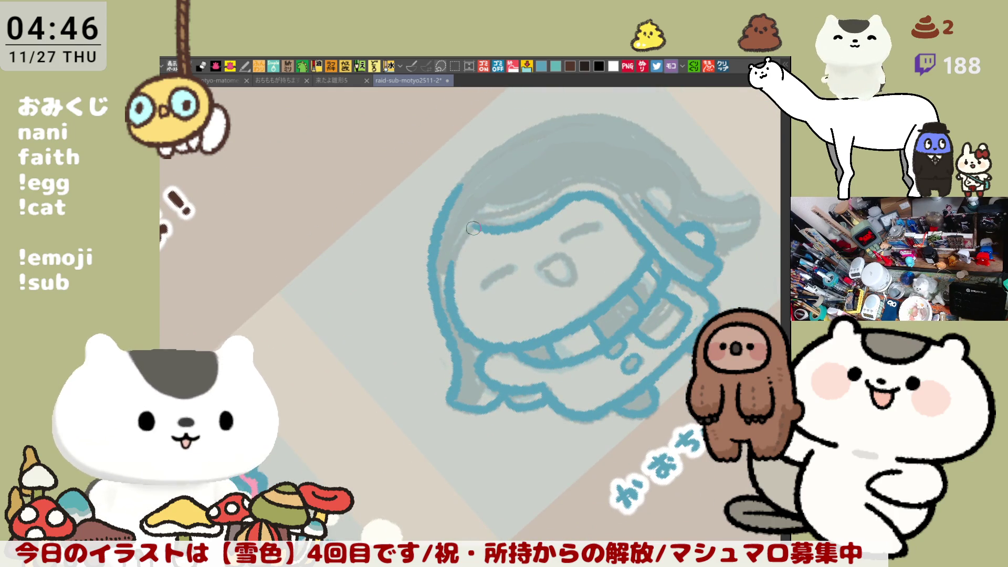
{"action": "mouse_move", "coordinate": [601, 157]}
{"action": "left_mouse_down"}
{"action": "mouse_move", "coordinate": [657, 341]}
{"action": "mouse_move", "coordinate": [583, 411]}
{"action": "left_mouse_up"}
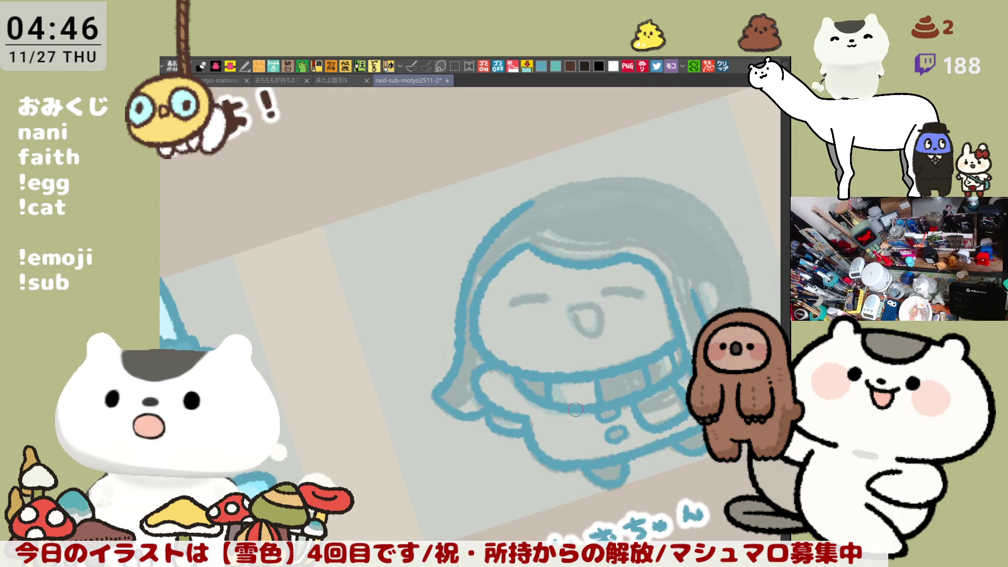
{"action": "key", "text": "asciicircum"}
{"action": "key", "text": "asciicircum"}
{"action": "key", "text": "asciicircum"}
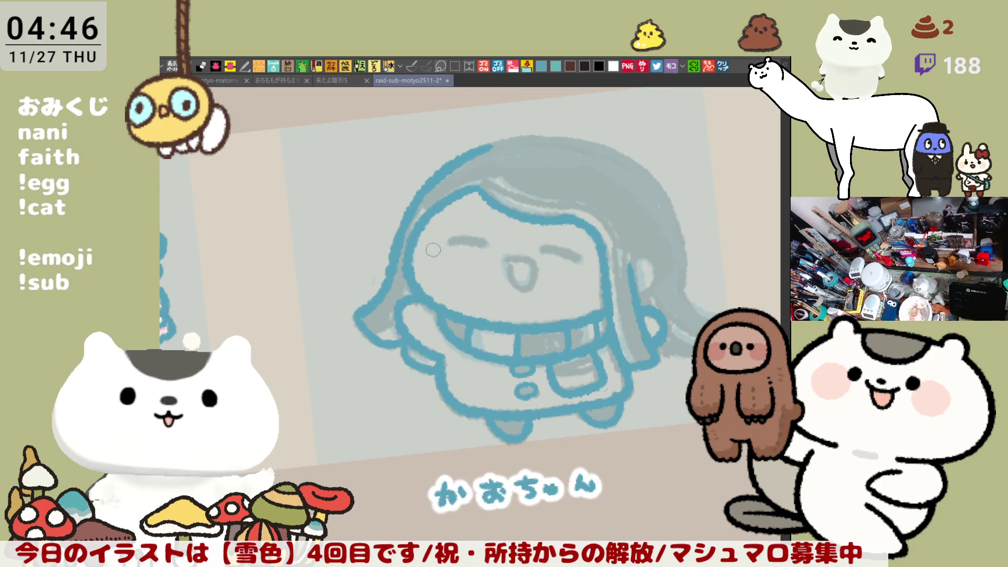
Step: Ink both closed eyes and the open smiling mouth in blue
{"action": "left_click_drag", "start_coordinate": [449, 242], "coordinate": [490, 245]}
{"action": "key", "text": "ctrl+z"}
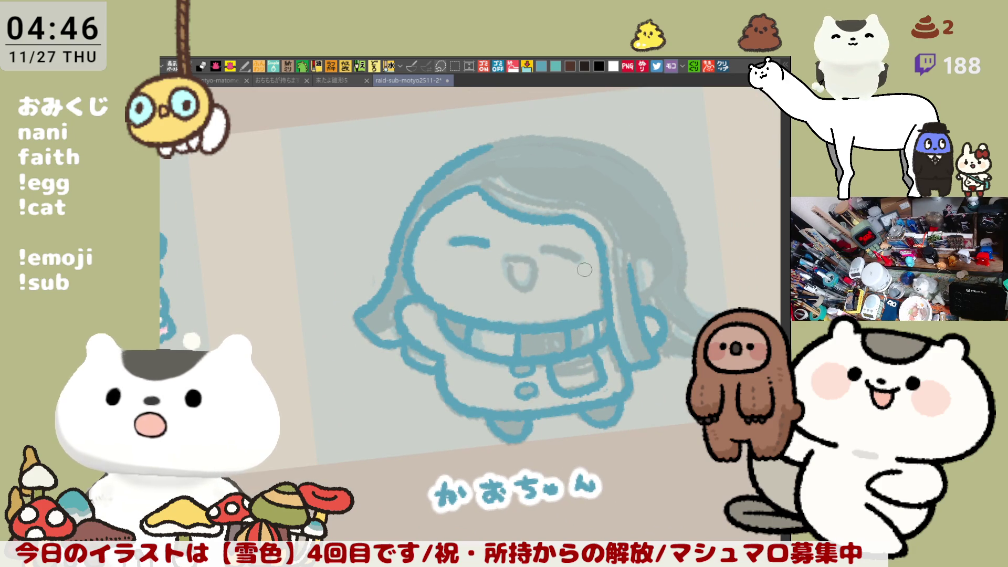
{"action": "left_click_drag", "start_coordinate": [541, 247], "coordinate": [580, 259]}
{"action": "key", "text": "ctrl+z"}
{"action": "key", "text": "ctrl+z"}
{"action": "key", "text": "ctrl+z"}
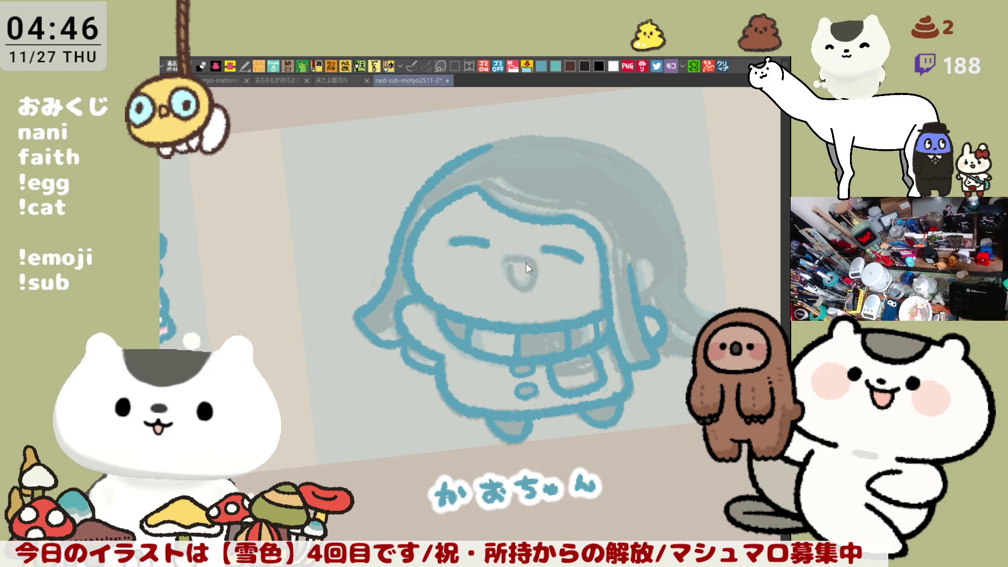
{"action": "mouse_move", "coordinate": [508, 257]}
{"action": "left_mouse_down"}
{"action": "mouse_move", "coordinate": [514, 290]}
{"action": "mouse_move", "coordinate": [531, 267]}
{"action": "mouse_move", "coordinate": [508, 276]}
{"action": "mouse_move", "coordinate": [527, 291]}
{"action": "left_mouse_up"}
{"action": "key", "text": "ctrl+z"}
{"action": "key", "text": "ctrl+z"}
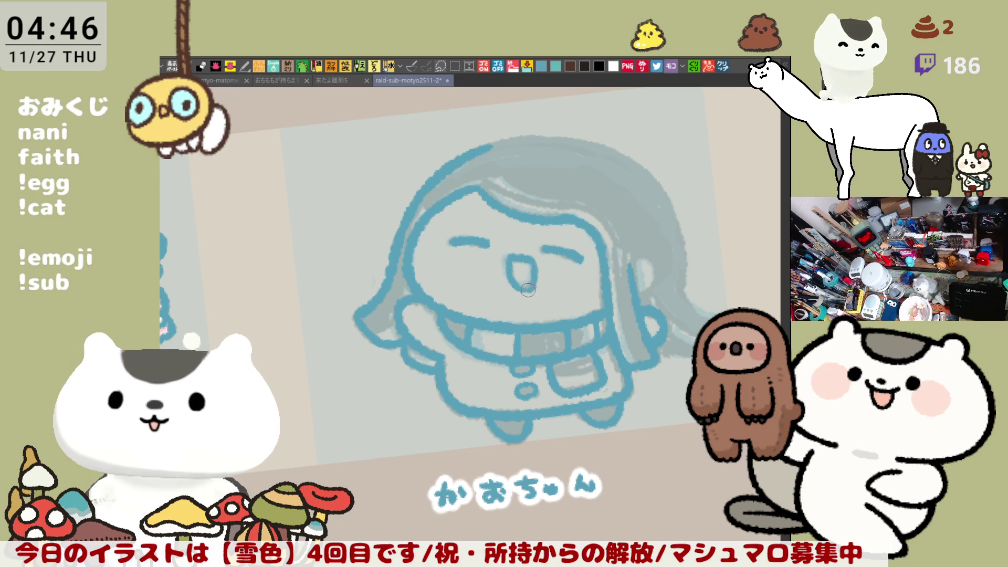
Step: Ink the hair outline beside the face in blue
{"action": "left_click_drag", "start_coordinate": [596, 316], "coordinate": [538, 259]}
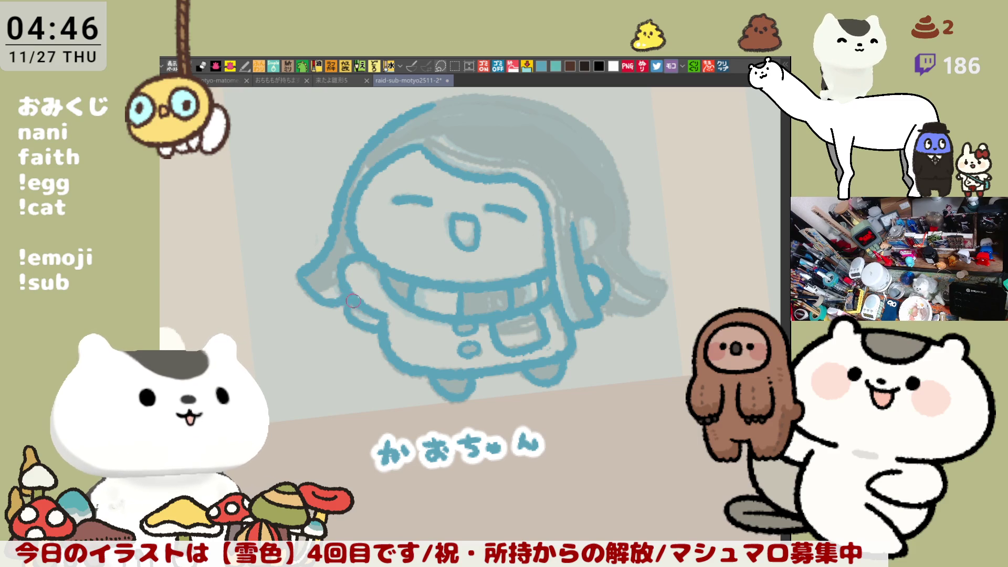
{"action": "mouse_move", "coordinate": [601, 244]}
{"action": "left_mouse_down"}
{"action": "mouse_move", "coordinate": [534, 264]}
{"action": "mouse_move", "coordinate": [568, 299]}
{"action": "left_mouse_up"}
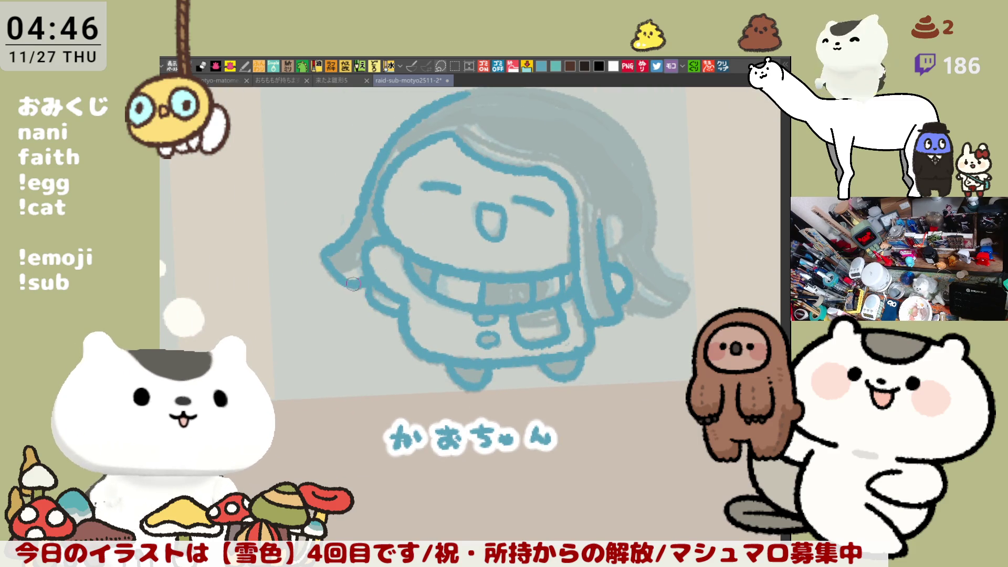
{"action": "mouse_move", "coordinate": [441, 265]}
{"action": "left_mouse_down"}
{"action": "mouse_move", "coordinate": [636, 226]}
{"action": "mouse_move", "coordinate": [558, 245]}
{"action": "left_mouse_up"}
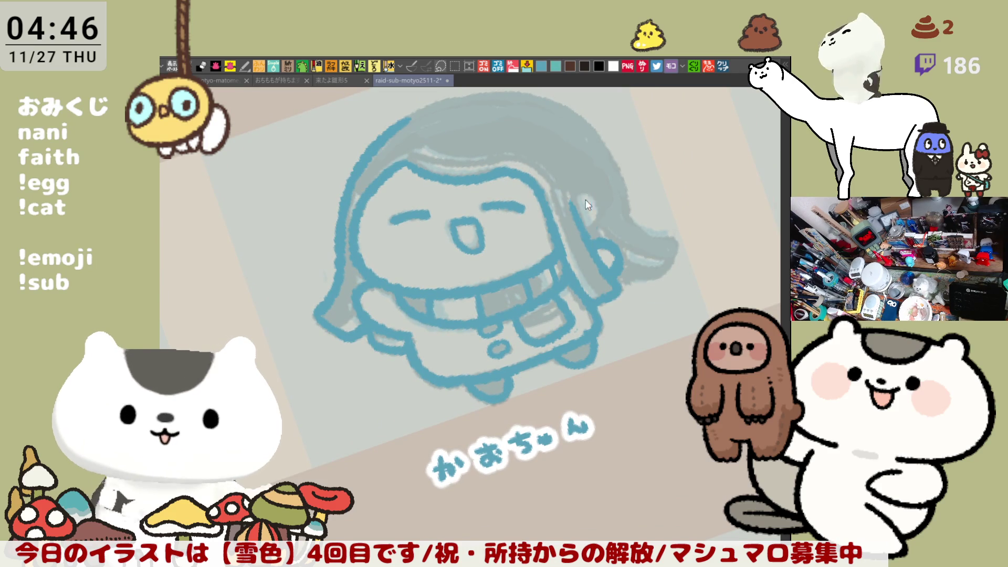
{"action": "left_click_drag", "start_coordinate": [588, 197], "coordinate": [585, 234]}
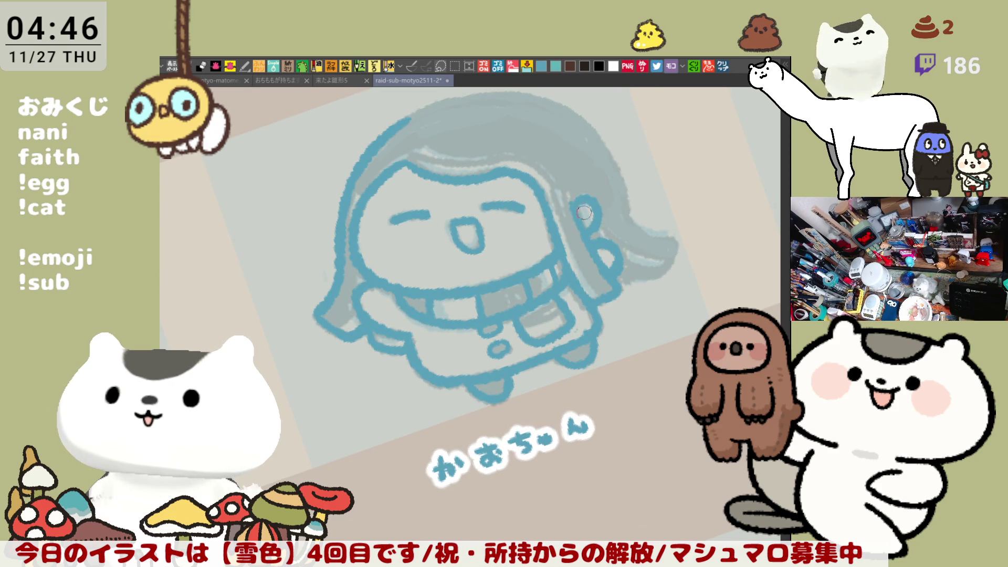
Step: Flip and rotate the view, then redraw the blue outline on the hair's left edge
{"action": "key", "text": "h"}
{"action": "scroll", "coordinate": [612, 252], "scroll_direction": "up", "scroll_amount": 5}
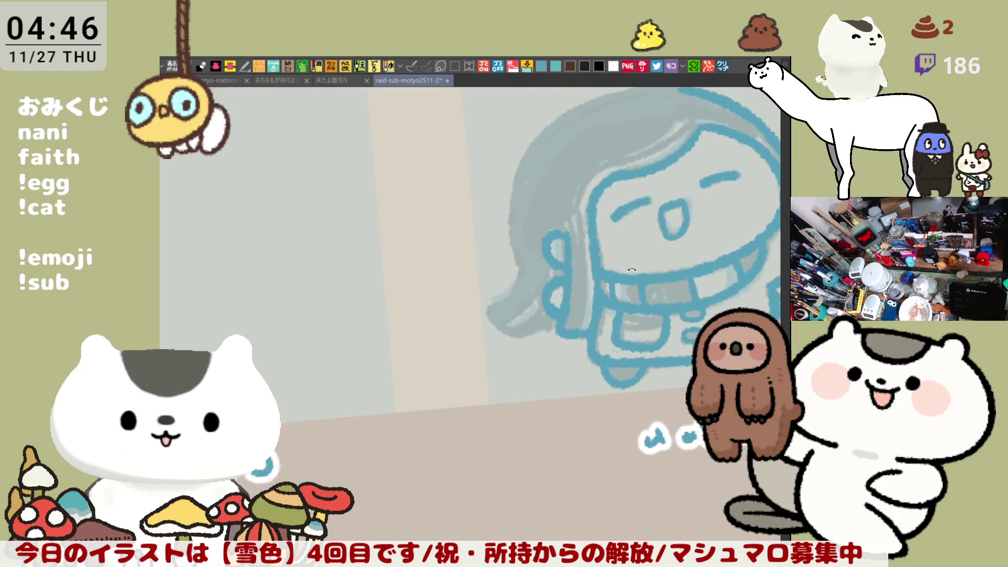
{"action": "key", "text": "minus"}
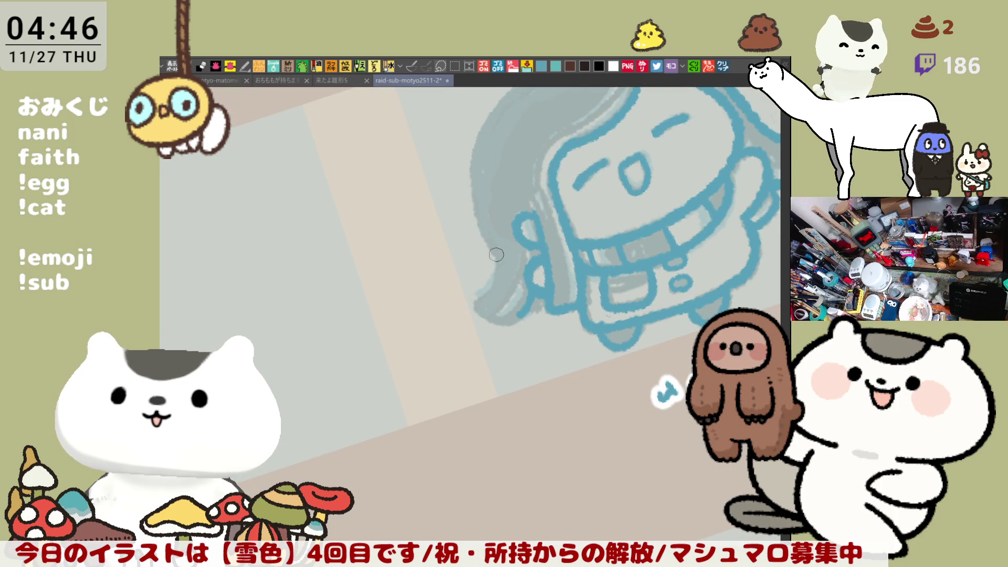
{"action": "left_click_drag", "start_coordinate": [484, 138], "coordinate": [499, 255]}
{"action": "key", "text": "ctrl+z"}
{"action": "mouse_move", "coordinate": [484, 126]}
{"action": "left_mouse_down"}
{"action": "mouse_move", "coordinate": [474, 174]}
{"action": "mouse_move", "coordinate": [492, 249]}
{"action": "left_mouse_up"}
Step: Ink the hair's lower-left outline curving right, retrying until it sits cleanly
{"action": "key", "text": "minus"}
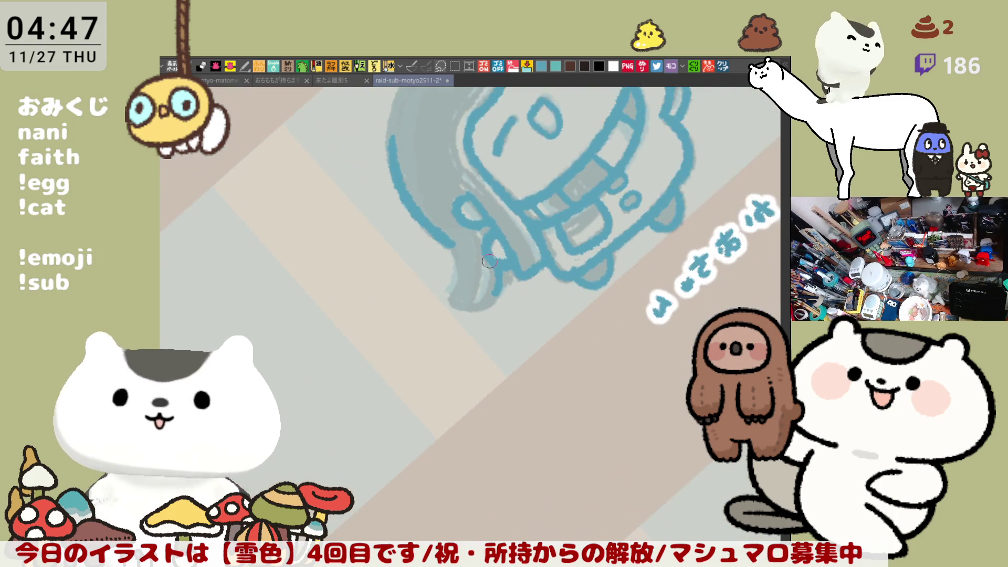
{"action": "key", "text": "minus"}
{"action": "left_click_drag", "start_coordinate": [426, 241], "coordinate": [447, 286]}
{"action": "key", "text": "ctrl+z"}
{"action": "mouse_move", "coordinate": [425, 239]}
{"action": "left_mouse_down"}
{"action": "mouse_move", "coordinate": [444, 281]}
{"action": "mouse_move", "coordinate": [441, 308]}
{"action": "mouse_move", "coordinate": [468, 305]}
{"action": "mouse_move", "coordinate": [443, 297]}
{"action": "mouse_move", "coordinate": [468, 306]}
{"action": "left_mouse_up"}
{"action": "key", "text": "ctrl+z"}
{"action": "key", "text": "ctrl+z"}
{"action": "mouse_move", "coordinate": [448, 266]}
{"action": "left_mouse_down"}
{"action": "mouse_move", "coordinate": [444, 280]}
{"action": "mouse_move", "coordinate": [463, 303]}
{"action": "left_mouse_up"}
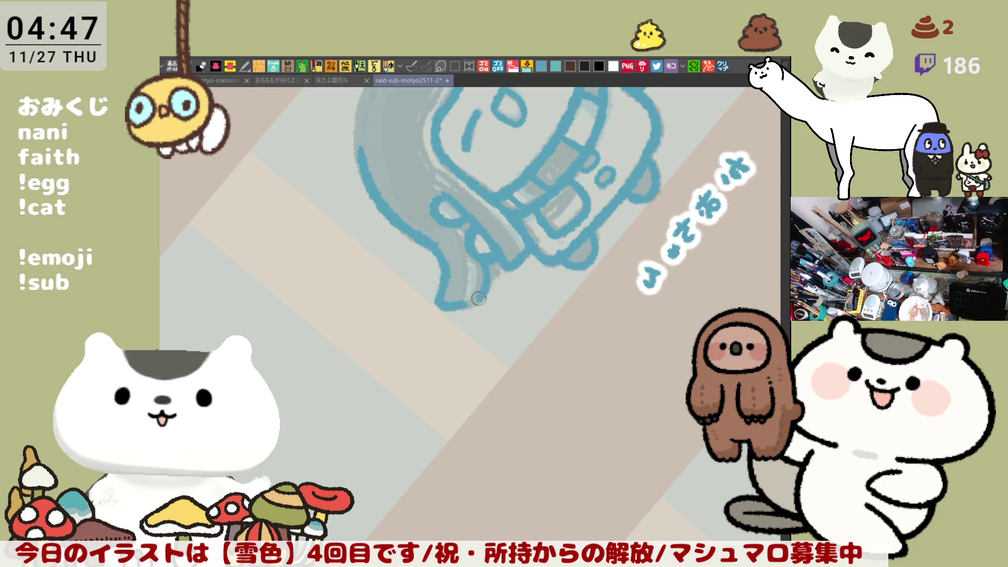
Step: Straighten the view and ink the blue stroke across the top of the hair
{"action": "left_click_drag", "start_coordinate": [599, 205], "coordinate": [541, 316]}
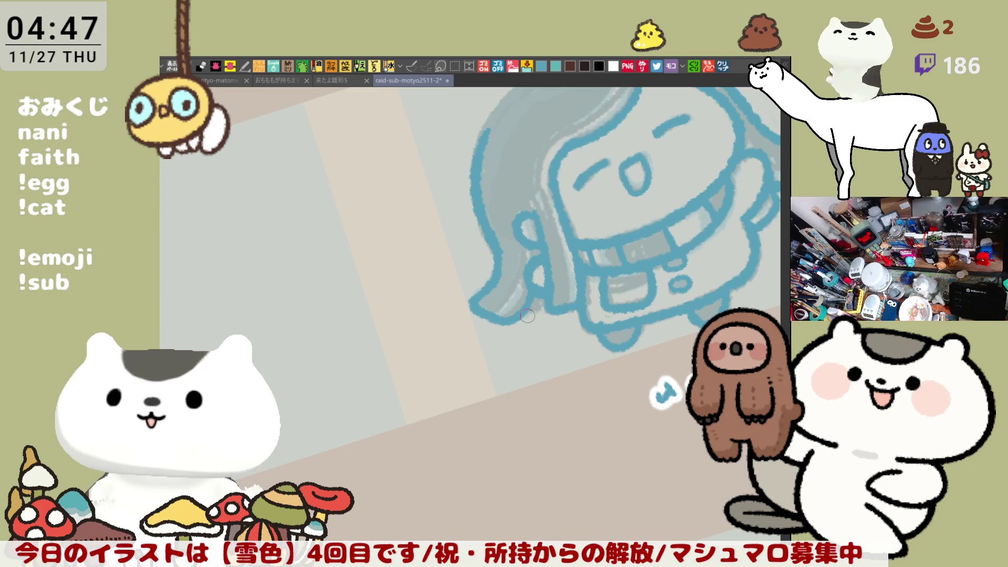
{"action": "mouse_move", "coordinate": [633, 257]}
{"action": "left_mouse_down"}
{"action": "mouse_move", "coordinate": [607, 232]}
{"action": "mouse_move", "coordinate": [546, 238]}
{"action": "mouse_move", "coordinate": [399, 147]}
{"action": "mouse_move", "coordinate": [467, 146]}
{"action": "left_mouse_up"}
{"action": "key", "text": "ctrl+z"}
{"action": "left_click_drag", "start_coordinate": [386, 144], "coordinate": [467, 149]}
{"action": "key", "text": "ctrl+z"}
{"action": "left_click_drag", "start_coordinate": [369, 156], "coordinate": [467, 149]}
{"action": "key", "text": "ctrl+z"}
{"action": "mouse_move", "coordinate": [378, 154]}
{"action": "left_mouse_down"}
{"action": "mouse_move", "coordinate": [466, 149]}
{"action": "mouse_move", "coordinate": [549, 199]}
{"action": "left_mouse_up"}
Step: Outline the hair's top-right edge, thicken the top edge, and darken the hair edge line
{"action": "key", "text": "ctrl+z"}
{"action": "left_click_drag", "start_coordinate": [463, 148], "coordinate": [546, 202]}
{"action": "key", "text": "ctrl+z"}
{"action": "left_click_drag", "start_coordinate": [462, 147], "coordinate": [546, 202]}
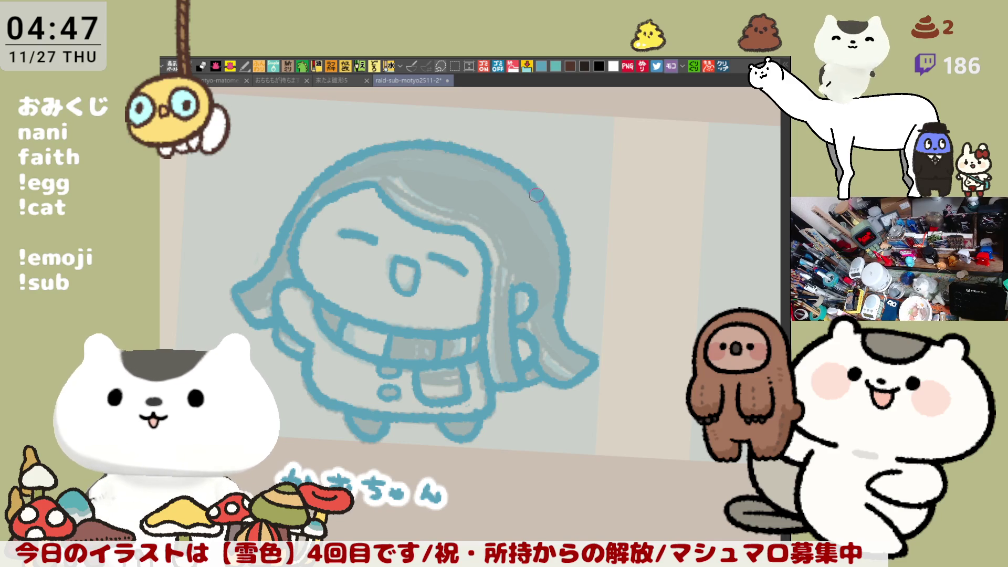
{"action": "left_click_drag", "start_coordinate": [464, 150], "coordinate": [513, 171]}
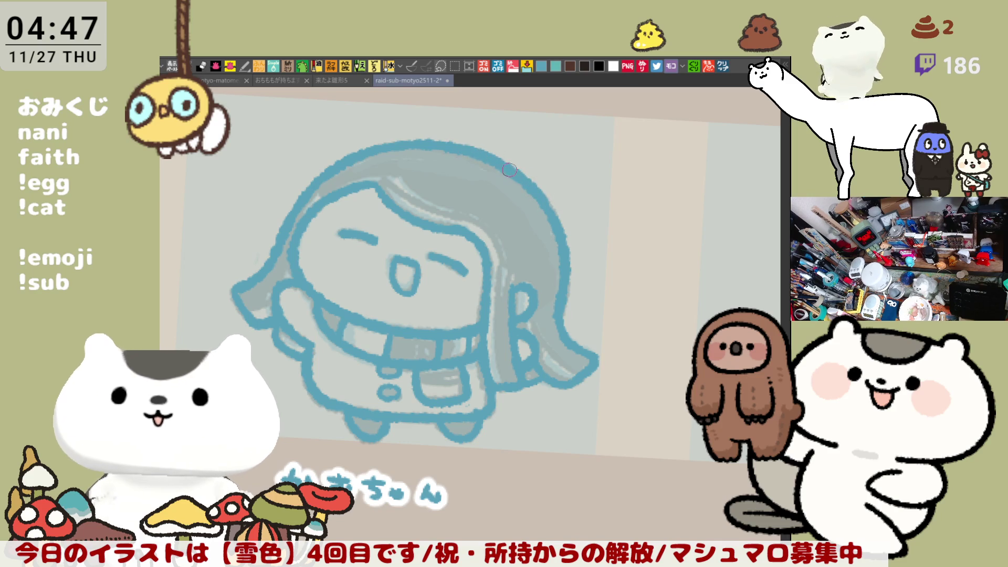
{"action": "left_click_drag", "start_coordinate": [369, 150], "coordinate": [418, 143]}
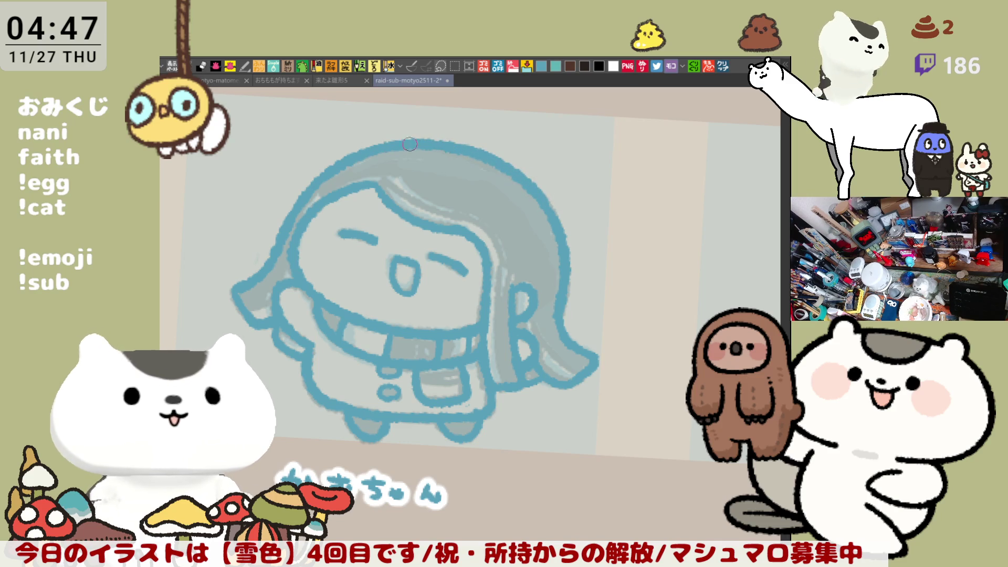
{"action": "key", "text": "minus"}
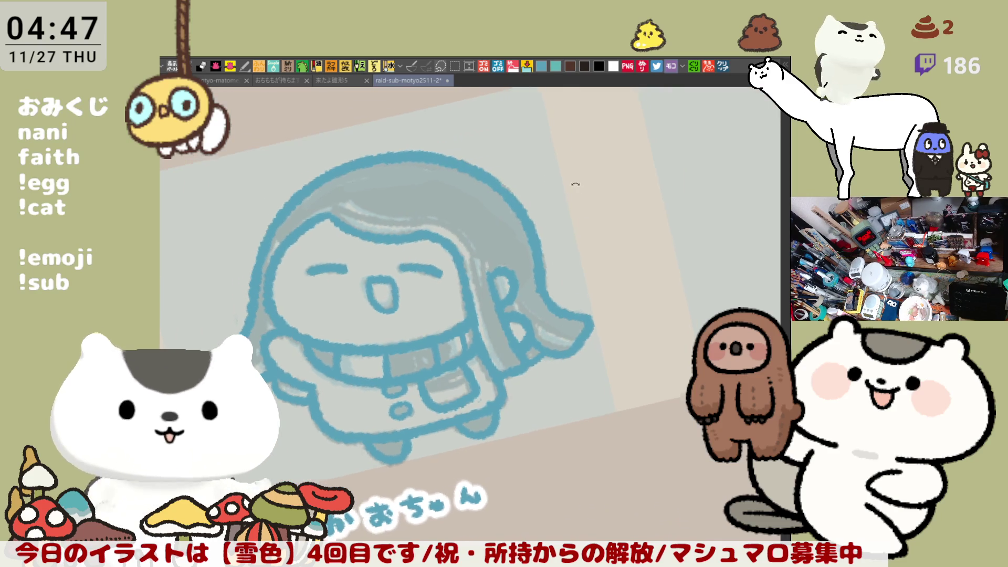
{"action": "left_click_drag", "start_coordinate": [332, 217], "coordinate": [357, 232]}
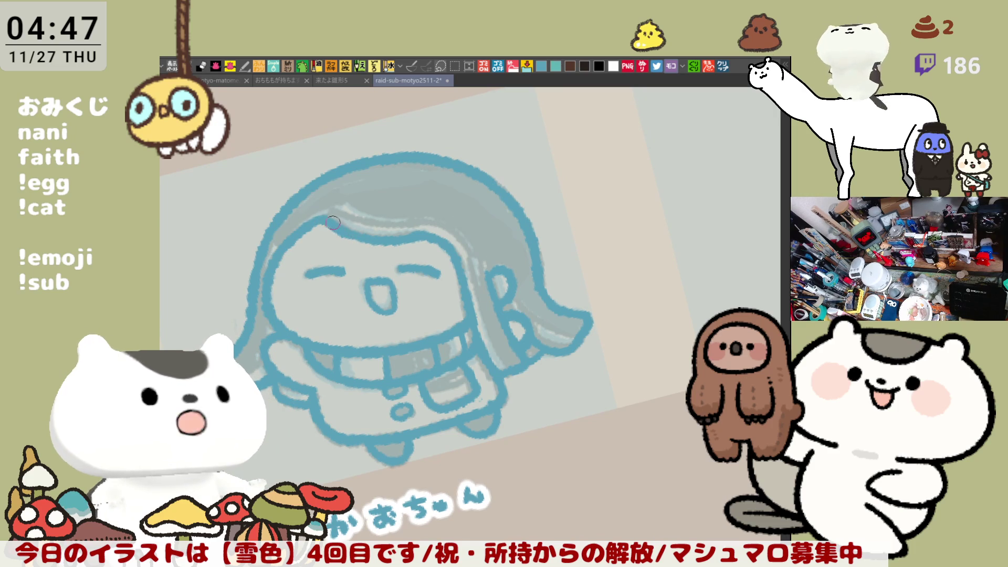
{"action": "left_click_drag", "start_coordinate": [332, 226], "coordinate": [515, 186]}
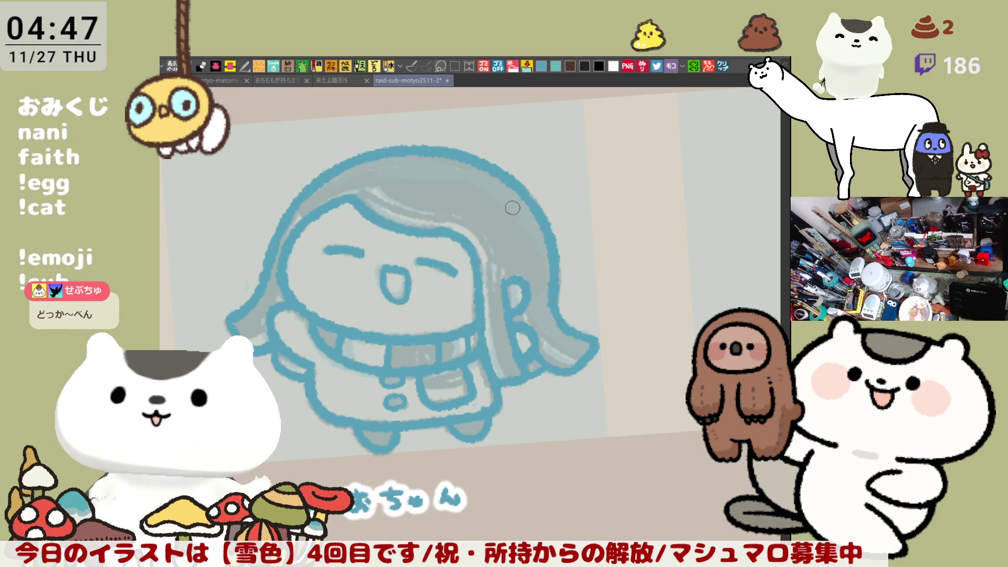
Step: Rotate the view and brush a faint stroke along the hair parting, retracing it once
{"action": "key", "text": "asciicircum"}
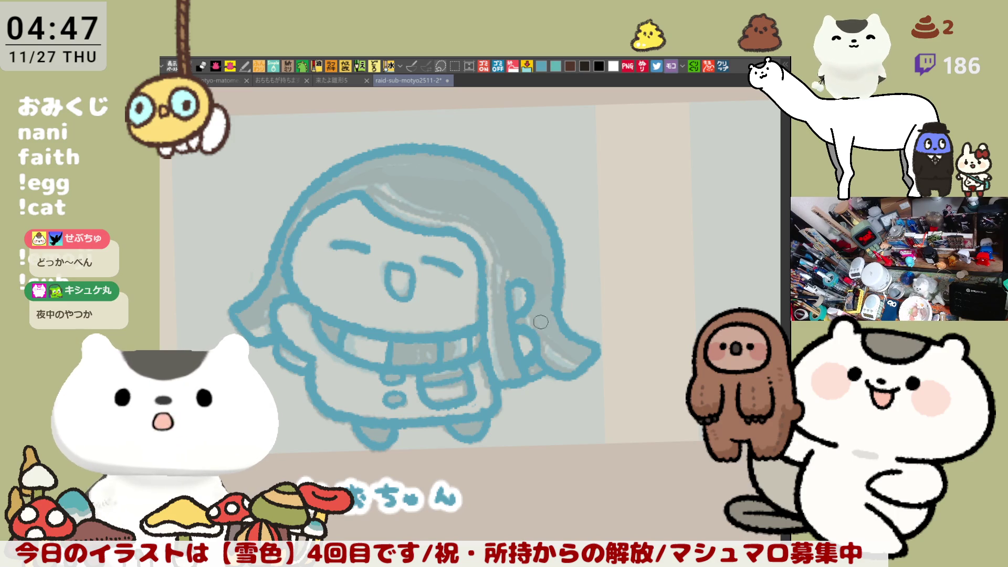
{"action": "key", "text": "minus"}
{"action": "key", "text": "minus"}
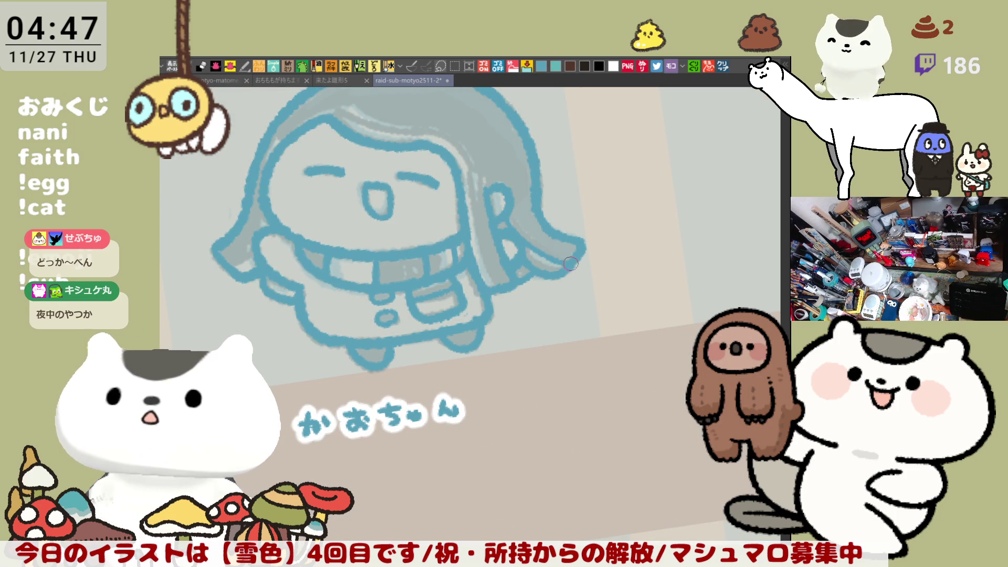
{"action": "key", "text": "minus"}
{"action": "key", "text": "minus"}
{"action": "key", "text": "minus"}
{"action": "key", "text": "minus"}
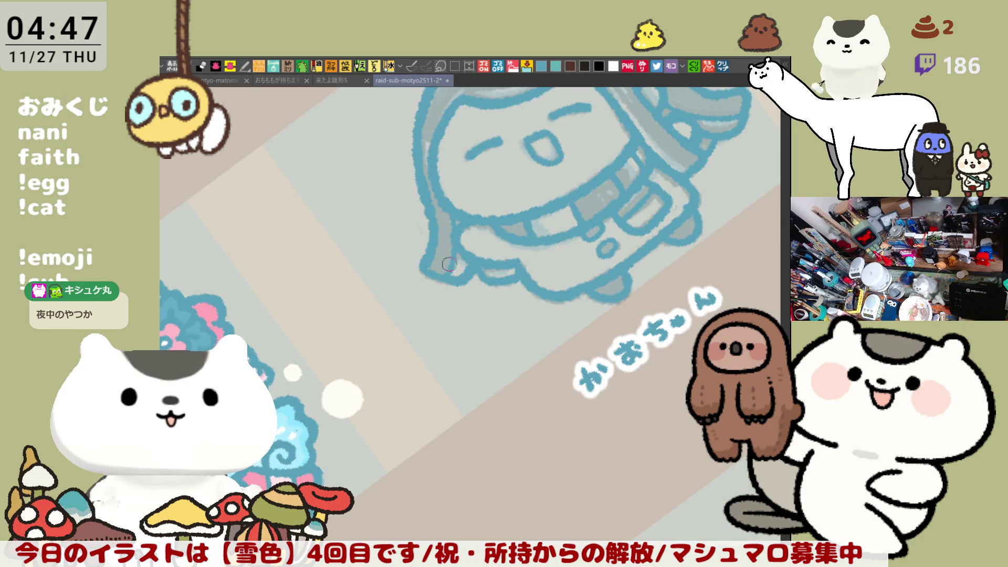
{"action": "left_click_drag", "start_coordinate": [512, 256], "coordinate": [422, 394]}
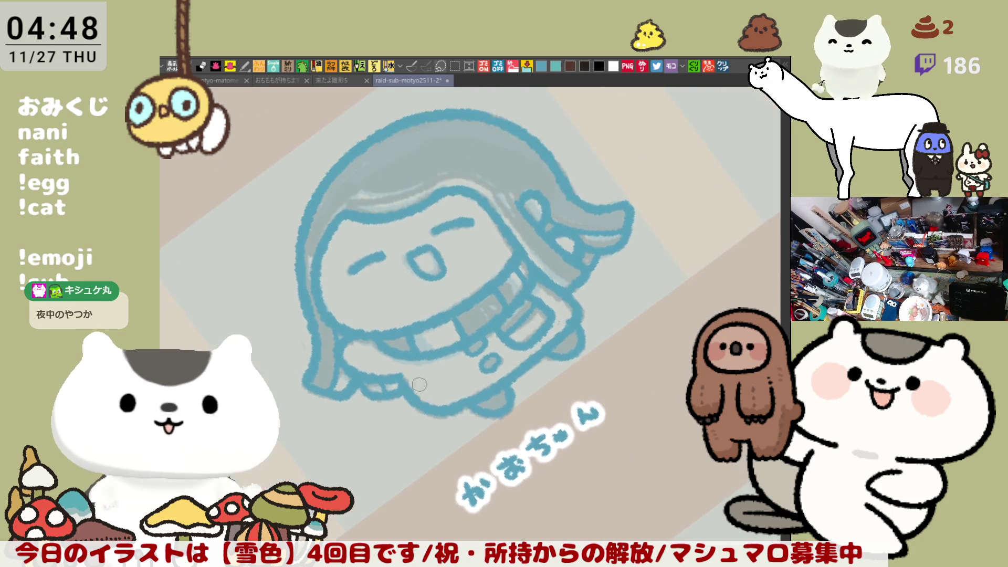
{"action": "key", "text": "asciicircum"}
{"action": "key", "text": "asciicircum"}
{"action": "key", "text": "asciicircum"}
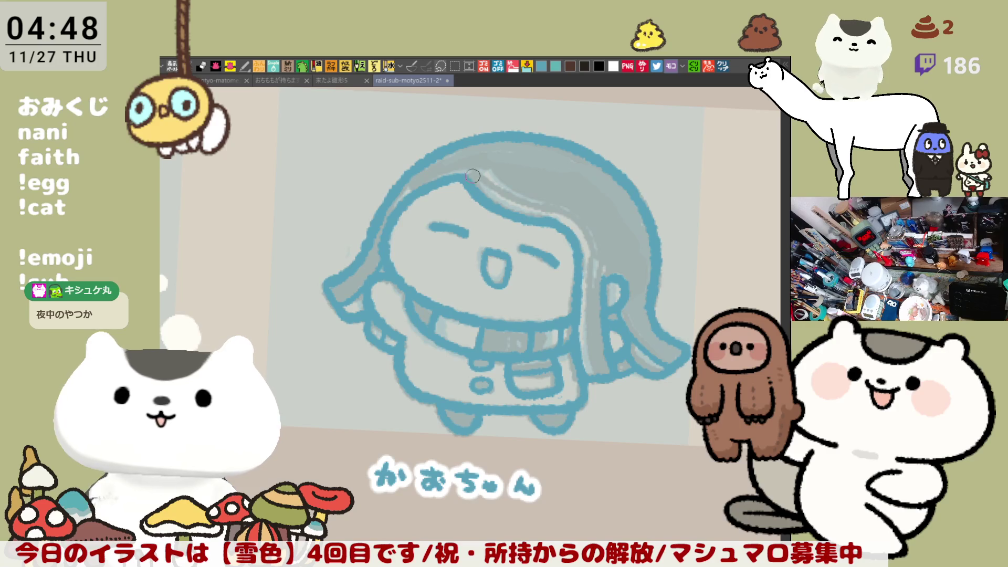
{"action": "left_click_drag", "start_coordinate": [465, 171], "coordinate": [534, 203]}
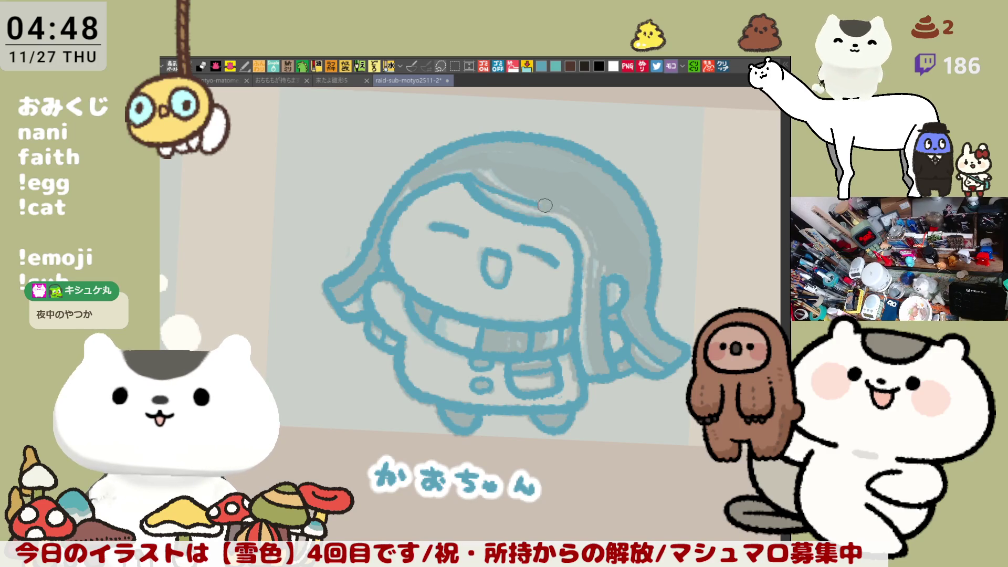
{"action": "mouse_move", "coordinate": [474, 178]}
{"action": "left_mouse_down"}
{"action": "mouse_move", "coordinate": [587, 236]}
{"action": "mouse_move", "coordinate": [592, 368]}
{"action": "mouse_move", "coordinate": [590, 331]}
{"action": "mouse_move", "coordinate": [599, 369]}
{"action": "mouse_move", "coordinate": [653, 273]}
{"action": "mouse_move", "coordinate": [630, 247]}
{"action": "mouse_move", "coordinate": [526, 272]}
{"action": "left_mouse_up"}
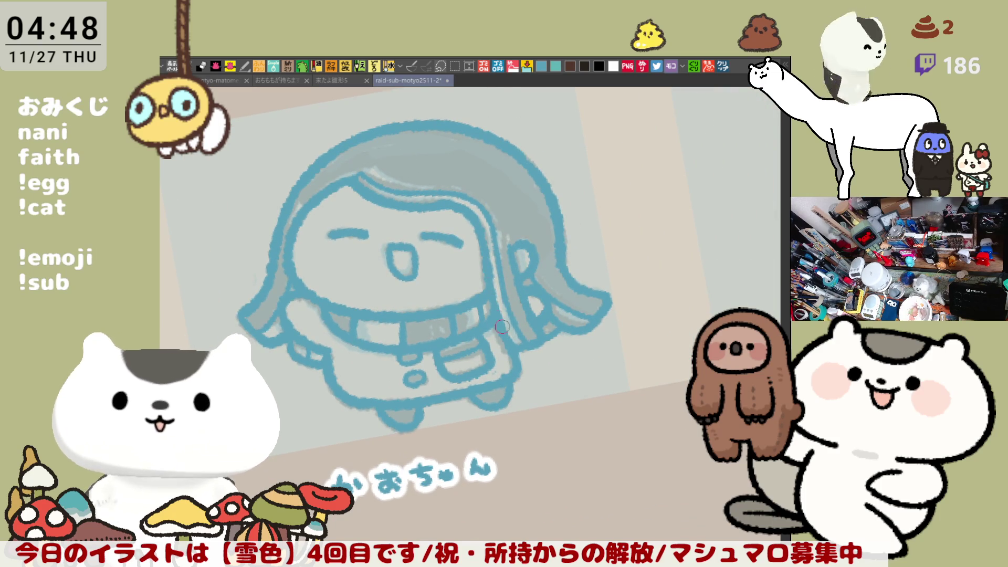
Step: Rotate and flip the canvas view horizontally to check the proportions
{"action": "mouse_move", "coordinate": [489, 283]}
{"action": "left_mouse_down"}
{"action": "mouse_move", "coordinate": [607, 230]}
{"action": "mouse_move", "coordinate": [599, 300]}
{"action": "mouse_move", "coordinate": [609, 299]}
{"action": "mouse_move", "coordinate": [604, 252]}
{"action": "mouse_move", "coordinate": [646, 273]}
{"action": "left_mouse_up"}
{"action": "key", "text": "h"}
{"action": "key", "text": "h"}
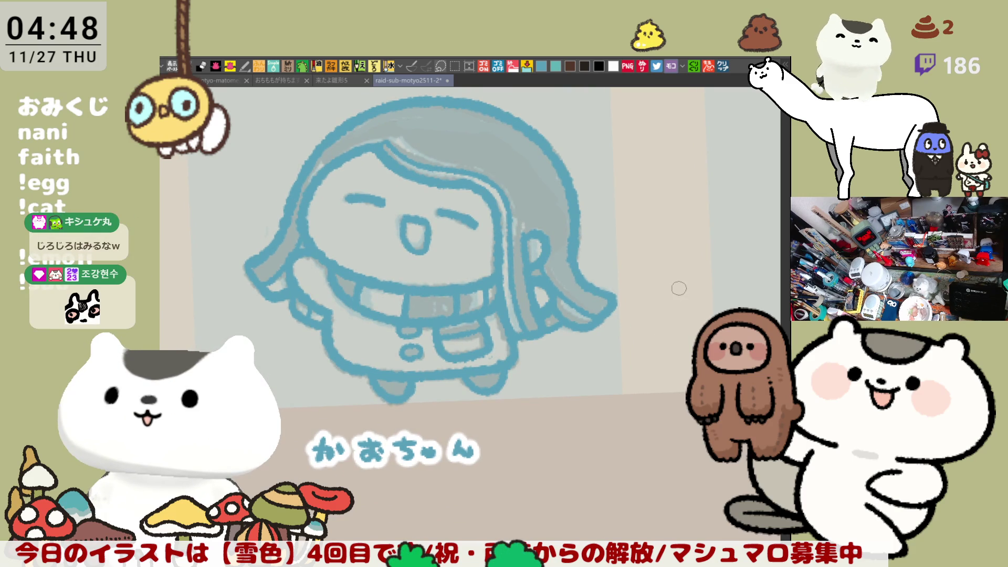
{"action": "left_click_drag", "start_coordinate": [679, 289], "coordinate": [584, 352]}
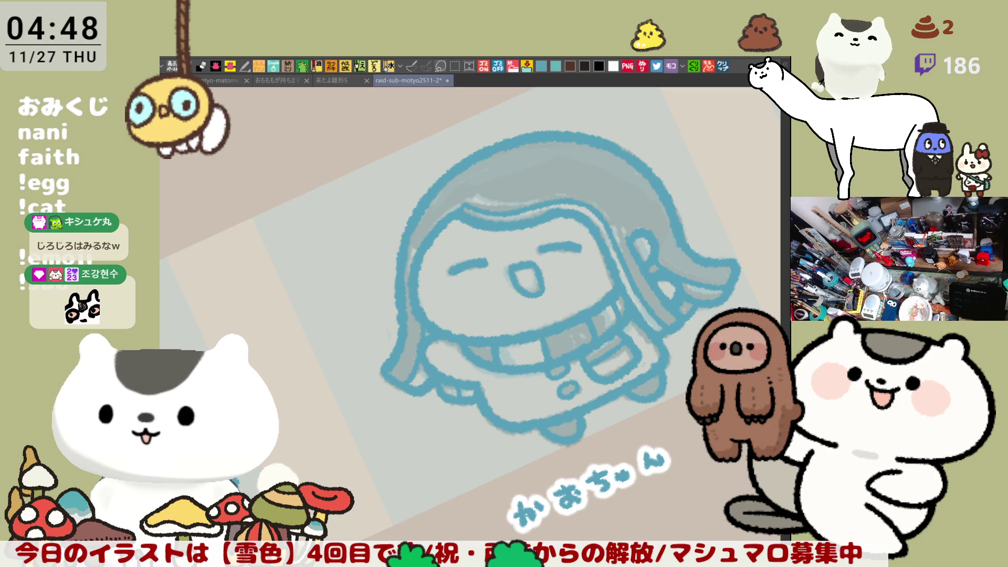
Step: Darken the left hair outline with short pen strokes
{"action": "left_click_drag", "start_coordinate": [412, 271], "coordinate": [409, 305]}
{"action": "left_click_drag", "start_coordinate": [411, 252], "coordinate": [412, 331]}
{"action": "mouse_move", "coordinate": [395, 264]}
{"action": "left_mouse_down"}
{"action": "mouse_move", "coordinate": [402, 314]}
{"action": "mouse_move", "coordinate": [413, 236]}
{"action": "left_mouse_up"}
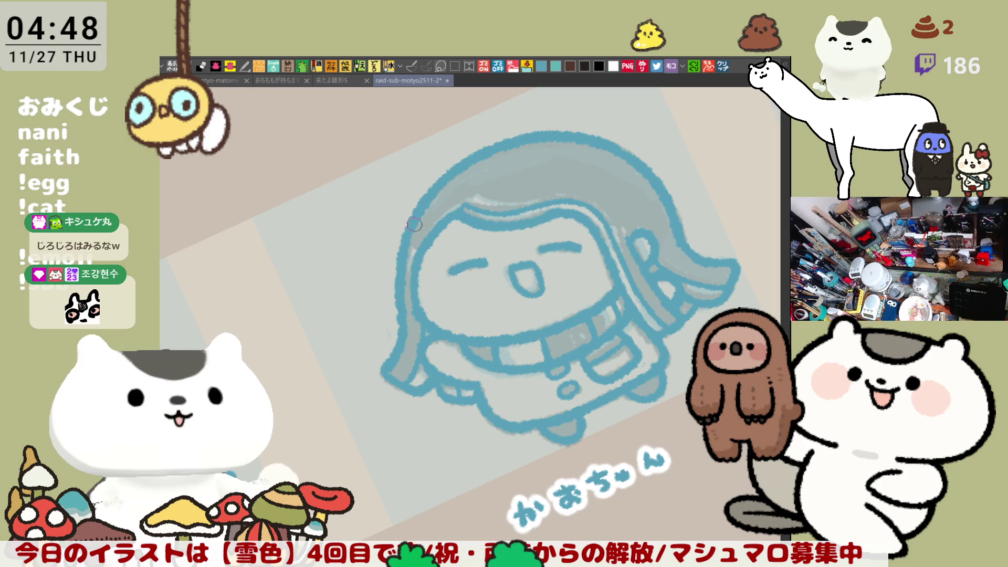
{"action": "key", "text": "asciicircum"}
{"action": "key", "text": "asciicircum"}
{"action": "key", "text": "asciicircum"}
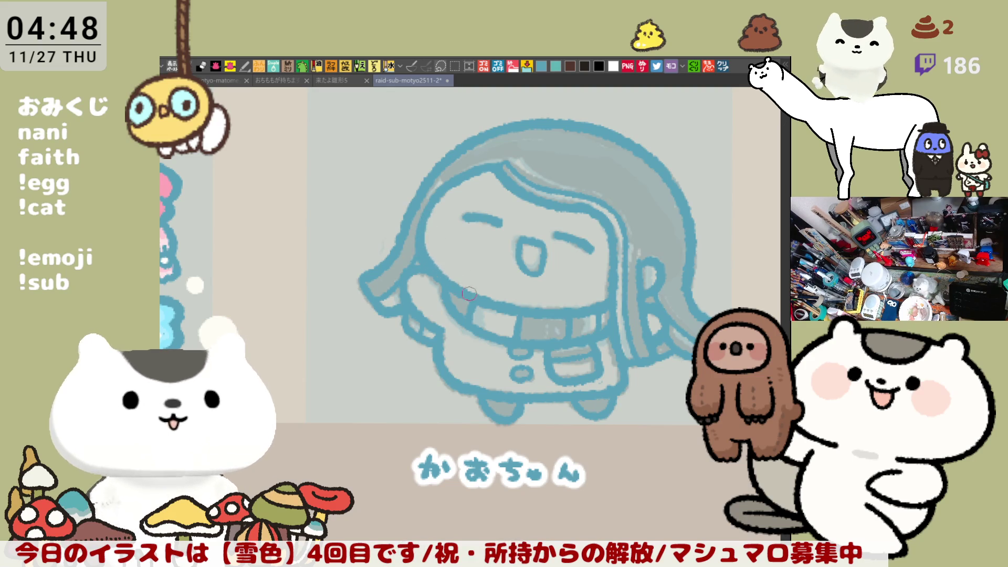
Step: Lasso-fill the entire character silhouette with flat blue
{"action": "mouse_move", "coordinate": [591, 272]}
{"action": "left_mouse_down"}
{"action": "mouse_move", "coordinate": [634, 240]}
{"action": "mouse_move", "coordinate": [669, 257]}
{"action": "mouse_move", "coordinate": [663, 238]}
{"action": "left_mouse_up"}
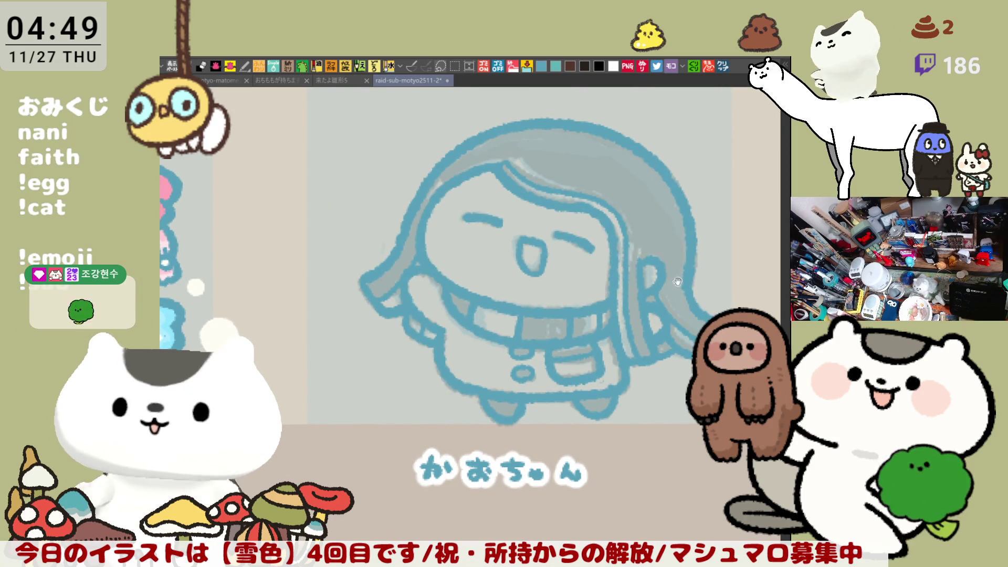
{"action": "left_click_drag", "start_coordinate": [674, 273], "coordinate": [640, 252]}
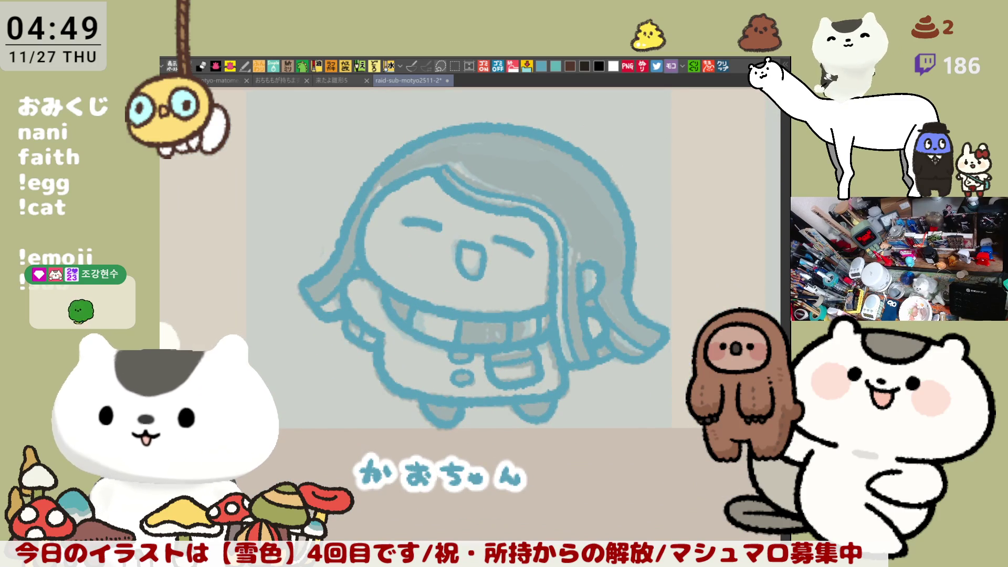
{"action": "left_click_drag", "start_coordinate": [640, 414], "coordinate": [663, 440]}
{"action": "mouse_move", "coordinate": [369, 472]}
{"action": "left_mouse_down"}
{"action": "mouse_move", "coordinate": [619, 132]}
{"action": "mouse_move", "coordinate": [409, 439]}
{"action": "left_mouse_up"}
{"action": "left_click_drag", "start_coordinate": [603, 360], "coordinate": [641, 374]}
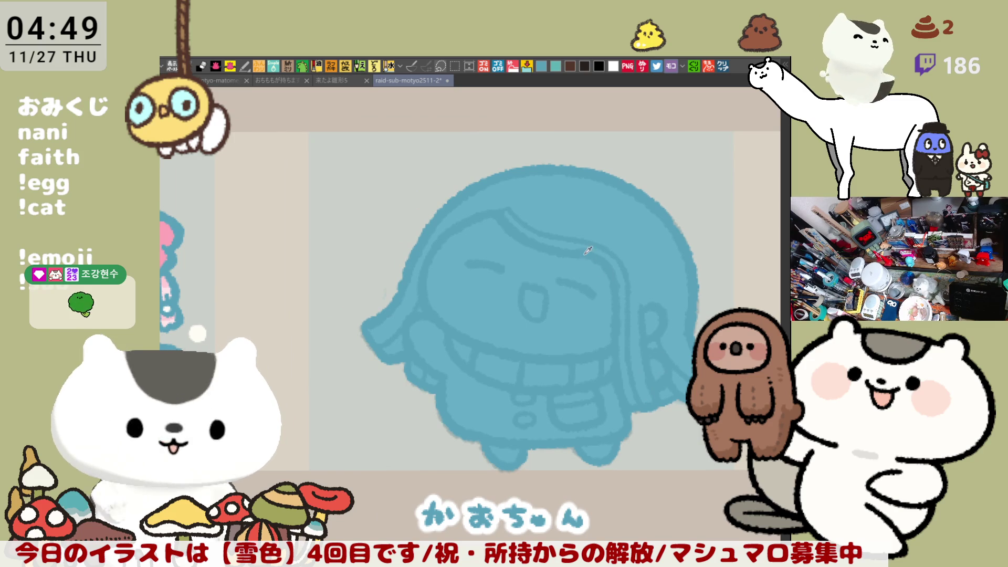
Step: Fill the thin hair strand and the small area beside it light blue
{"action": "left_click", "coordinate": [591, 230]}
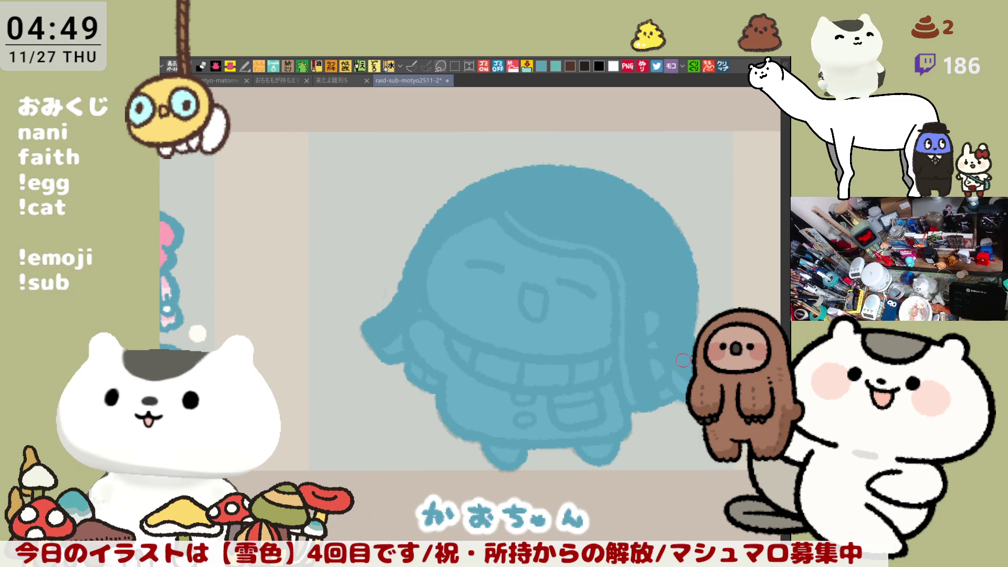
{"action": "key", "text": "ctrl+z"}
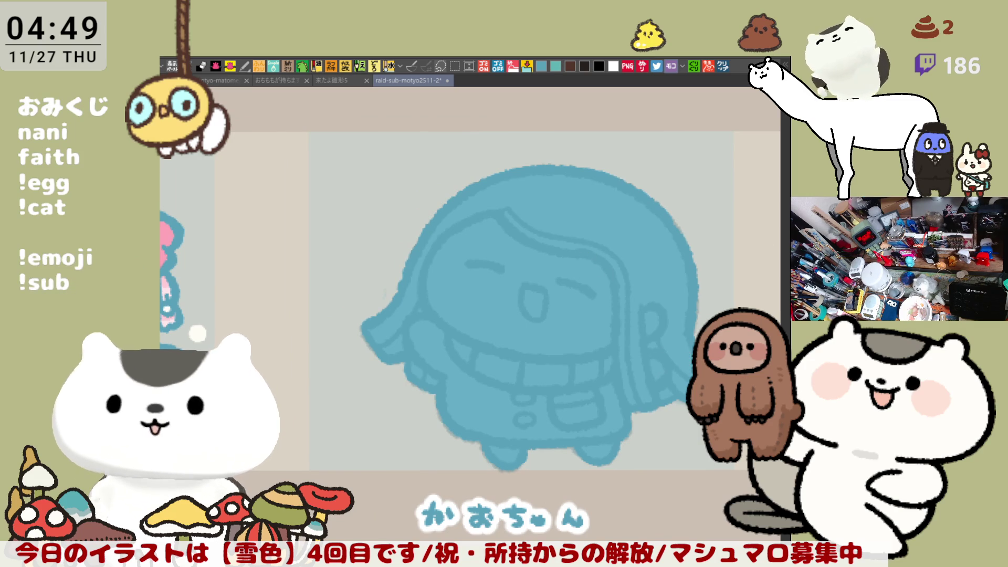
{"action": "left_click", "coordinate": [622, 300]}
{"action": "key", "text": "ctrl+z"}
{"action": "left_click", "coordinate": [625, 304]}
{"action": "left_click", "coordinate": [683, 374]}
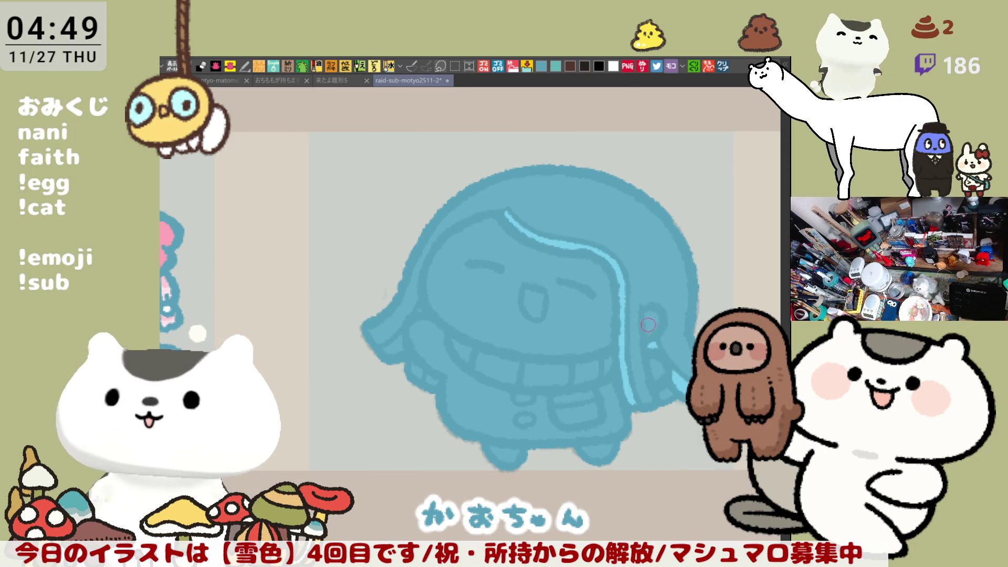
Step: Fill the face and small gaps near the hair white, and the mouth pink
{"action": "scroll", "coordinate": [649, 324], "scroll_direction": "down", "scroll_amount": 2}
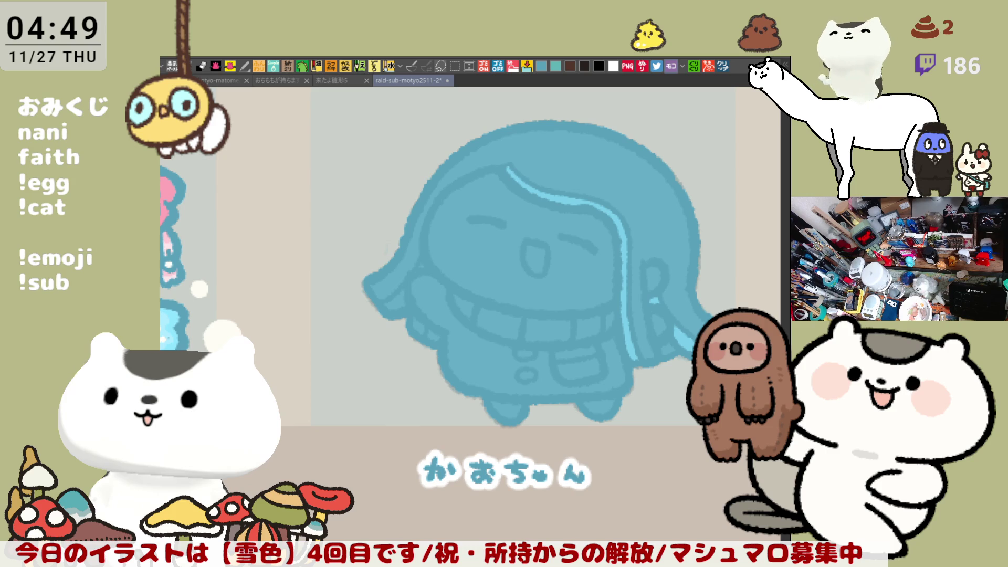
{"action": "left_click", "coordinate": [570, 298]}
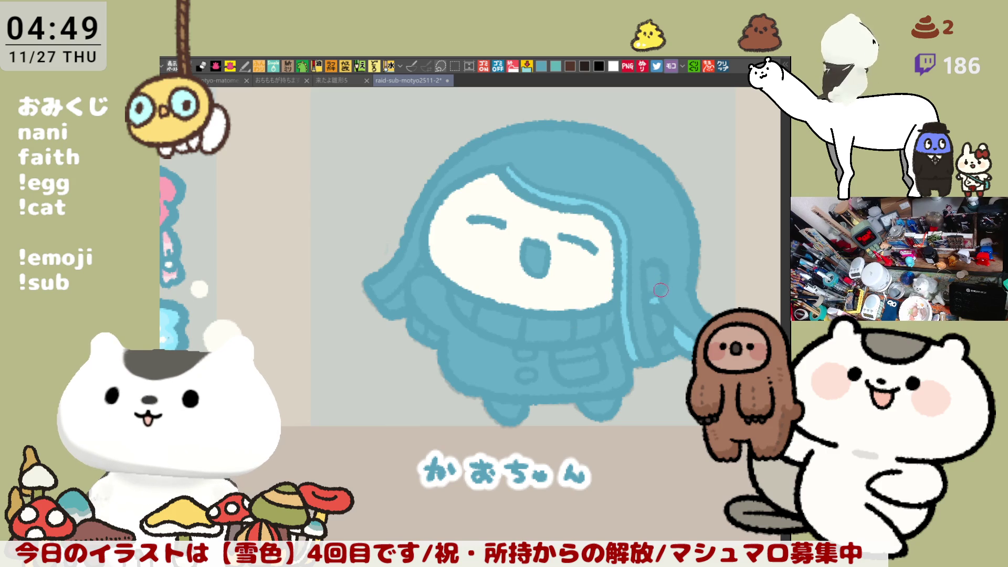
{"action": "left_click", "coordinate": [659, 275]}
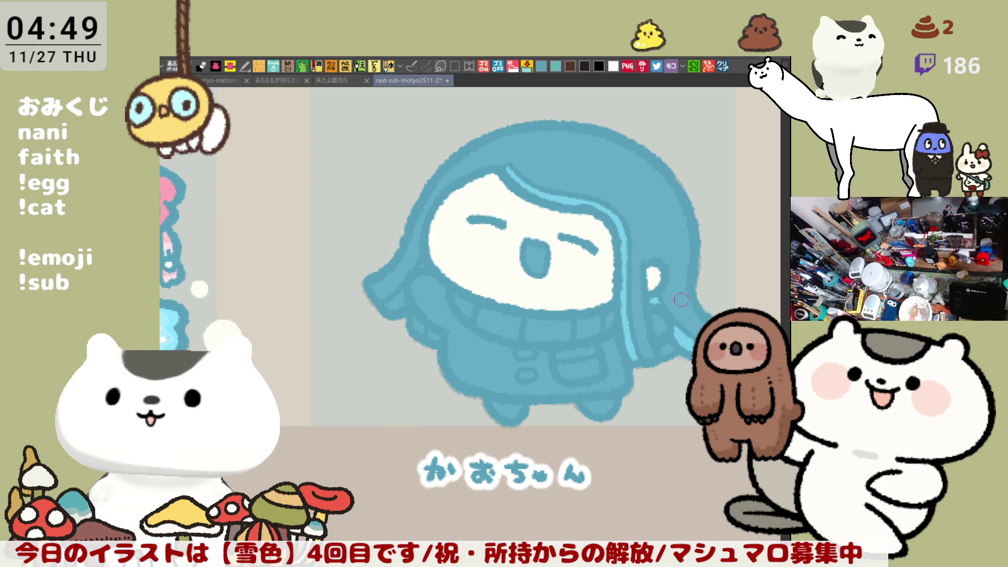
{"action": "left_click", "coordinate": [414, 301]}
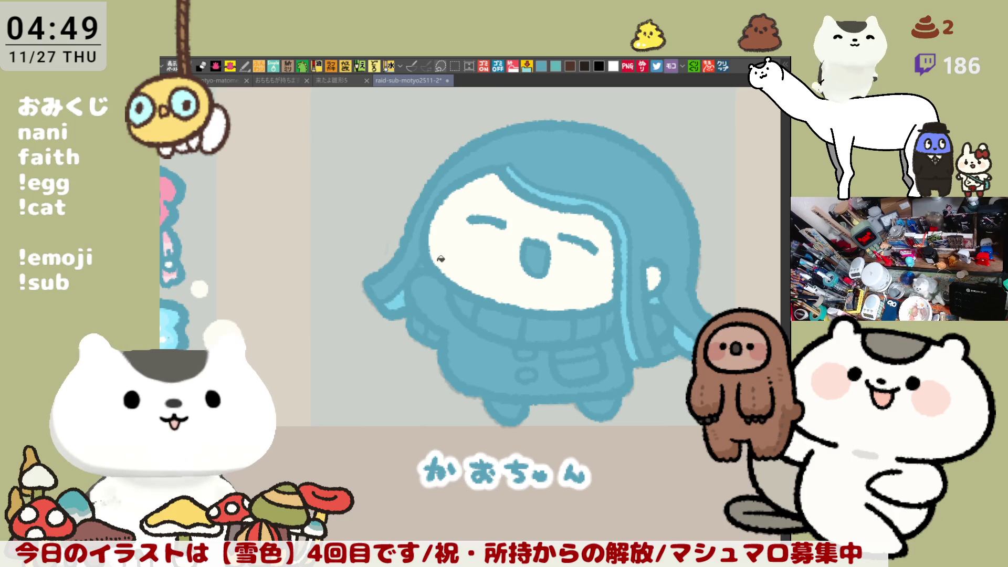
{"action": "left_click_drag", "start_coordinate": [593, 309], "coordinate": [552, 282]}
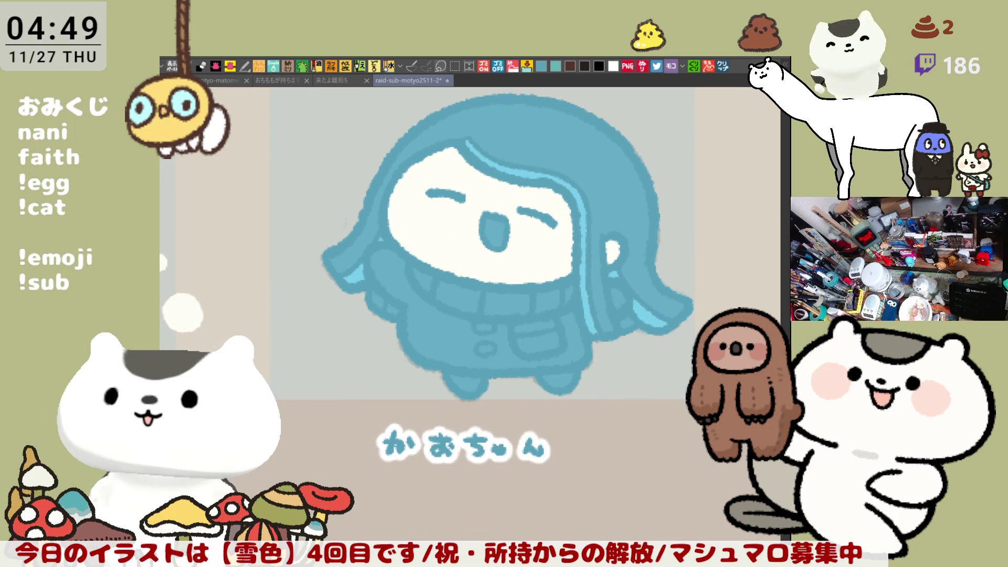
{"action": "left_click", "coordinate": [499, 231]}
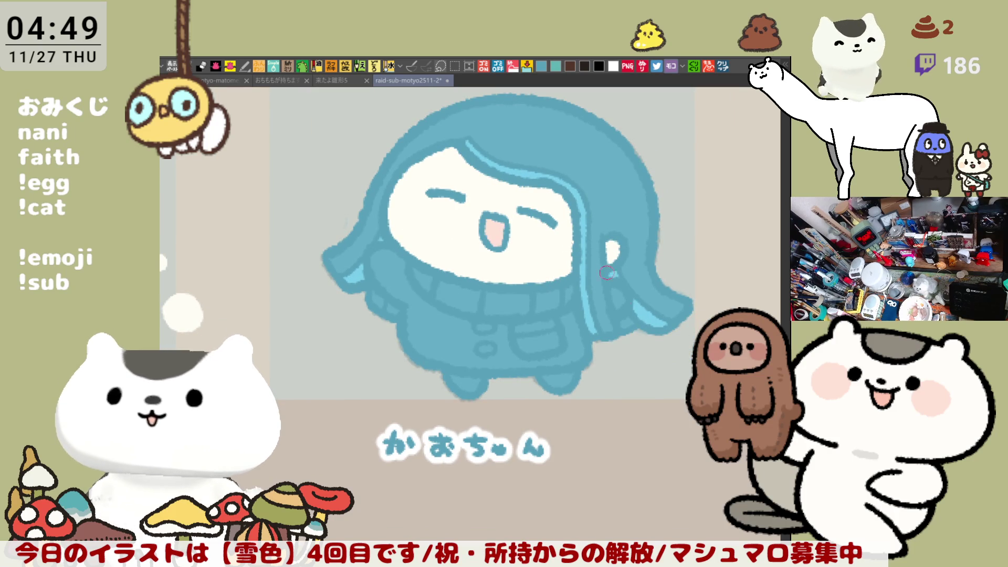
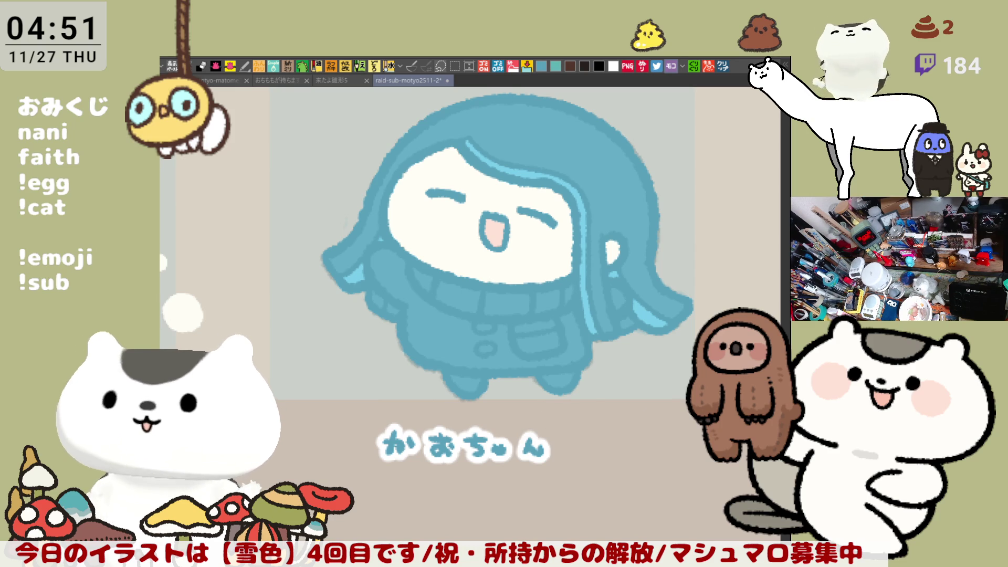
Step: Switch to the canvas with the pasted Twitch Holiday Hoopla announcement and bring its tweet text into view
{"action": "left_click", "coordinate": [723, 68]}
{"action": "scroll", "coordinate": [460, 346], "scroll_direction": "up", "scroll_amount": 1}
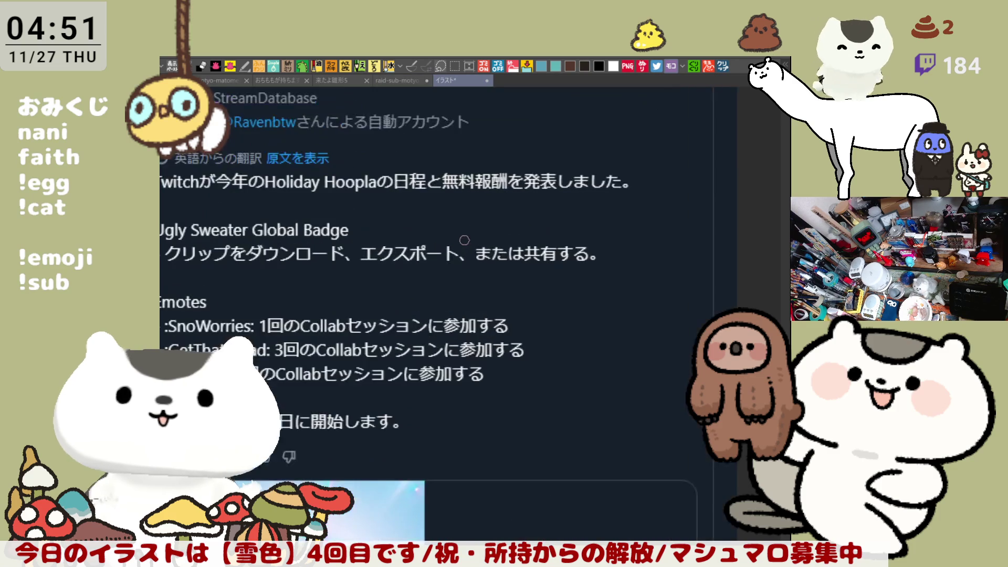
{"action": "scroll", "coordinate": [460, 345], "scroll_direction": "down", "scroll_amount": 5}
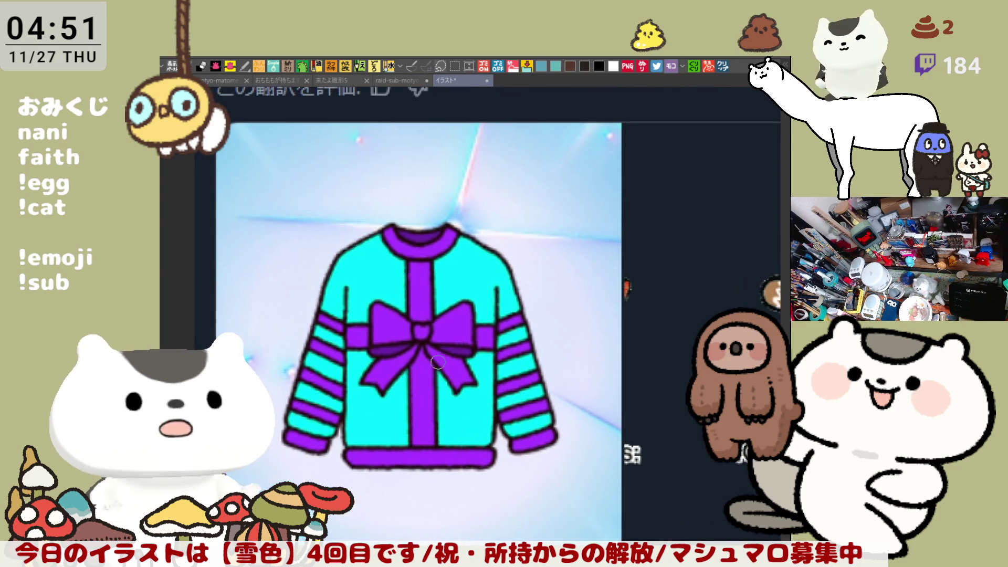
{"action": "scroll", "coordinate": [438, 363], "scroll_direction": "down", "scroll_amount": 3}
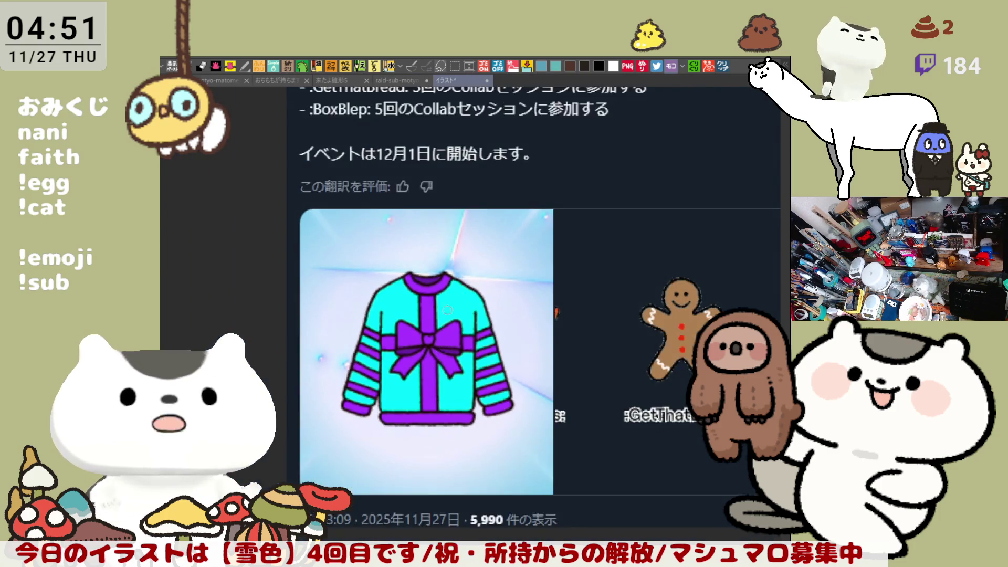
{"action": "left_click_drag", "start_coordinate": [514, 317], "coordinate": [471, 352]}
{"action": "scroll", "coordinate": [471, 352], "scroll_direction": "up", "scroll_amount": 3}
{"action": "scroll", "coordinate": [451, 284], "scroll_direction": "down", "scroll_amount": 3}
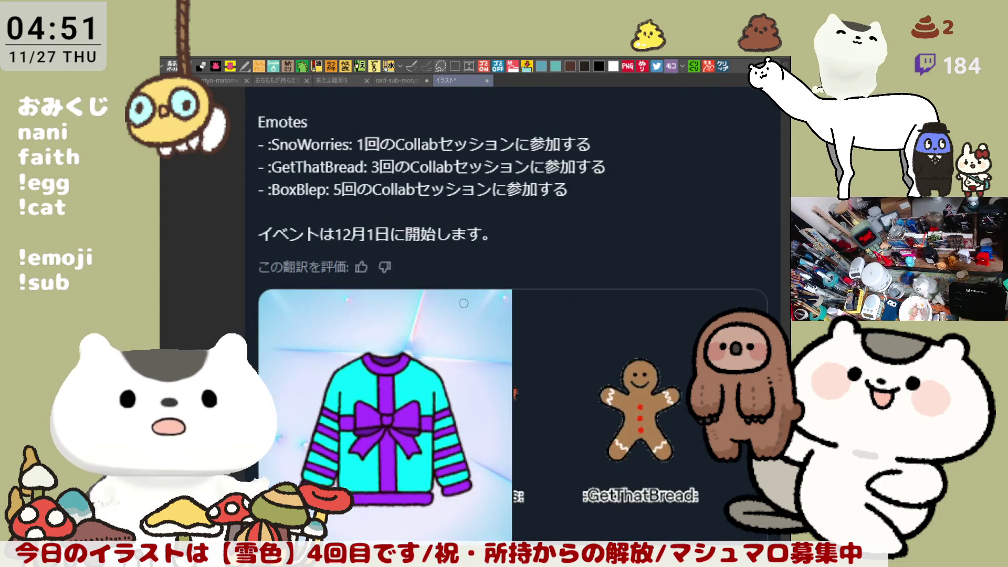
{"action": "scroll", "coordinate": [473, 257], "scroll_direction": "up", "scroll_amount": 3}
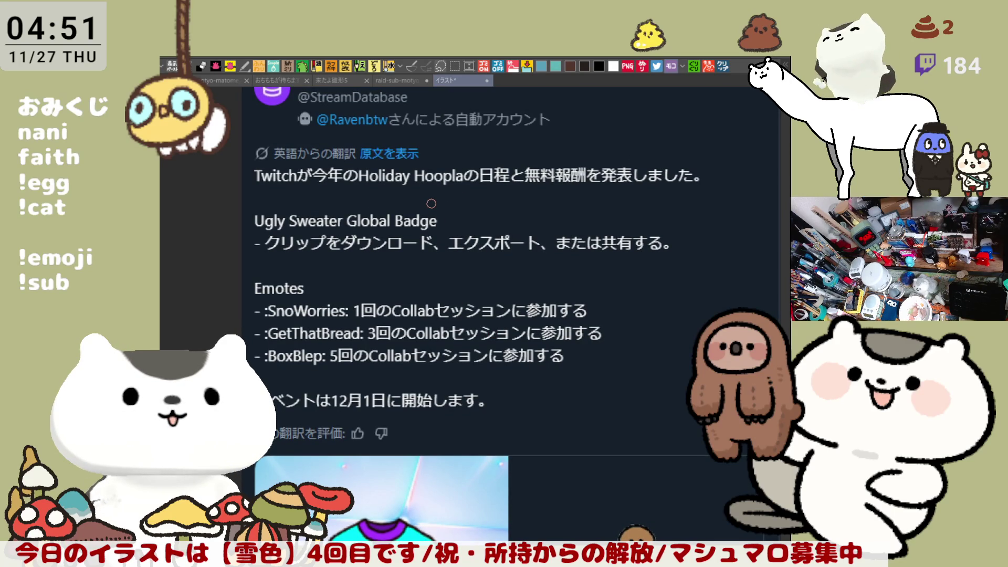
Step: Zoom over the announcement to read it, then switch to the canvas with the three holiday emotes
{"action": "scroll", "coordinate": [431, 204], "scroll_direction": "down", "scroll_amount": 1}
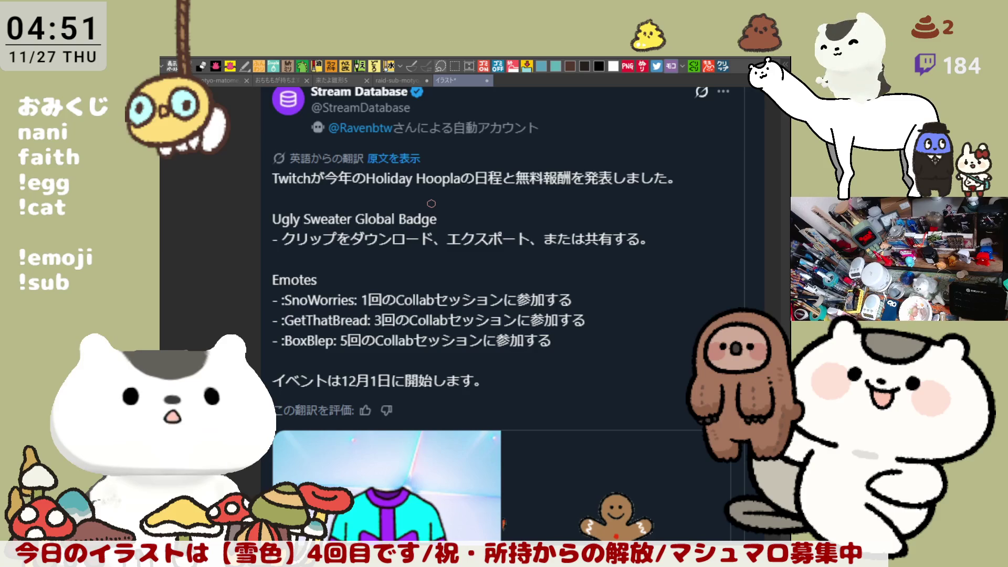
{"action": "scroll", "coordinate": [432, 203], "scroll_direction": "up", "scroll_amount": 1}
{"action": "scroll", "coordinate": [434, 202], "scroll_direction": "up", "scroll_amount": 1}
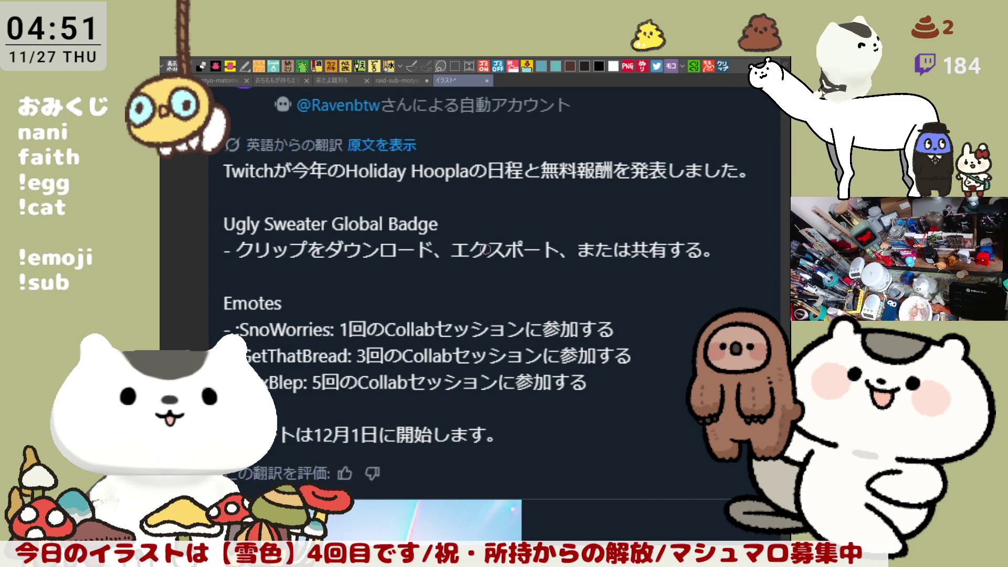
{"action": "scroll", "coordinate": [482, 405], "scroll_direction": "down", "scroll_amount": 3}
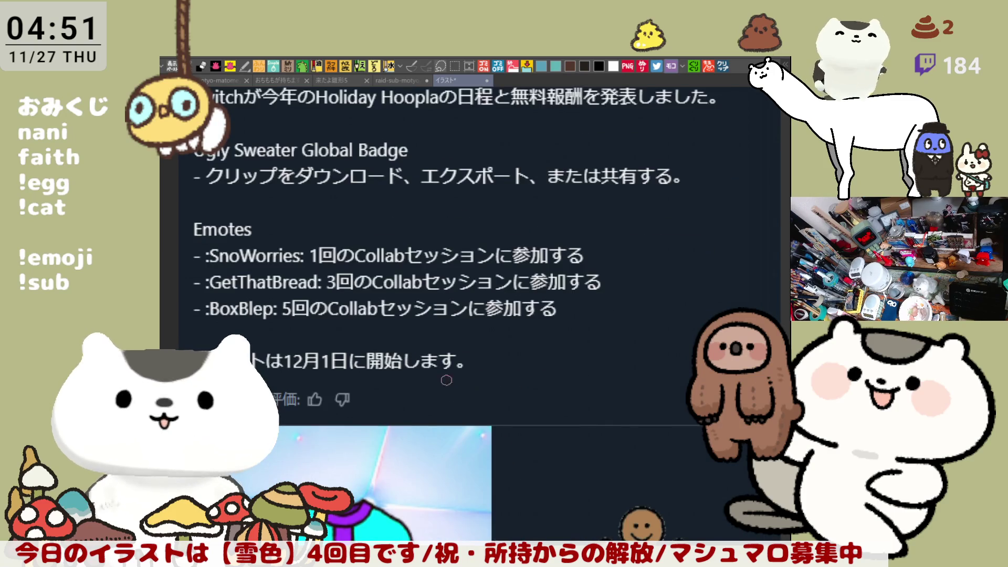
{"action": "scroll", "coordinate": [392, 341], "scroll_direction": "down", "scroll_amount": 1}
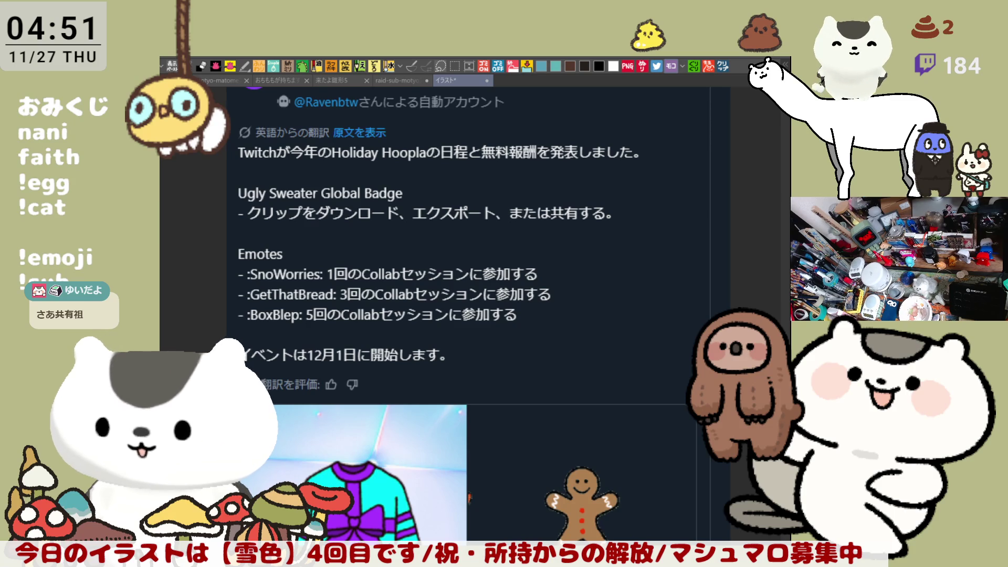
{"action": "left_click", "coordinate": [727, 68]}
{"action": "scroll", "coordinate": [666, 272], "scroll_direction": "up", "scroll_amount": 1}
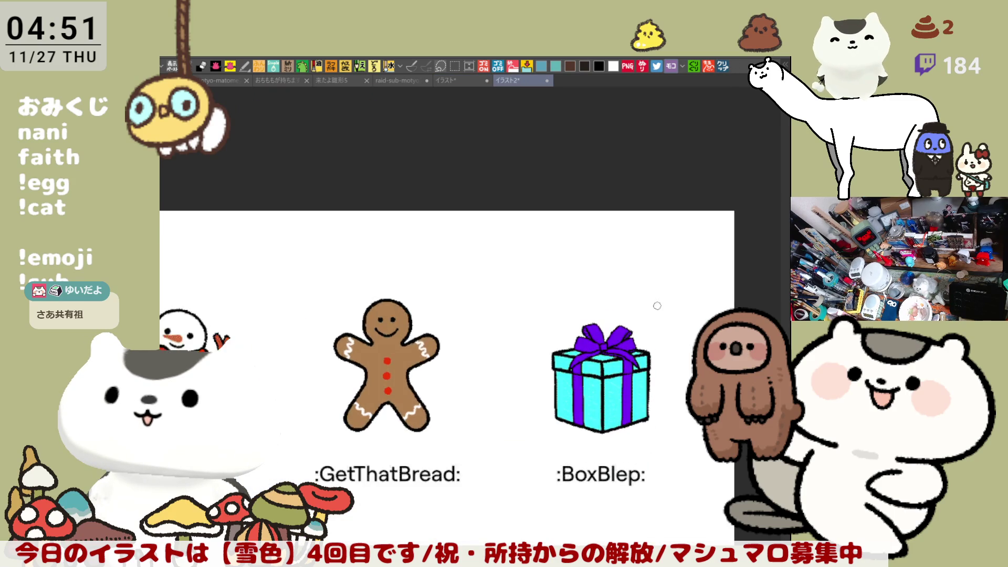
{"action": "left_click_drag", "start_coordinate": [666, 272], "coordinate": [729, 179]}
{"action": "scroll", "coordinate": [580, 310], "scroll_direction": "down", "scroll_amount": 1}
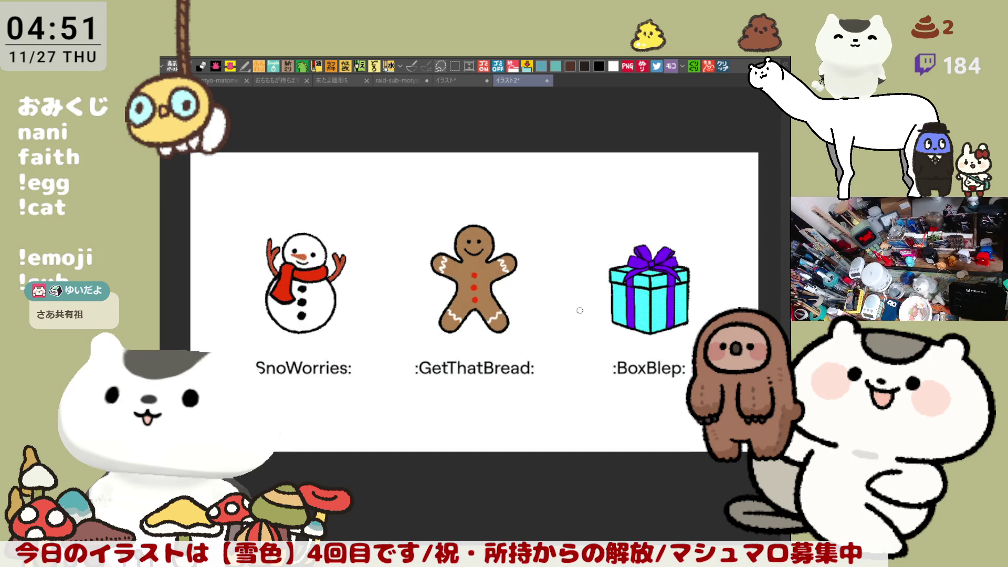
{"action": "scroll", "coordinate": [580, 310], "scroll_direction": "down", "scroll_amount": 2}
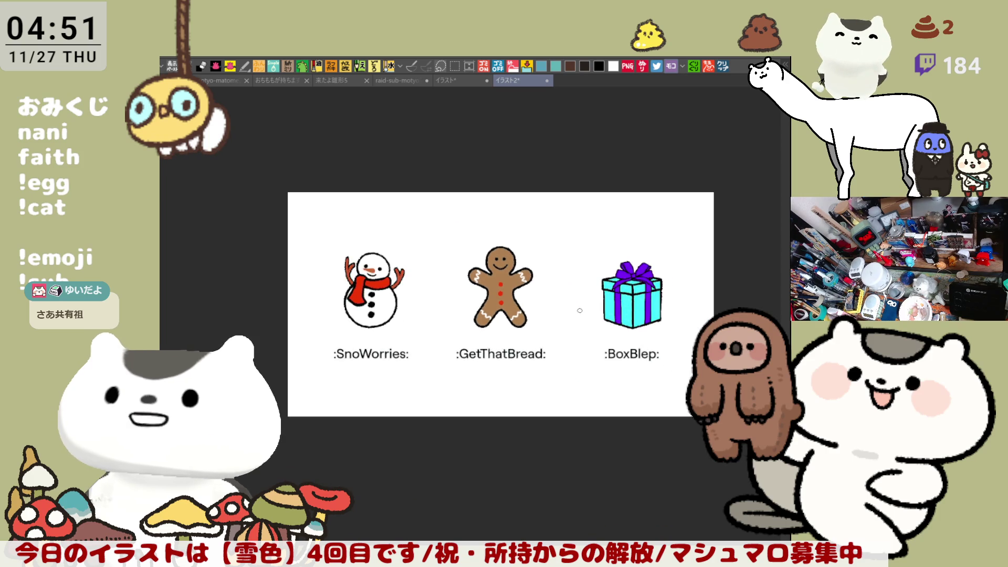
{"action": "scroll", "coordinate": [580, 311], "scroll_direction": "up", "scroll_amount": 1}
{"action": "scroll", "coordinate": [580, 311], "scroll_direction": "up", "scroll_amount": 1}
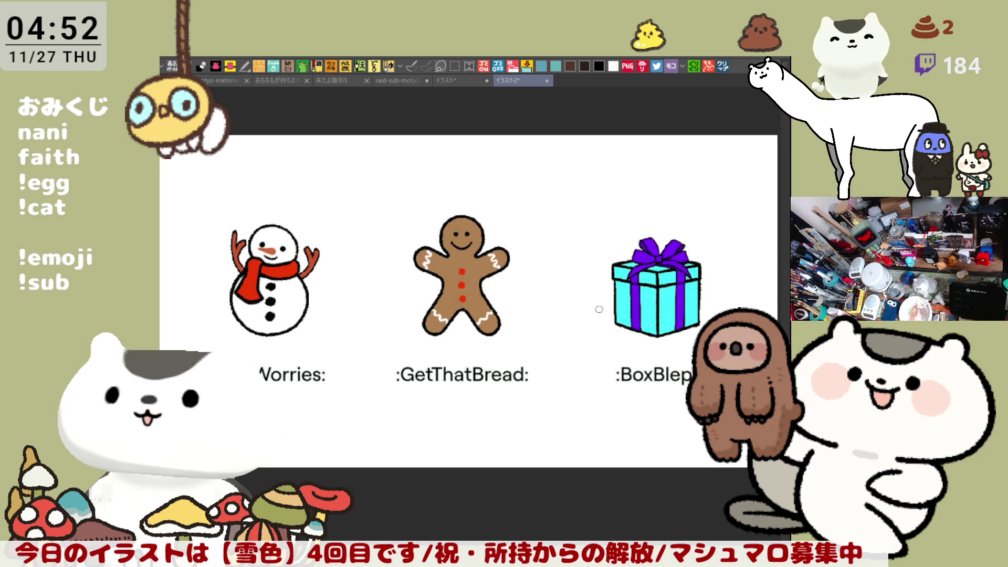
{"action": "scroll", "coordinate": [443, 294], "scroll_direction": "up", "scroll_amount": 5}
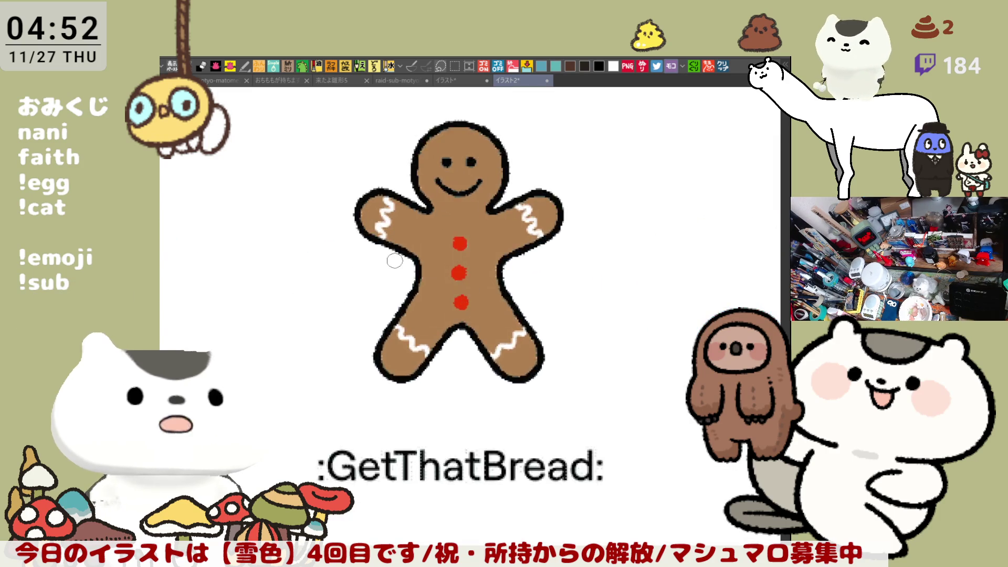
{"action": "scroll", "coordinate": [395, 260], "scroll_direction": "up", "scroll_amount": 5}
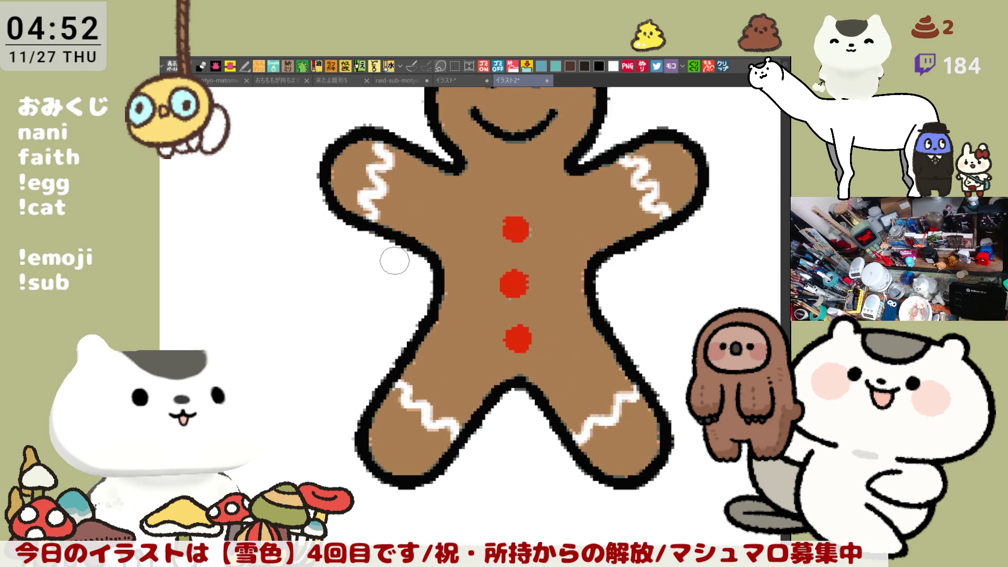
{"action": "scroll", "coordinate": [476, 306], "scroll_direction": "up", "scroll_amount": 1}
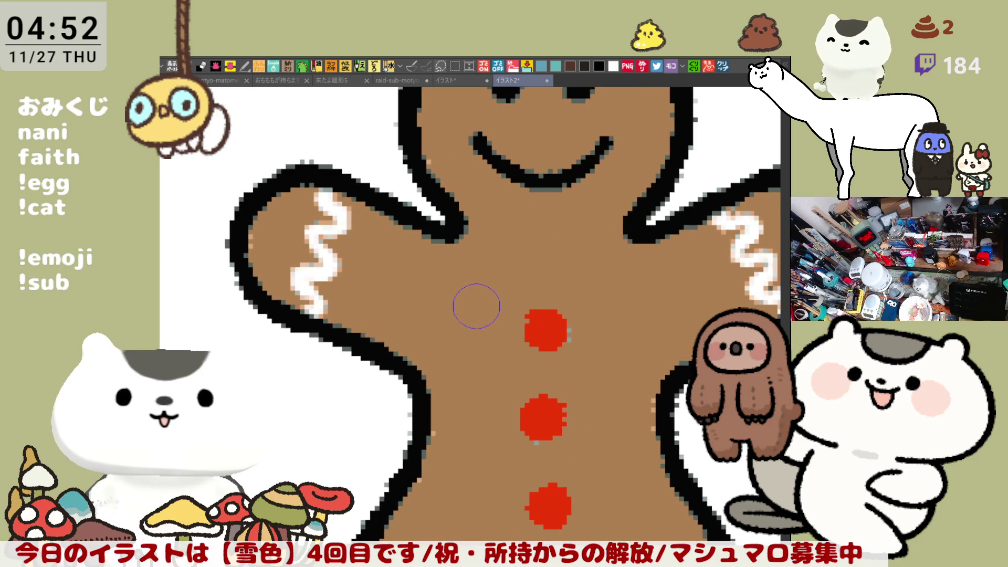
{"action": "scroll", "coordinate": [593, 397], "scroll_direction": "up", "scroll_amount": 3}
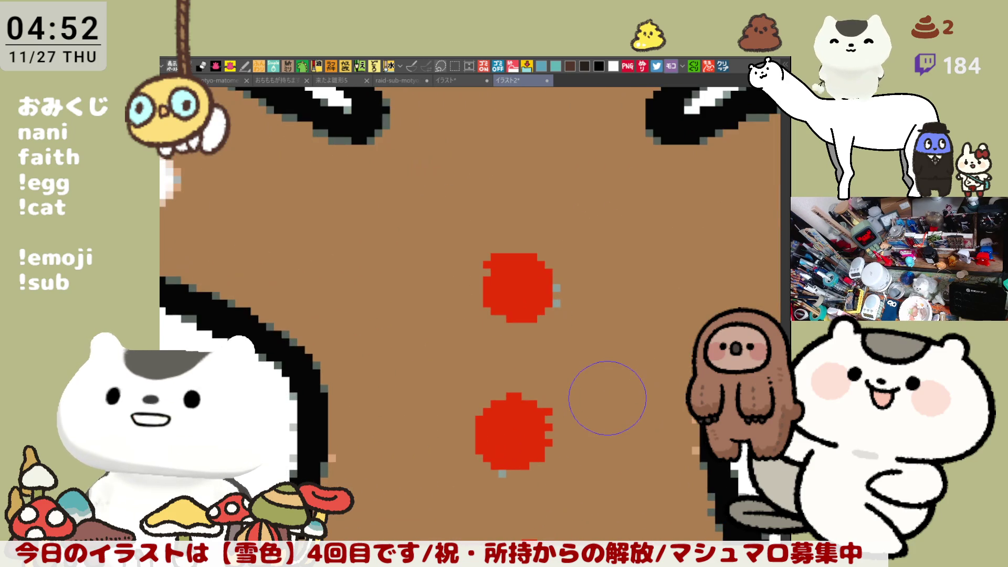
{"action": "scroll", "coordinate": [608, 398], "scroll_direction": "down", "scroll_amount": 3}
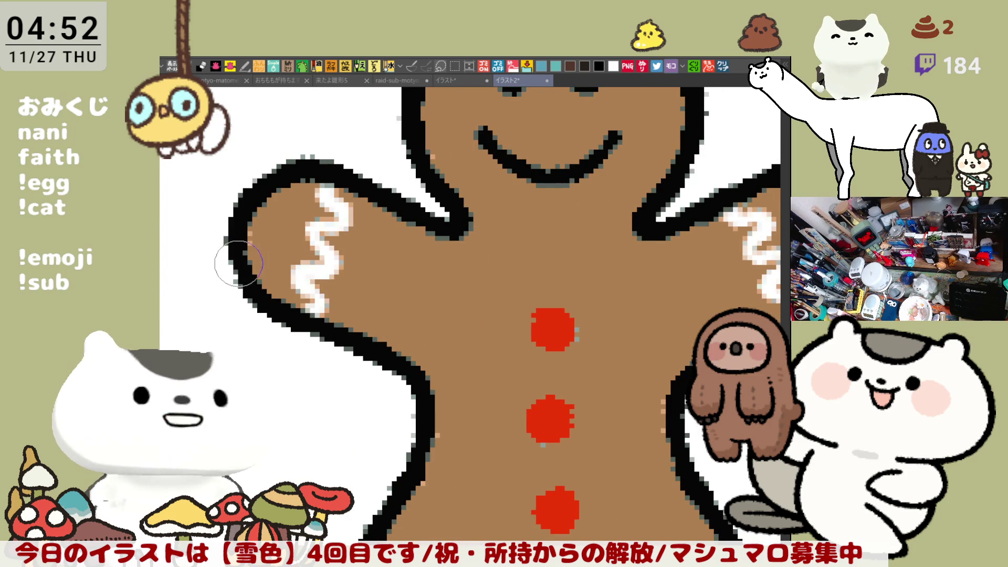
{"action": "scroll", "coordinate": [500, 275], "scroll_direction": "down", "scroll_amount": 4}
{"action": "mouse_move", "coordinate": [302, 285]}
{"action": "left_mouse_down"}
{"action": "mouse_move", "coordinate": [317, 278]}
{"action": "mouse_move", "coordinate": [297, 316]}
{"action": "left_mouse_up"}
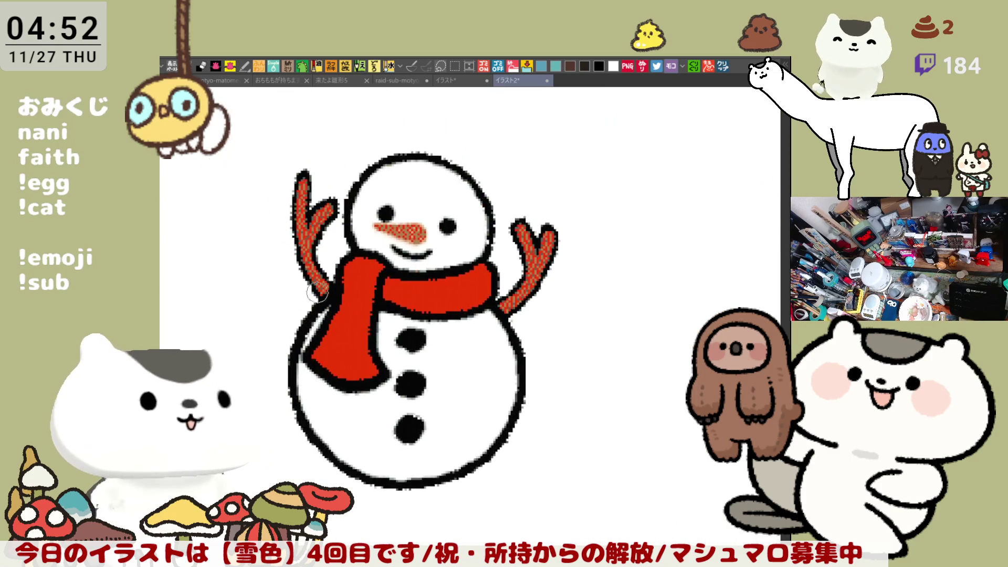
{"action": "scroll", "coordinate": [324, 257], "scroll_direction": "up", "scroll_amount": 3}
{"action": "scroll", "coordinate": [324, 257], "scroll_direction": "down", "scroll_amount": 3}
{"action": "mouse_move", "coordinate": [552, 296]}
{"action": "left_mouse_down"}
{"action": "mouse_move", "coordinate": [571, 338]}
{"action": "mouse_move", "coordinate": [505, 359]}
{"action": "left_mouse_up"}
{"action": "scroll", "coordinate": [560, 331], "scroll_direction": "down", "scroll_amount": 2}
{"action": "scroll", "coordinate": [505, 359], "scroll_direction": "up", "scroll_amount": 3}
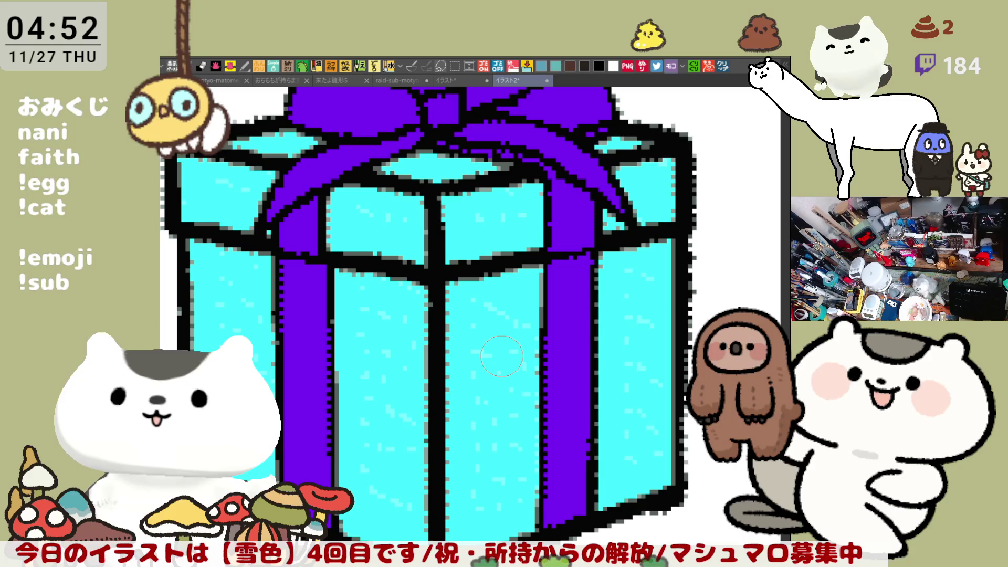
{"action": "scroll", "coordinate": [502, 356], "scroll_direction": "down", "scroll_amount": 3}
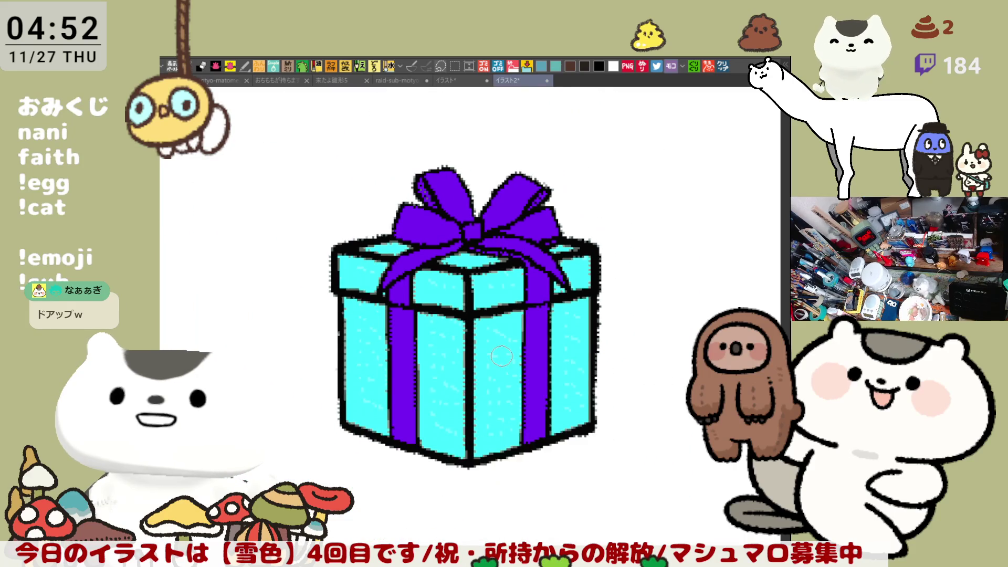
{"action": "scroll", "coordinate": [501, 354], "scroll_direction": "up", "scroll_amount": 2}
{"action": "scroll", "coordinate": [489, 346], "scroll_direction": "down", "scroll_amount": 2}
{"action": "mouse_move", "coordinate": [265, 378]}
{"action": "left_mouse_down"}
{"action": "mouse_move", "coordinate": [428, 337]}
{"action": "mouse_move", "coordinate": [315, 299]}
{"action": "mouse_move", "coordinate": [532, 323]}
{"action": "left_mouse_up"}
{"action": "scroll", "coordinate": [399, 324], "scroll_direction": "up", "scroll_amount": 3}
{"action": "scroll", "coordinate": [373, 290], "scroll_direction": "down", "scroll_amount": 2}
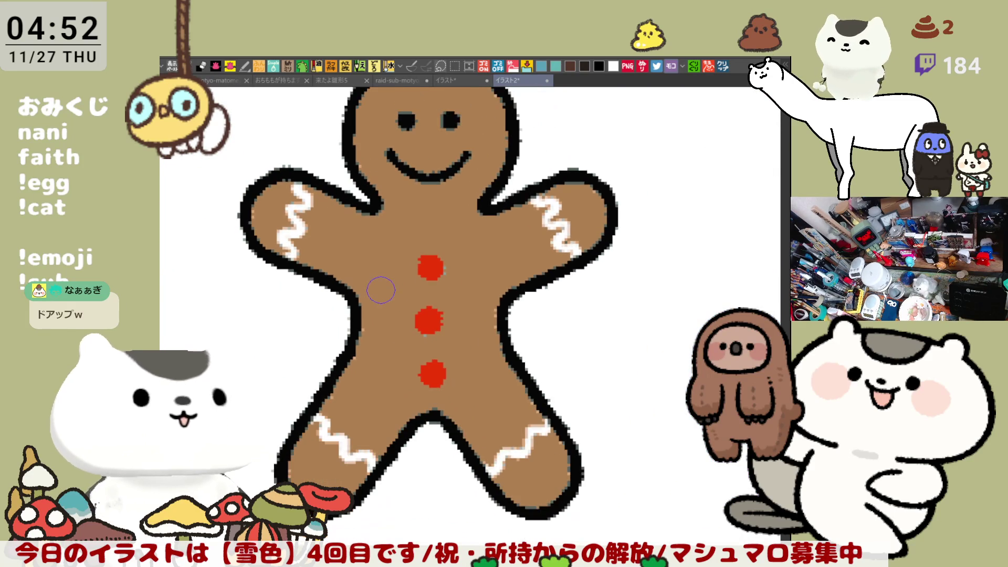
{"action": "left_click_drag", "start_coordinate": [550, 281], "coordinate": [558, 337]}
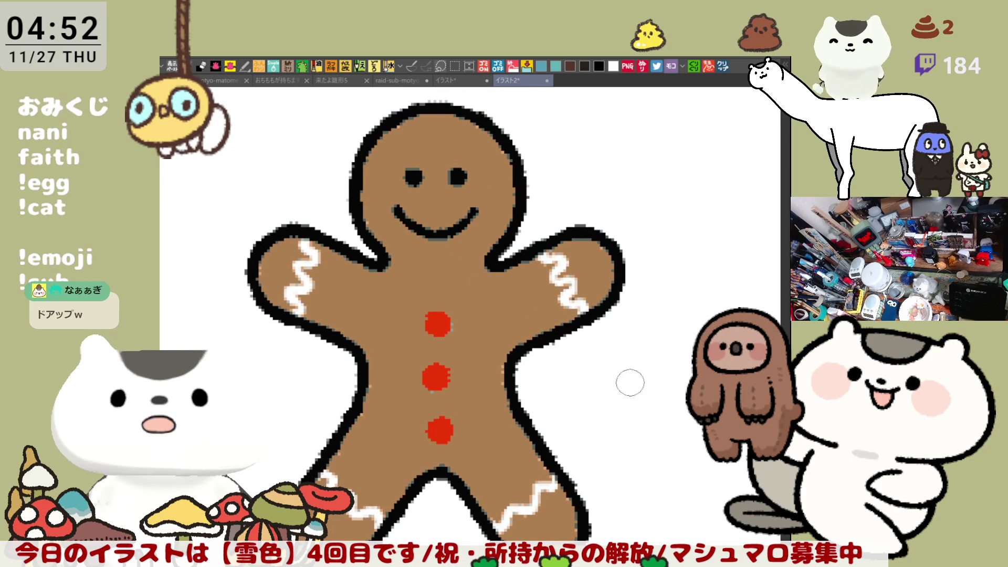
{"action": "scroll", "coordinate": [613, 318], "scroll_direction": "right", "scroll_amount": 8}
{"action": "scroll", "coordinate": [610, 310], "scroll_direction": "right", "scroll_amount": 3}
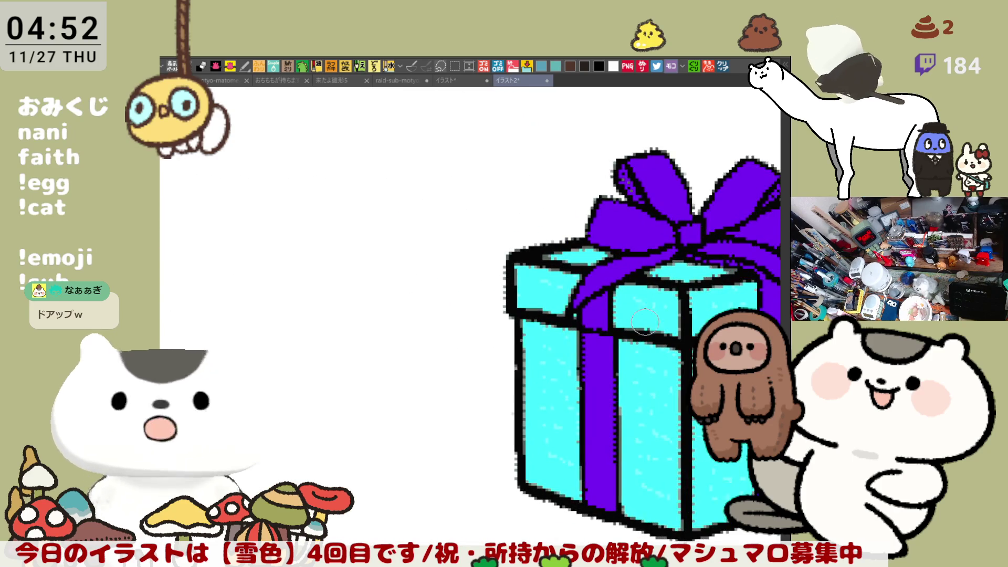
{"action": "scroll", "coordinate": [557, 312], "scroll_direction": "up", "scroll_amount": 5}
{"action": "scroll", "coordinate": [557, 313], "scroll_direction": "up", "scroll_amount": 2}
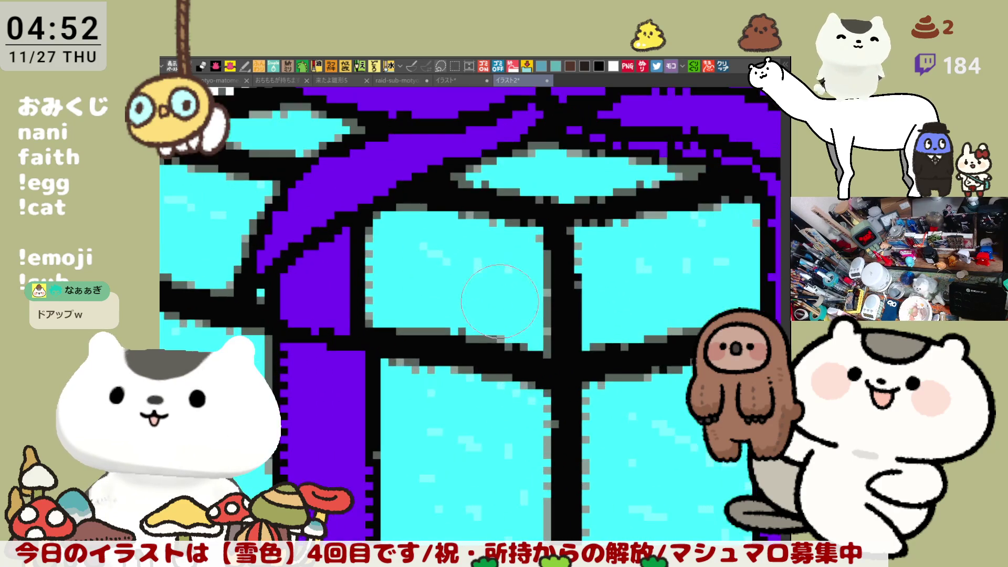
{"action": "scroll", "coordinate": [557, 312], "scroll_direction": "down", "scroll_amount": 5}
{"action": "scroll", "coordinate": [585, 247], "scroll_direction": "left", "scroll_amount": 4}
{"action": "scroll", "coordinate": [483, 297], "scroll_direction": "left", "scroll_amount": 10}
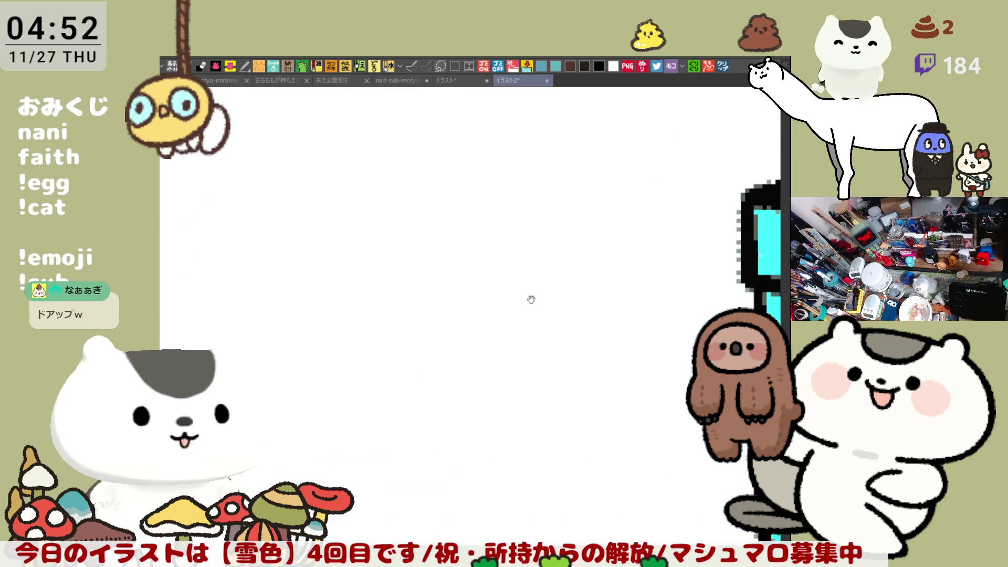
{"action": "scroll", "coordinate": [336, 287], "scroll_direction": "up", "scroll_amount": 2}
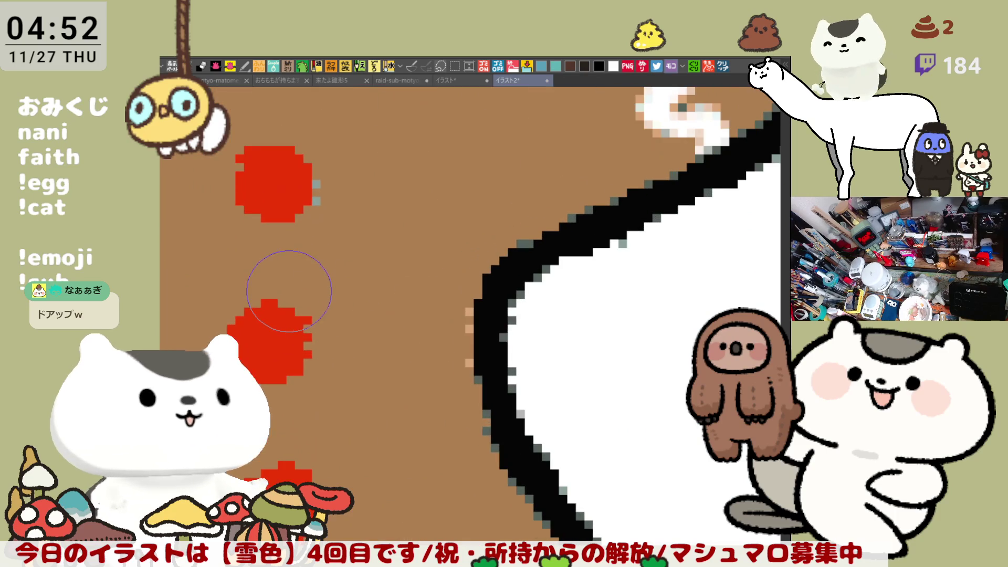
{"action": "scroll", "coordinate": [315, 331], "scroll_direction": "up", "scroll_amount": 4}
{"action": "scroll", "coordinate": [314, 332], "scroll_direction": "left", "scroll_amount": 10}
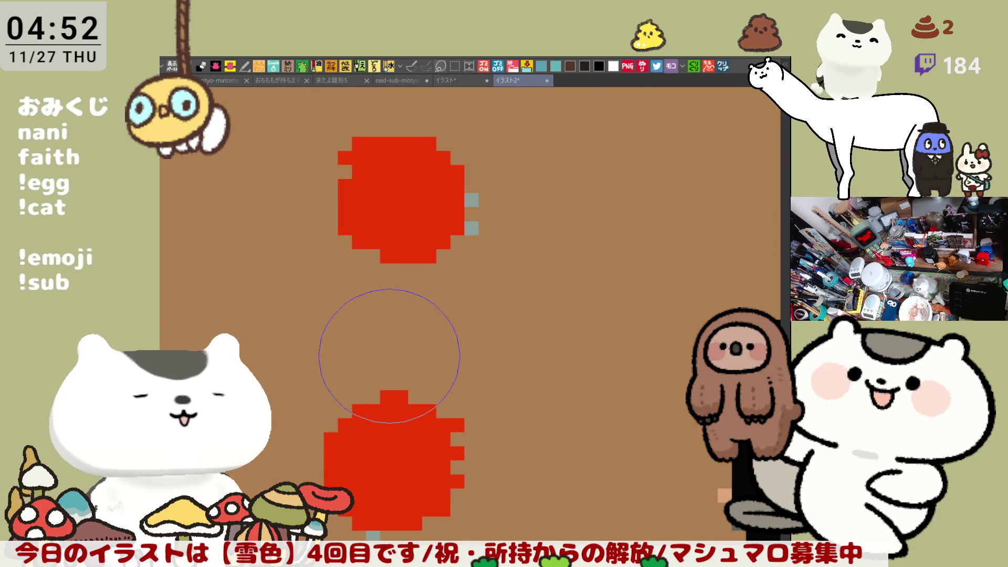
{"action": "scroll", "coordinate": [389, 356], "scroll_direction": "down", "scroll_amount": 5}
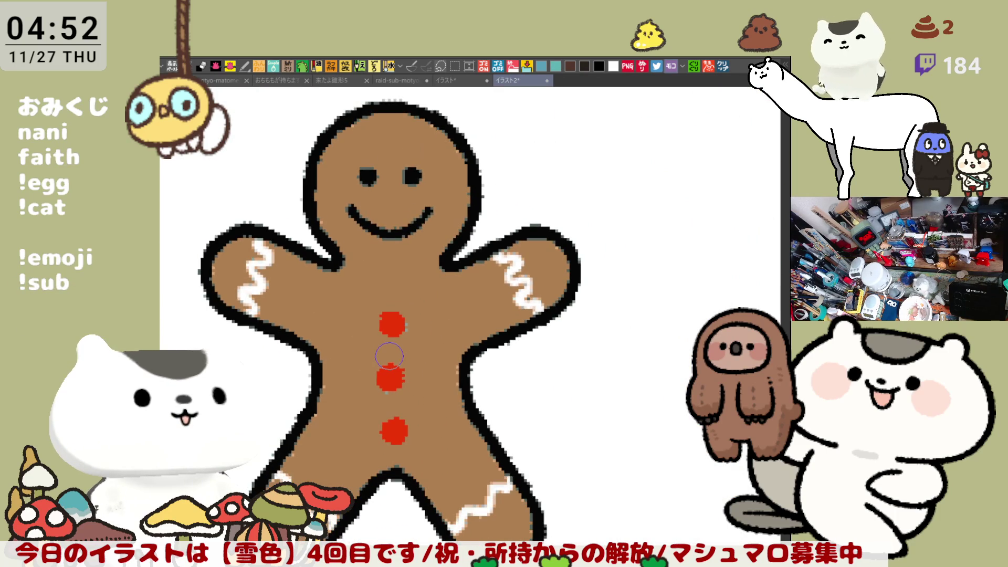
{"action": "scroll", "coordinate": [400, 355], "scroll_direction": "left", "scroll_amount": 4}
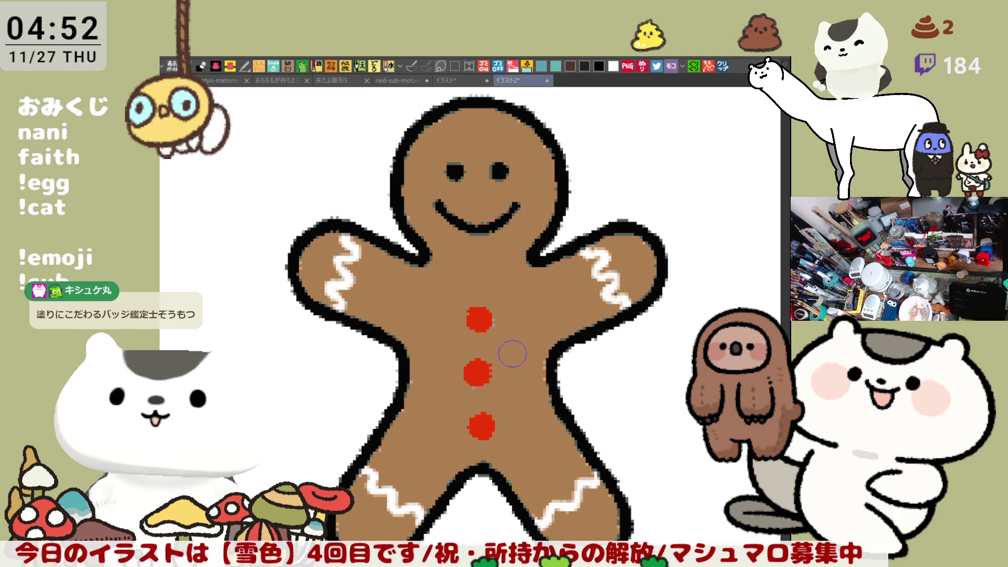
{"action": "scroll", "coordinate": [512, 354], "scroll_direction": "up", "scroll_amount": 4}
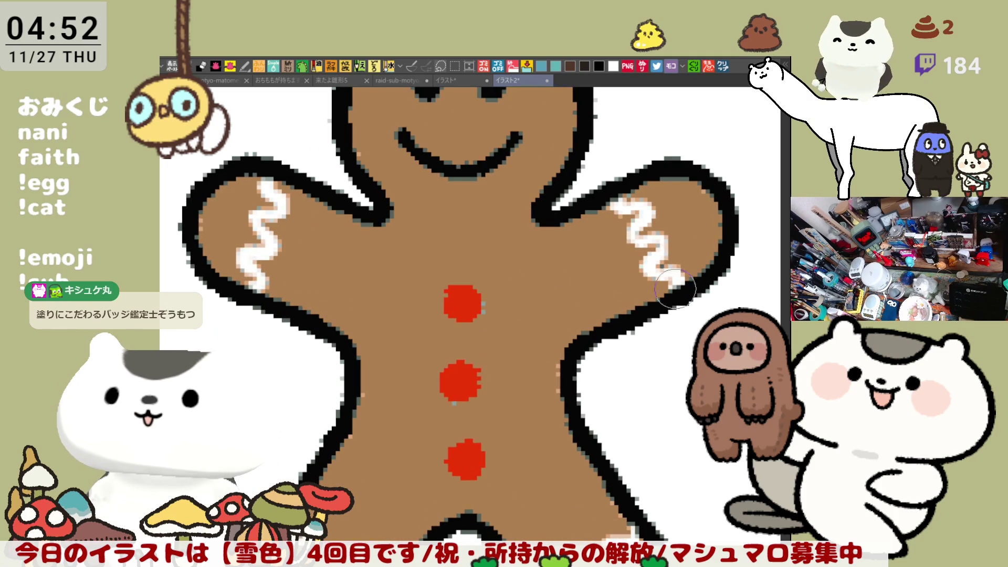
{"action": "scroll", "coordinate": [628, 286], "scroll_direction": "up", "scroll_amount": 3}
{"action": "scroll", "coordinate": [628, 287], "scroll_direction": "up", "scroll_amount": 2}
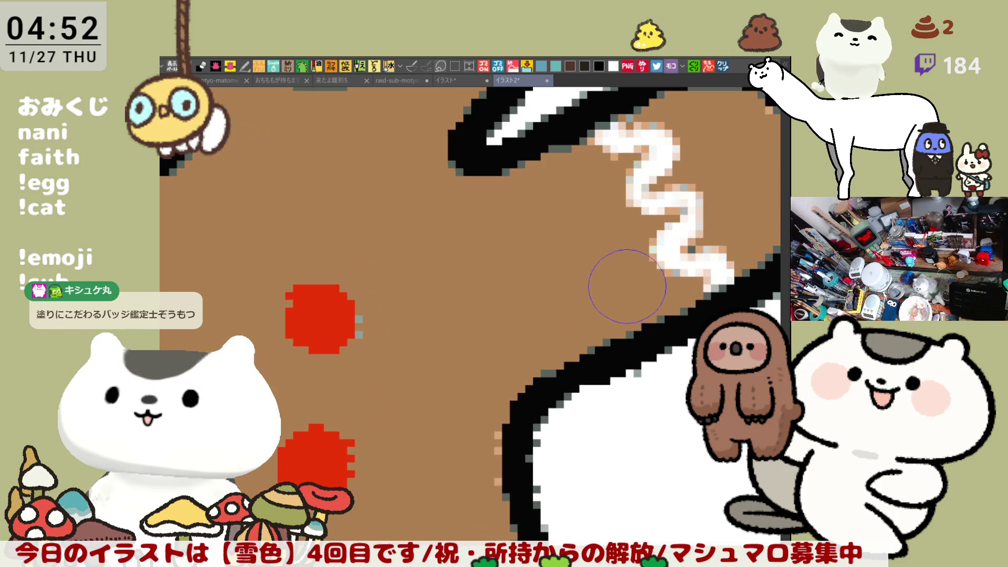
{"action": "scroll", "coordinate": [462, 339], "scroll_direction": "up", "scroll_amount": 2}
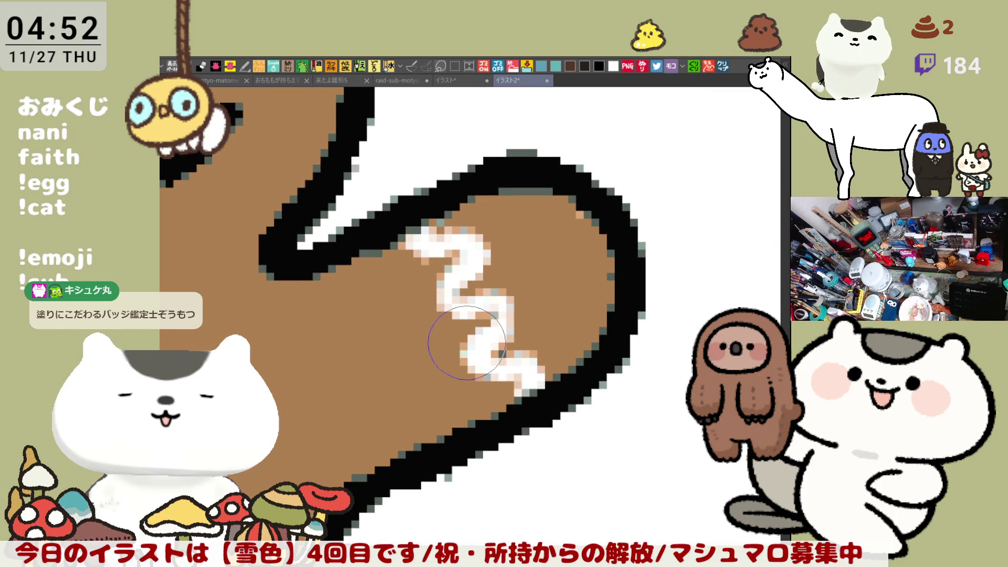
{"action": "scroll", "coordinate": [467, 343], "scroll_direction": "down", "scroll_amount": 3}
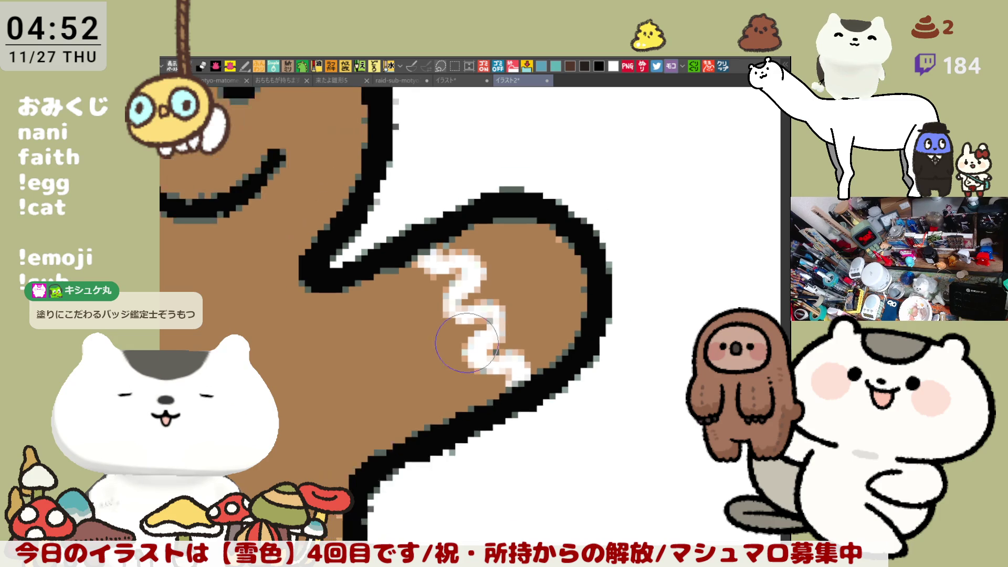
{"action": "left_click_drag", "start_coordinate": [400, 338], "coordinate": [597, 293]}
{"action": "left_click_drag", "start_coordinate": [353, 322], "coordinate": [466, 286]}
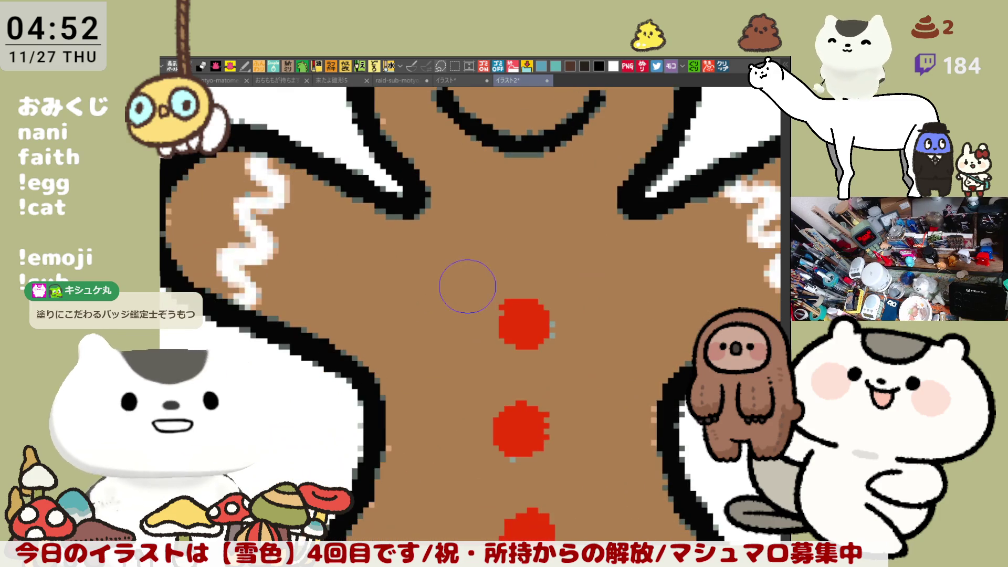
{"action": "mouse_move", "coordinate": [436, 394]}
{"action": "left_mouse_down"}
{"action": "mouse_move", "coordinate": [553, 375]}
{"action": "mouse_move", "coordinate": [453, 397]}
{"action": "mouse_move", "coordinate": [473, 349]}
{"action": "mouse_move", "coordinate": [472, 284]}
{"action": "mouse_move", "coordinate": [474, 416]}
{"action": "left_mouse_up"}
{"action": "scroll", "coordinate": [475, 416], "scroll_direction": "down", "scroll_amount": 8}
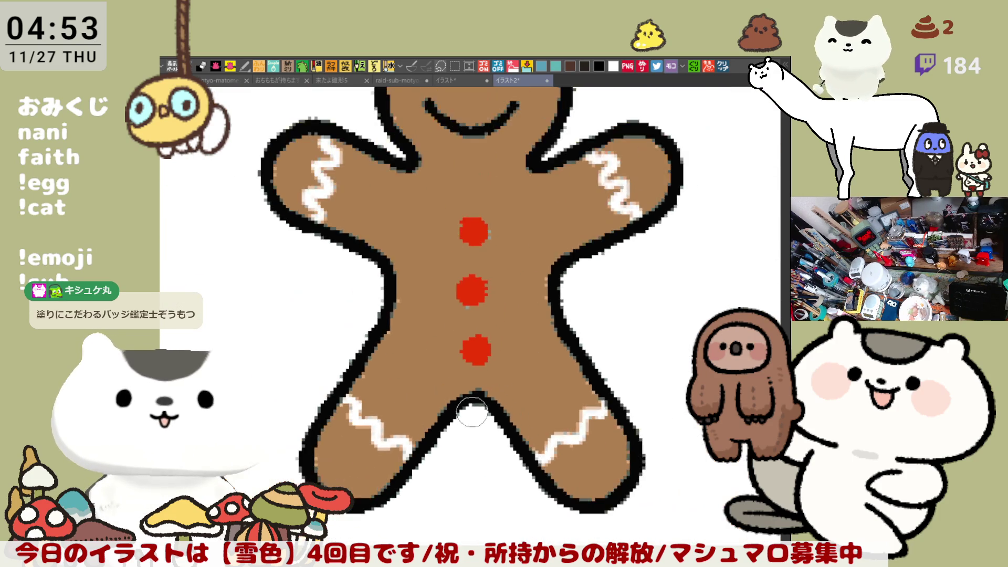
{"action": "scroll", "coordinate": [472, 412], "scroll_direction": "down", "scroll_amount": 3}
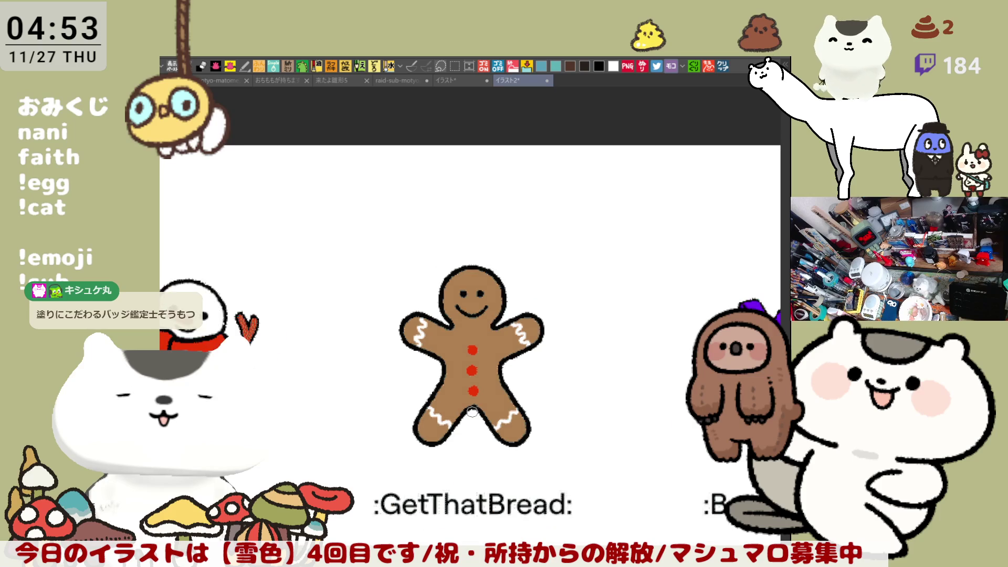
{"action": "scroll", "coordinate": [472, 413], "scroll_direction": "down", "scroll_amount": 2}
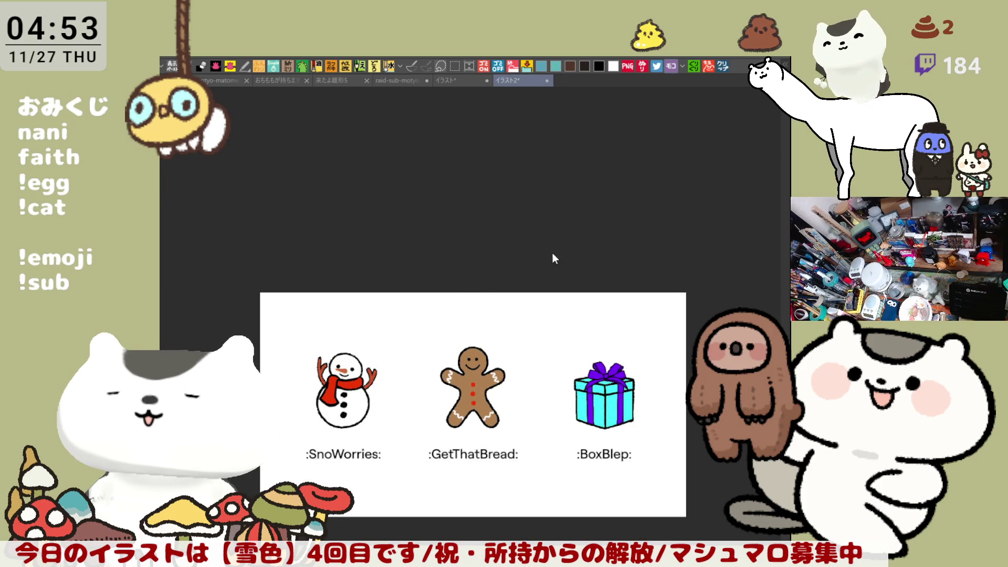
{"action": "key", "text": "ctrl+w"}
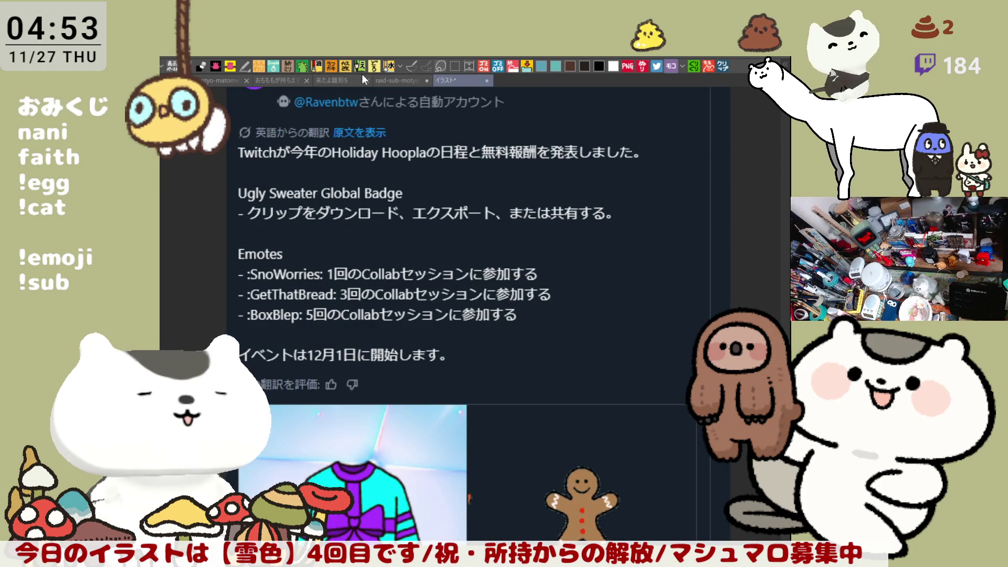
Step: Zoom over the Holiday Hoopla tweet reference image, then close that document with Ctrl+W
{"action": "scroll", "coordinate": [550, 393], "scroll_direction": "up", "scroll_amount": 6}
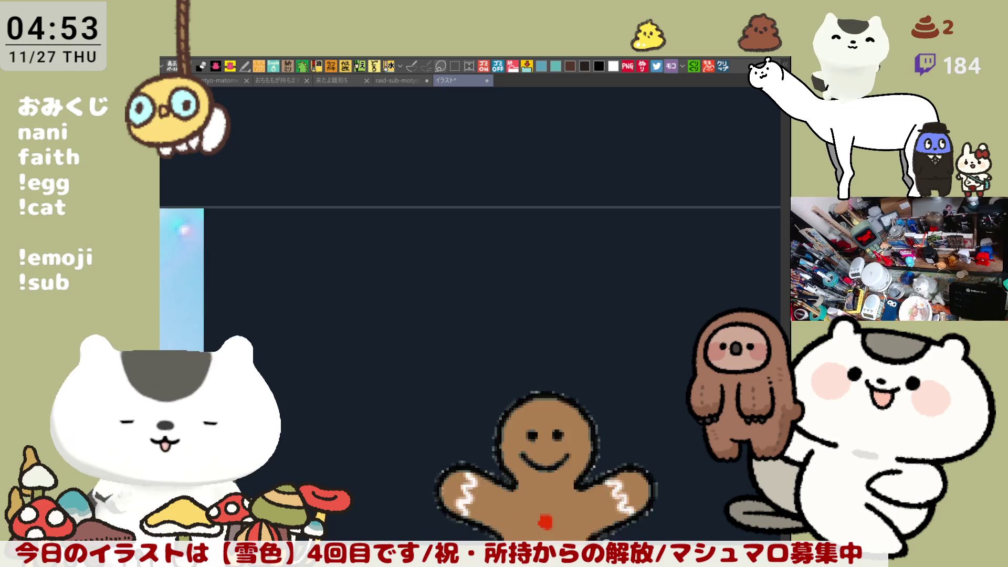
{"action": "scroll", "coordinate": [549, 393], "scroll_direction": "up", "scroll_amount": 2}
{"action": "scroll", "coordinate": [546, 394], "scroll_direction": "down", "scroll_amount": 4}
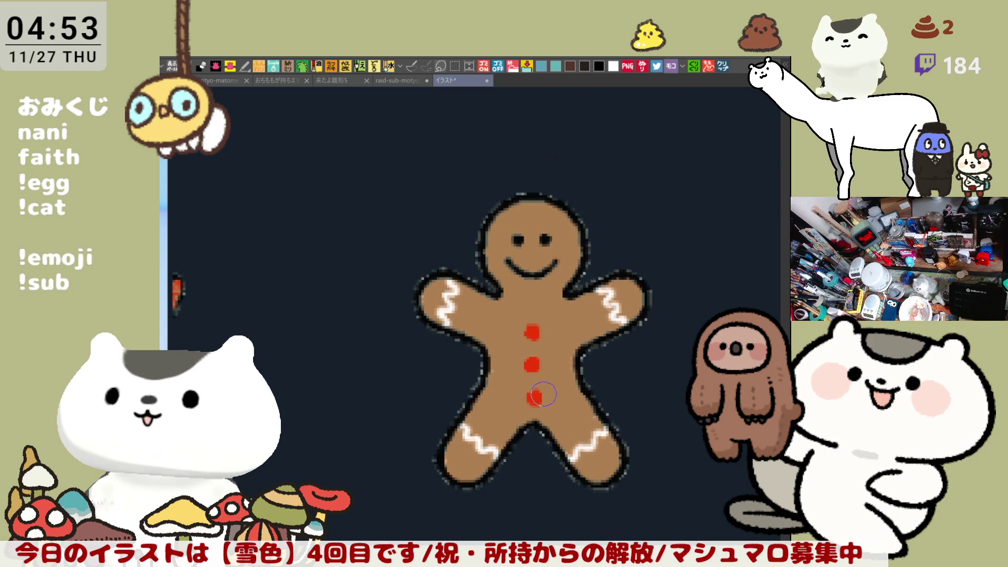
{"action": "scroll", "coordinate": [543, 393], "scroll_direction": "down", "scroll_amount": 4}
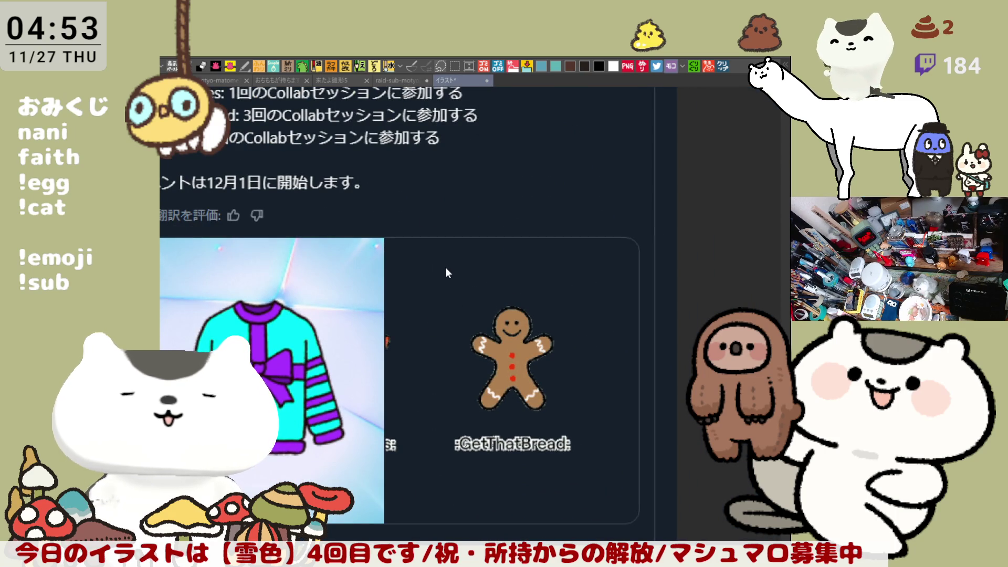
{"action": "key", "text": "ctrl+w"}
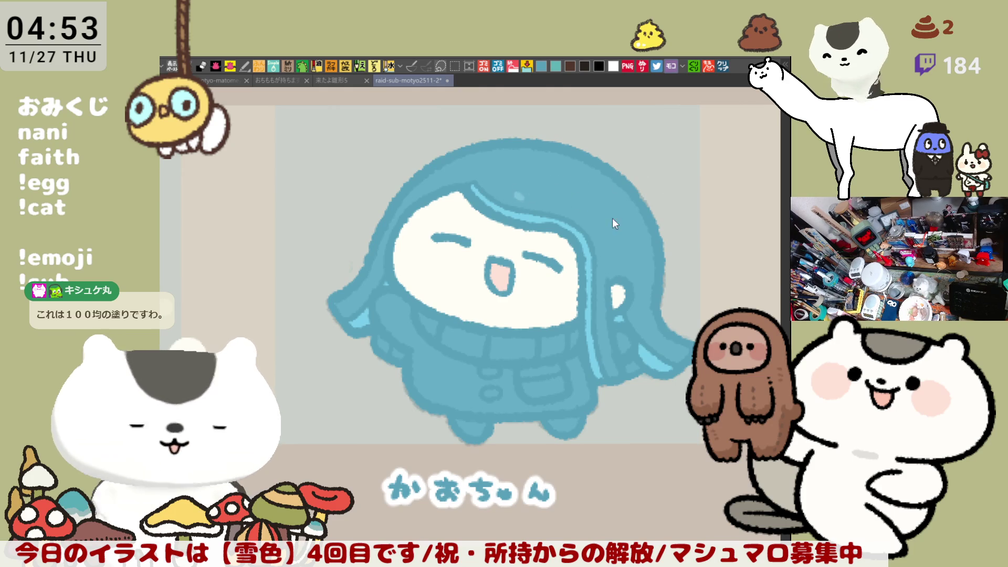
Step: Dab a light highlight on the hair, pink blush on both cheeks and pink inside the mouth
{"action": "left_click", "coordinate": [632, 244]}
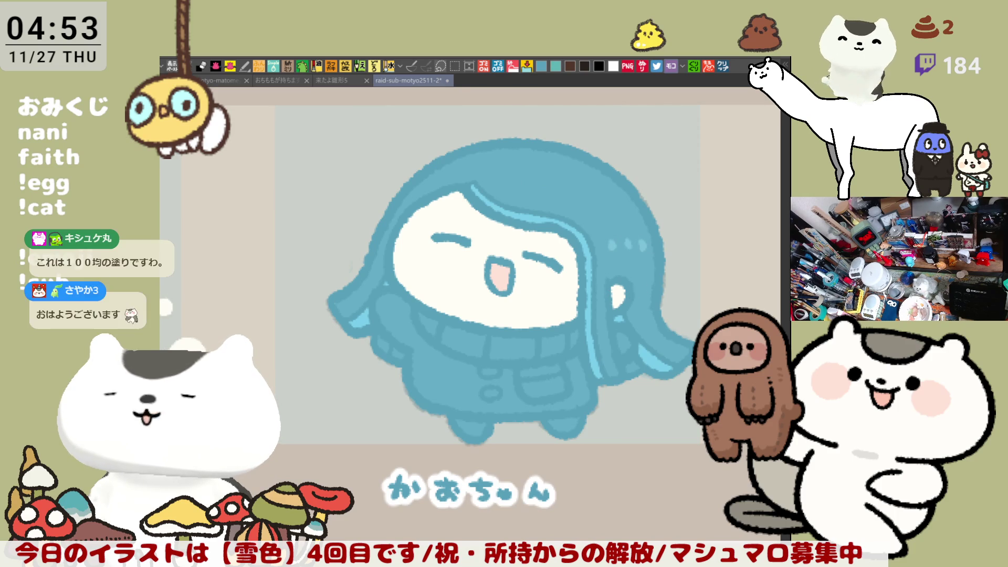
{"action": "left_click_drag", "start_coordinate": [498, 287], "coordinate": [561, 278]}
{"action": "mouse_move", "coordinate": [491, 239]}
{"action": "left_mouse_down"}
{"action": "mouse_move", "coordinate": [472, 247]}
{"action": "mouse_move", "coordinate": [483, 217]}
{"action": "mouse_move", "coordinate": [467, 252]}
{"action": "mouse_move", "coordinate": [486, 231]}
{"action": "left_mouse_up"}
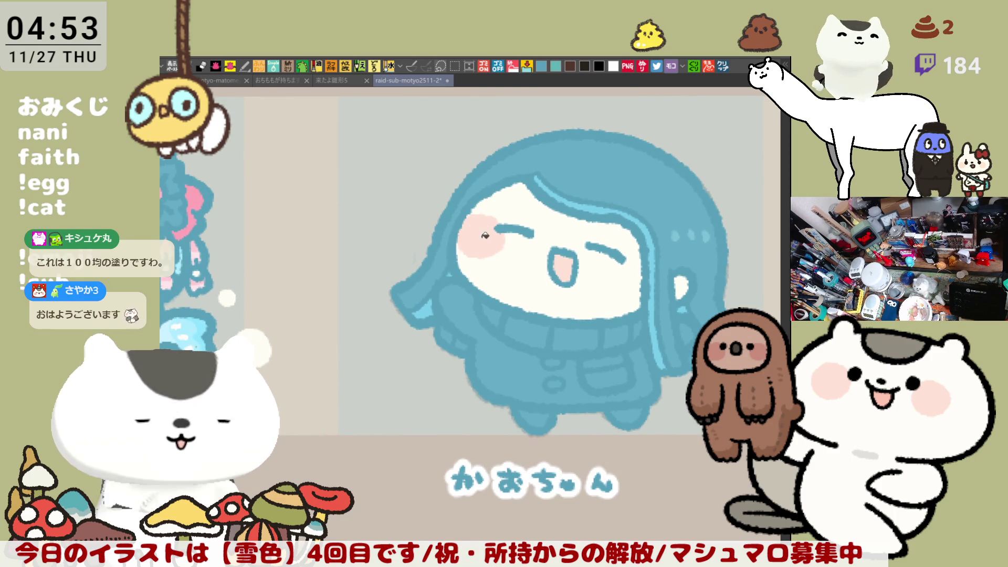
{"action": "mouse_move", "coordinate": [630, 252]}
{"action": "left_mouse_down"}
{"action": "mouse_move", "coordinate": [638, 291]}
{"action": "mouse_move", "coordinate": [625, 278]}
{"action": "left_mouse_up"}
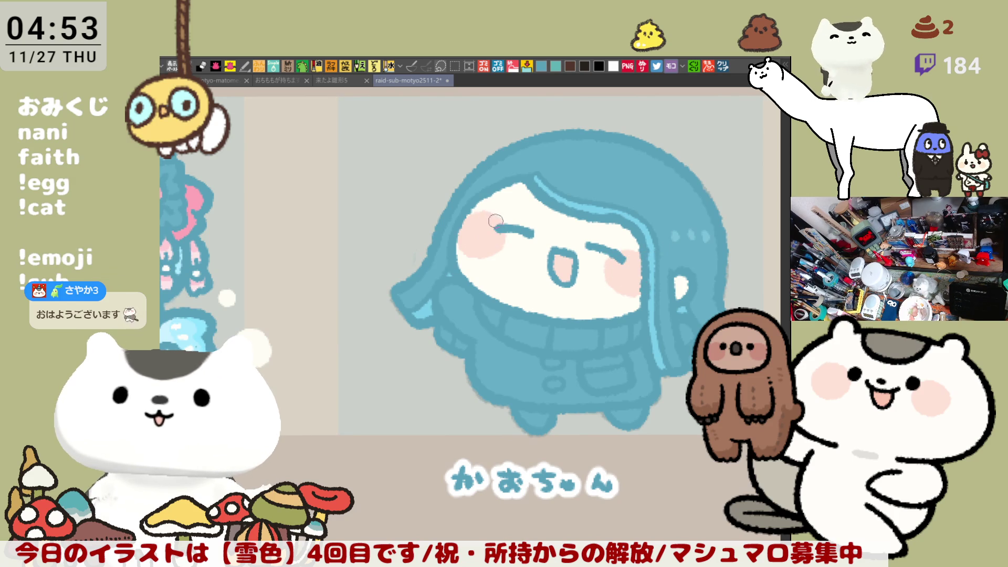
{"action": "left_click_drag", "start_coordinate": [494, 220], "coordinate": [453, 157]}
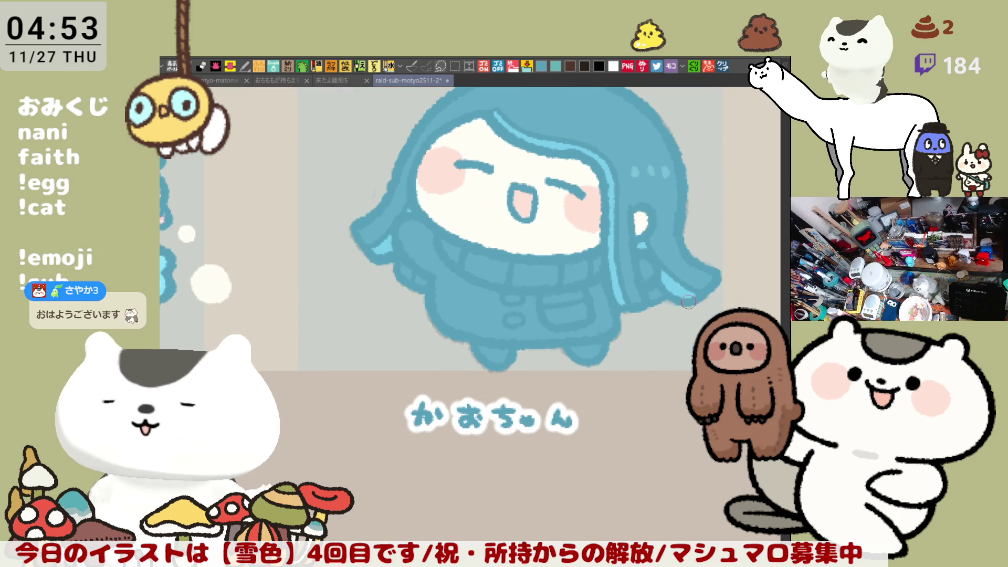
{"action": "left_click_drag", "start_coordinate": [524, 213], "coordinate": [535, 201]}
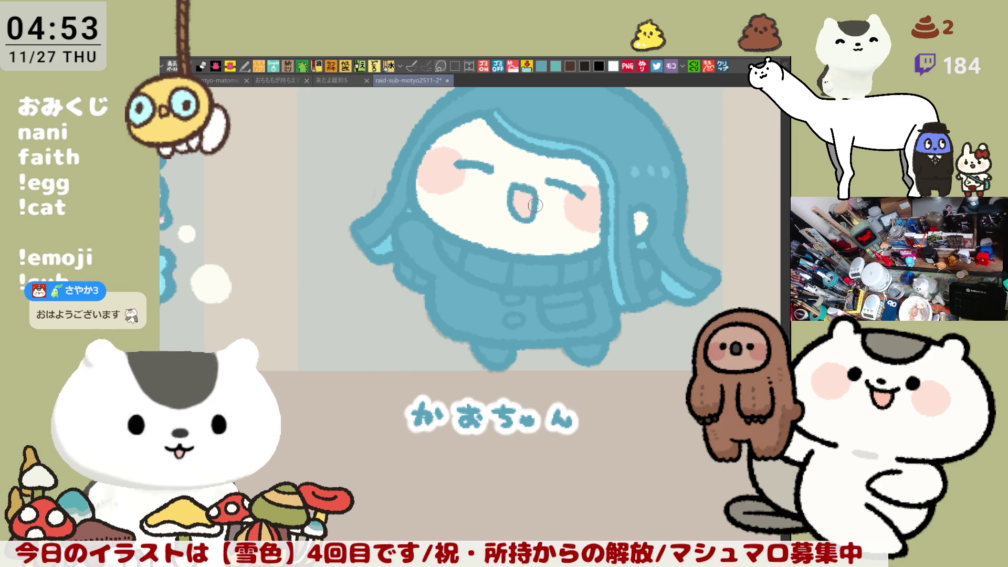
Step: Paint a light-blue stripe across the collar and coat, then white strokes on the collar
{"action": "left_click_drag", "start_coordinate": [582, 199], "coordinate": [590, 259]}
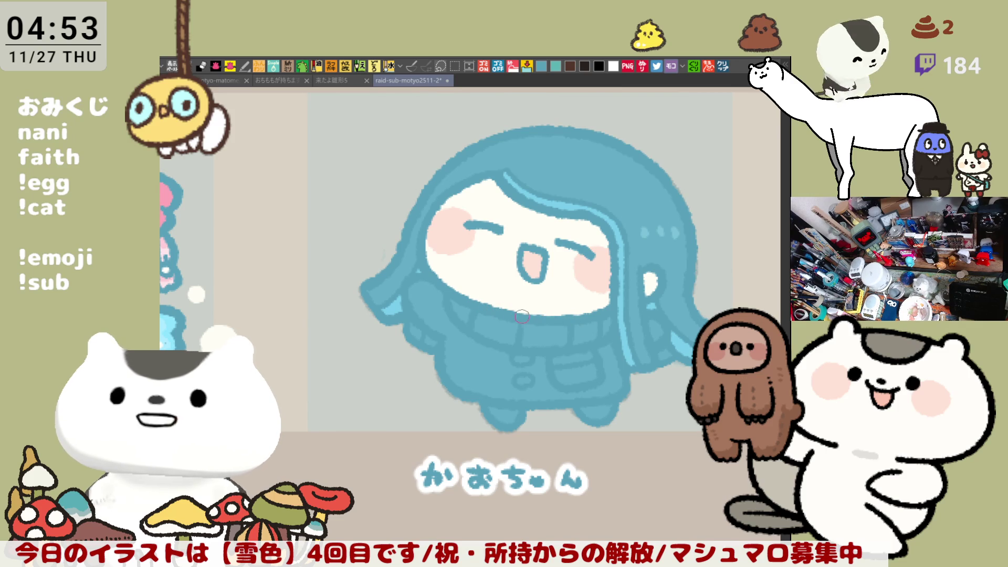
{"action": "left_click_drag", "start_coordinate": [541, 318], "coordinate": [527, 301]}
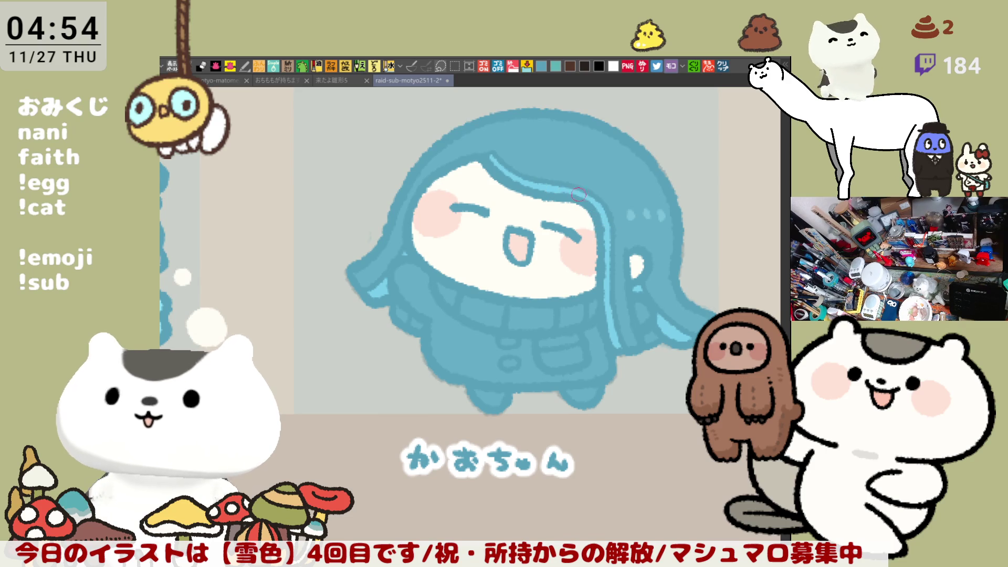
{"action": "left_click_drag", "start_coordinate": [582, 202], "coordinate": [557, 211]}
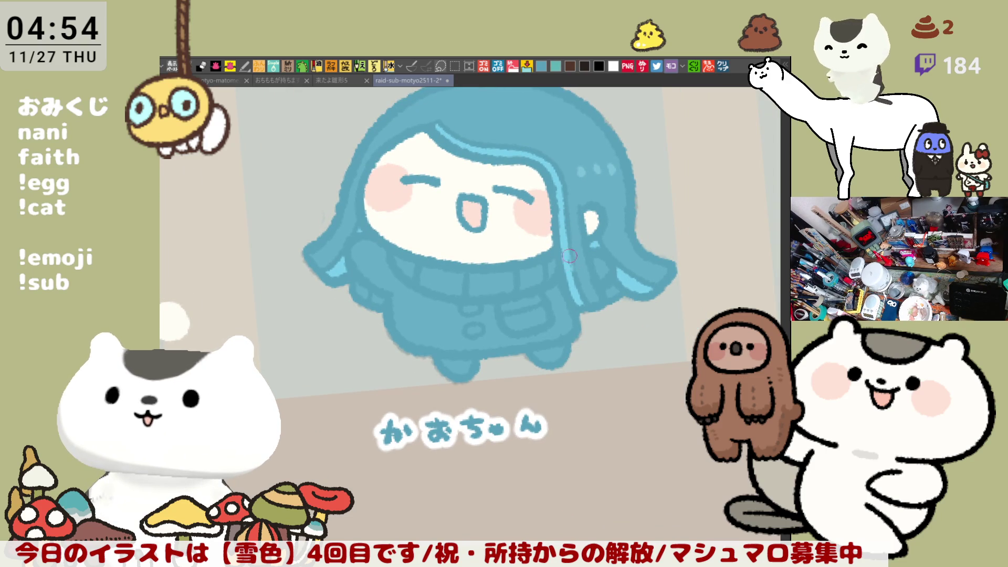
{"action": "left_click_drag", "start_coordinate": [568, 249], "coordinate": [564, 288]}
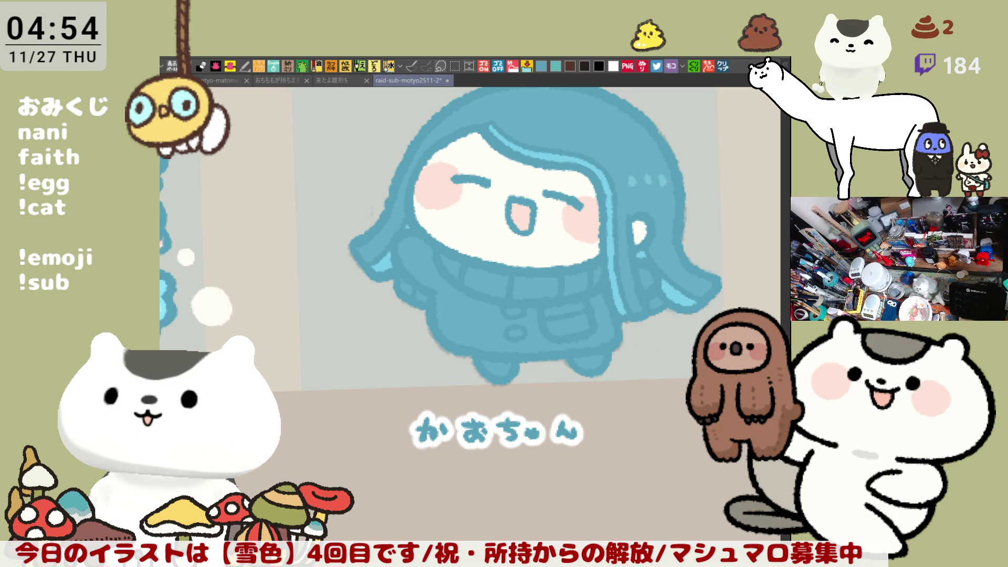
{"action": "left_click_drag", "start_coordinate": [468, 273], "coordinate": [585, 279]}
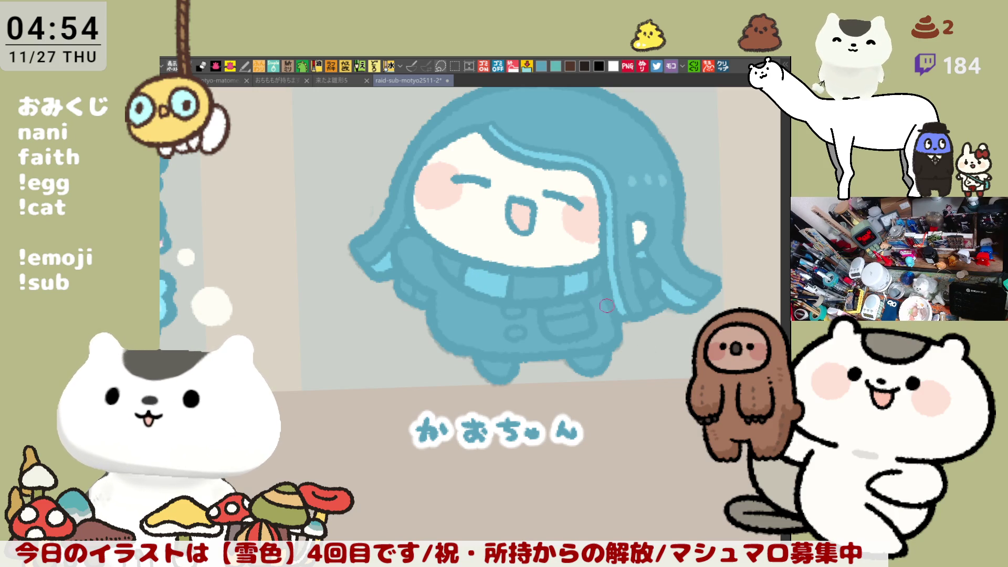
{"action": "left_click_drag", "start_coordinate": [549, 317], "coordinate": [587, 334]}
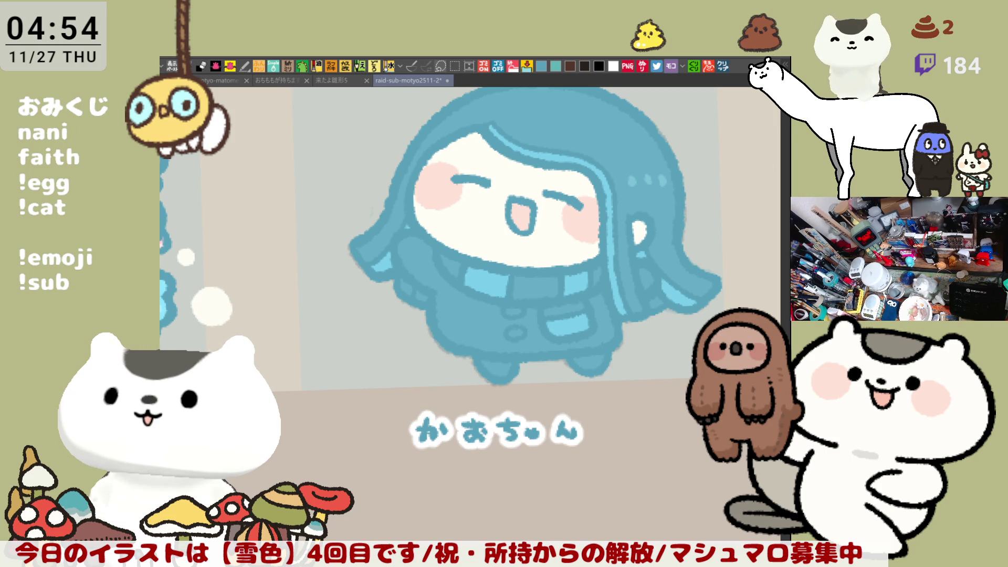
{"action": "left_click_drag", "start_coordinate": [446, 260], "coordinate": [459, 265]}
{"action": "left_click_drag", "start_coordinate": [518, 280], "coordinate": [532, 288]}
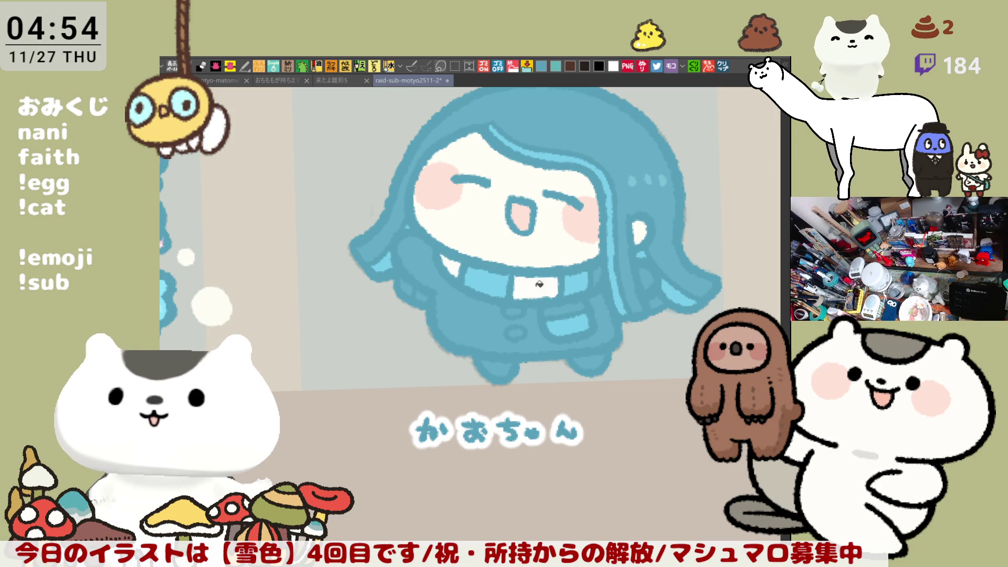
{"action": "left_click", "coordinate": [564, 312]}
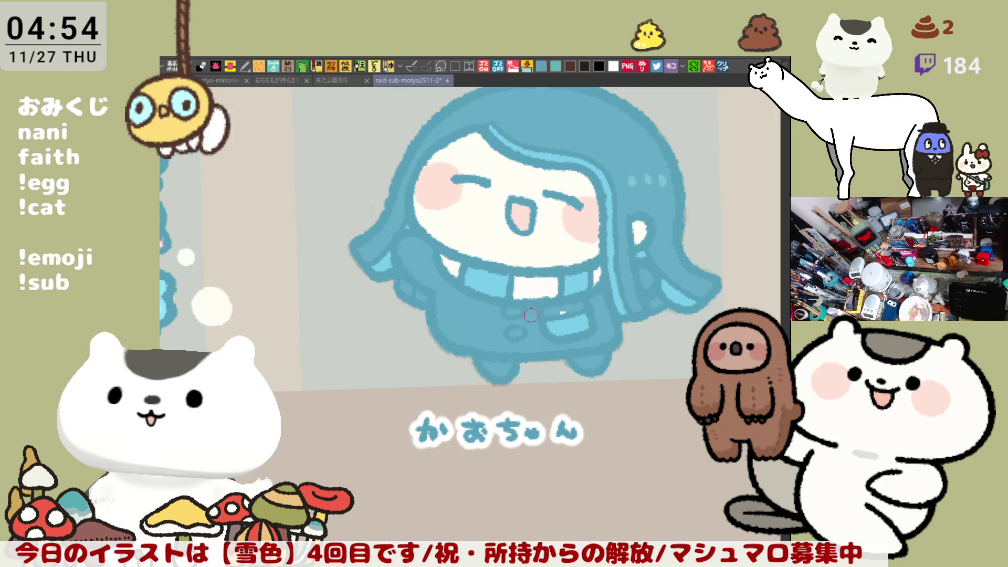
{"action": "left_click", "coordinate": [513, 312]}
{"action": "left_click", "coordinate": [514, 333]}
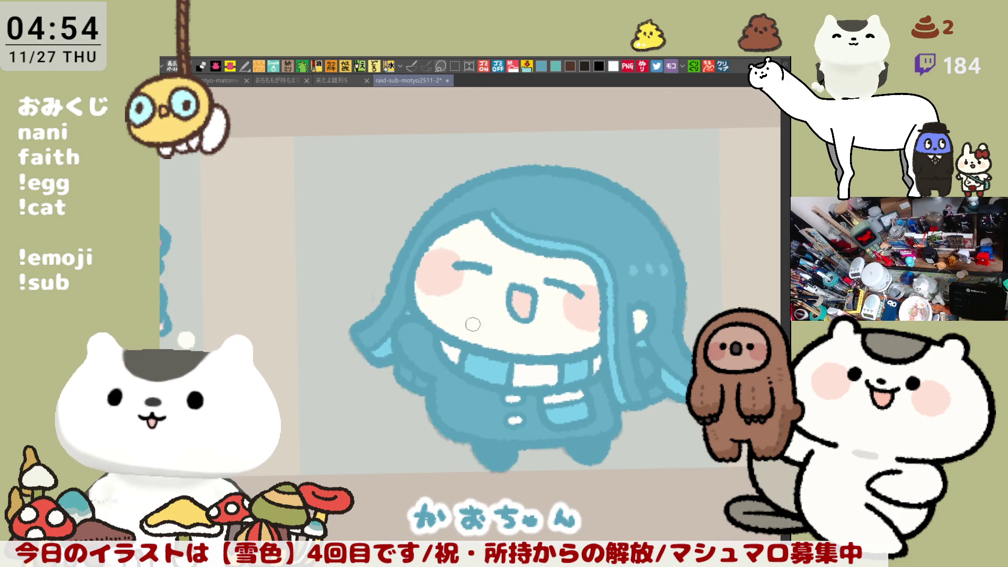
{"action": "left_click_drag", "start_coordinate": [455, 391], "coordinate": [420, 326]}
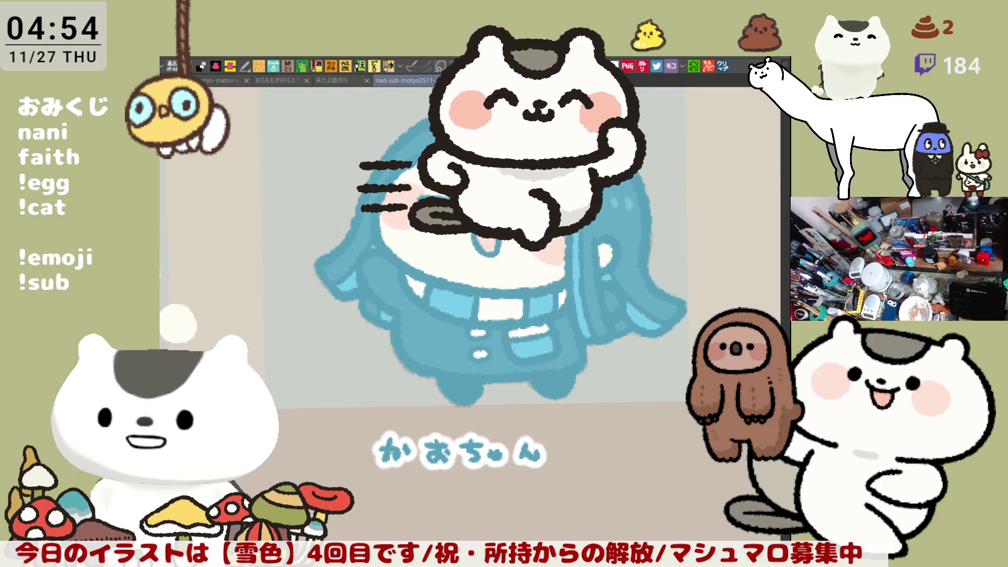
{"action": "left_click_drag", "start_coordinate": [643, 289], "coordinate": [647, 332]}
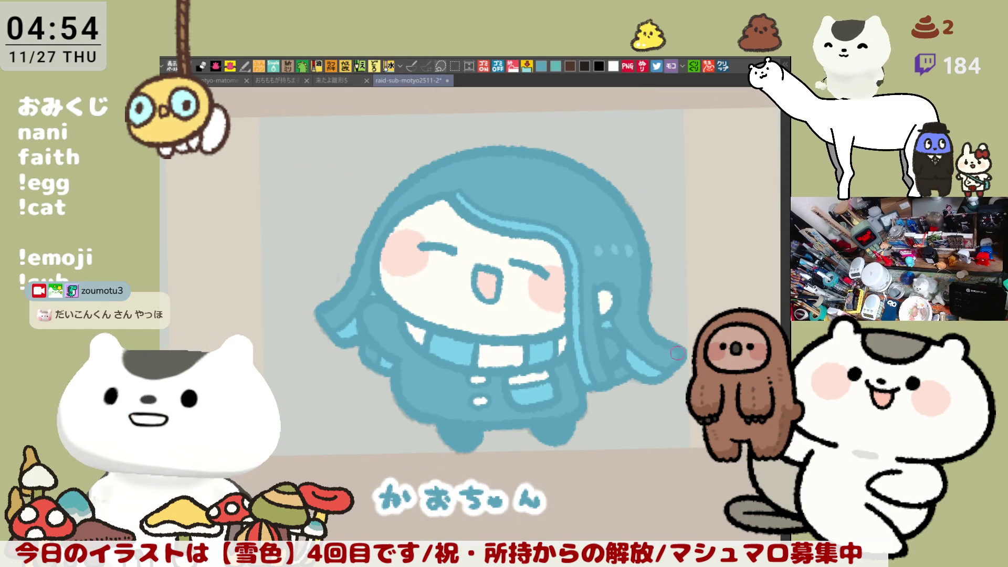
{"action": "mouse_move", "coordinate": [678, 362]}
{"action": "left_mouse_down"}
{"action": "mouse_move", "coordinate": [624, 354]}
{"action": "mouse_move", "coordinate": [612, 363]}
{"action": "left_mouse_up"}
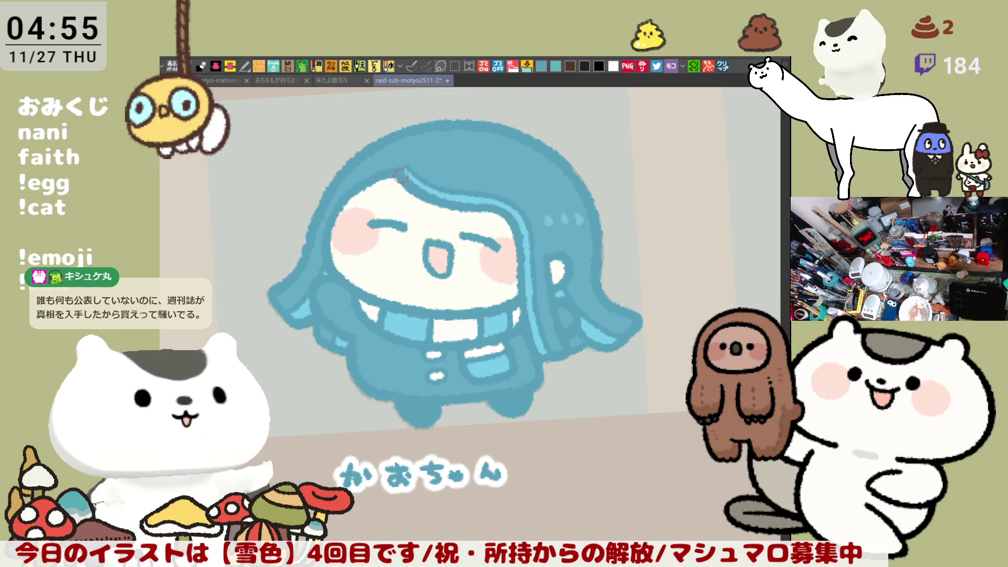
{"action": "mouse_move", "coordinate": [501, 314]}
{"action": "left_mouse_down"}
{"action": "mouse_move", "coordinate": [553, 314]}
{"action": "mouse_move", "coordinate": [532, 283]}
{"action": "left_mouse_up"}
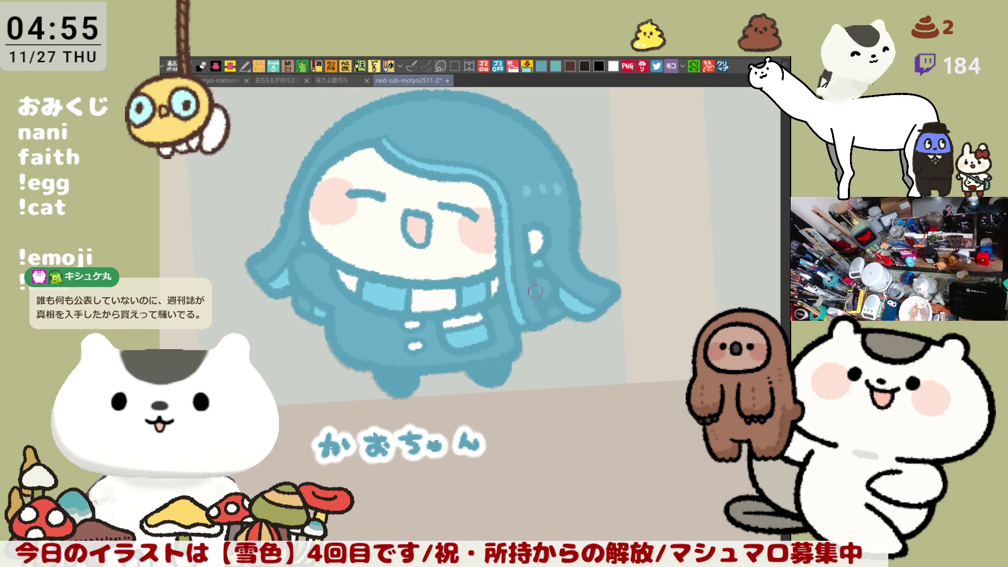
{"action": "mouse_move", "coordinate": [584, 311]}
{"action": "left_mouse_down"}
{"action": "mouse_move", "coordinate": [550, 292]}
{"action": "mouse_move", "coordinate": [540, 336]}
{"action": "left_mouse_up"}
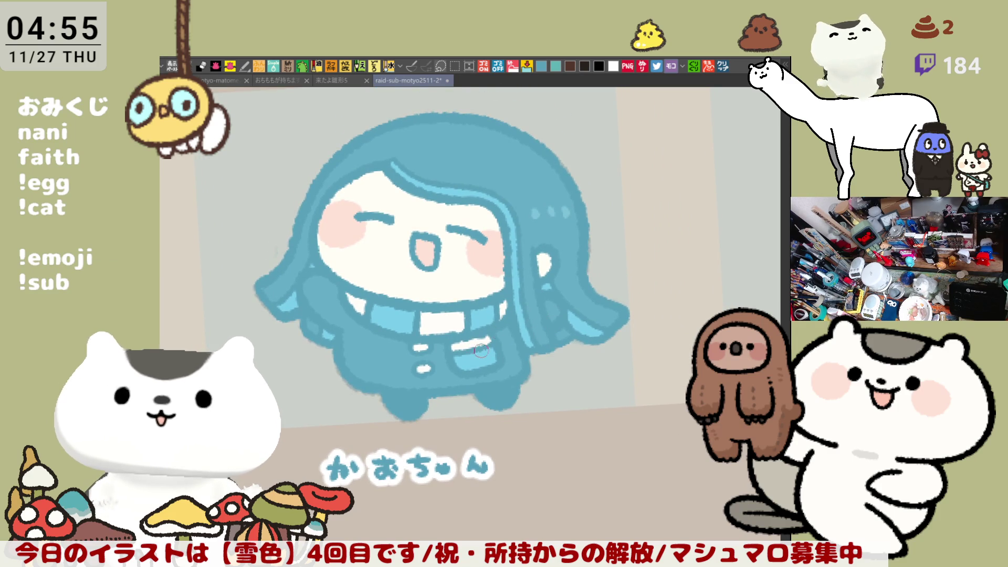
{"action": "scroll", "coordinate": [493, 353], "scroll_direction": "down", "scroll_amount": 5}
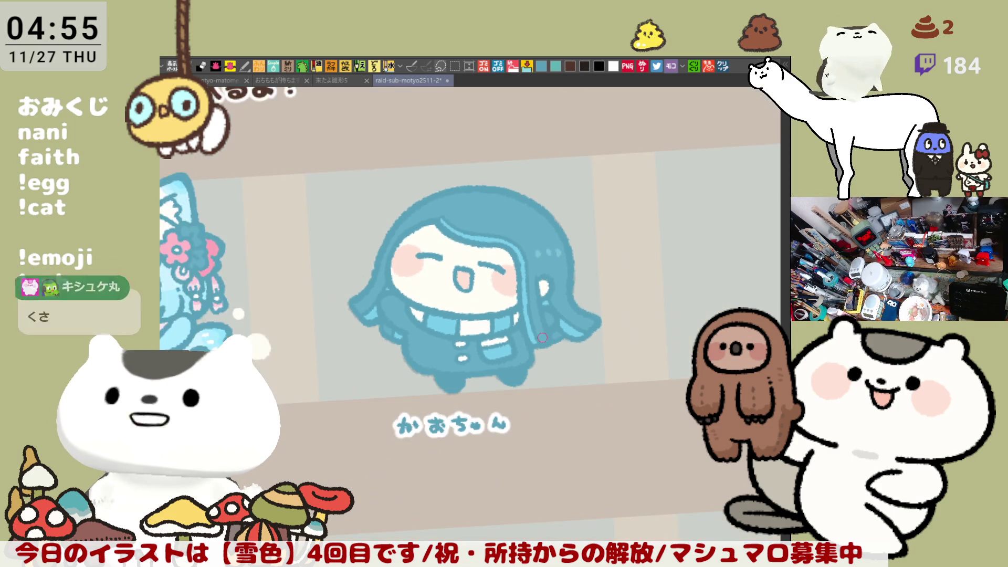
Step: Fill the middle scarf patch pink, undoing an extra pink fill on the left patch
{"action": "scroll", "coordinate": [543, 338], "scroll_direction": "up", "scroll_amount": 6}
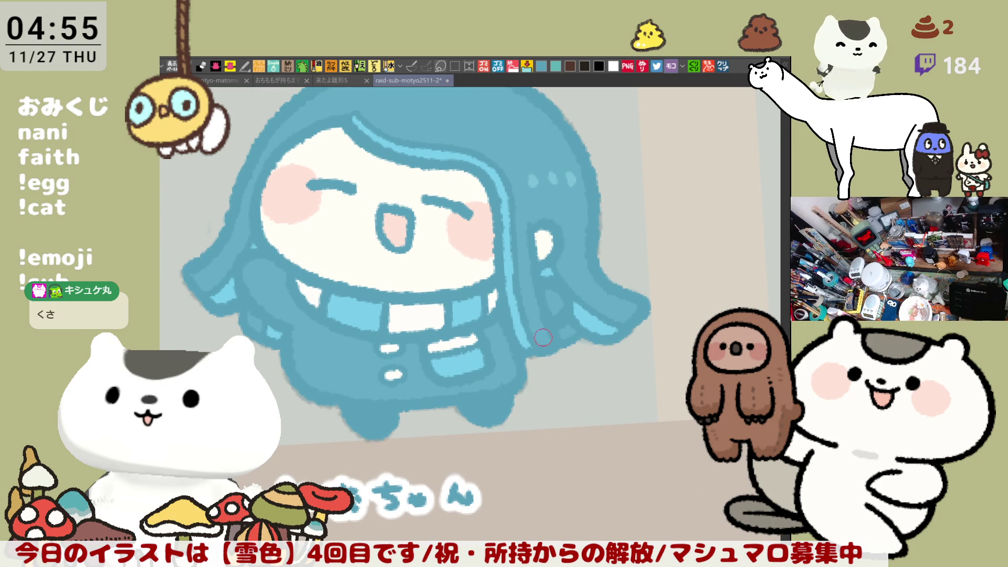
{"action": "scroll", "coordinate": [415, 315], "scroll_direction": "left", "scroll_amount": 10}
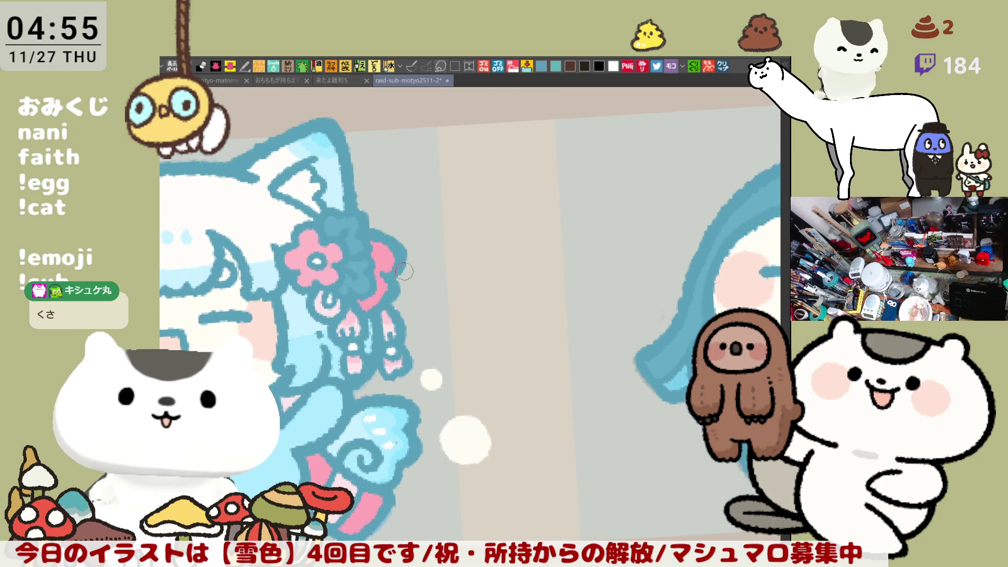
{"action": "scroll", "coordinate": [515, 296], "scroll_direction": "right", "scroll_amount": 5}
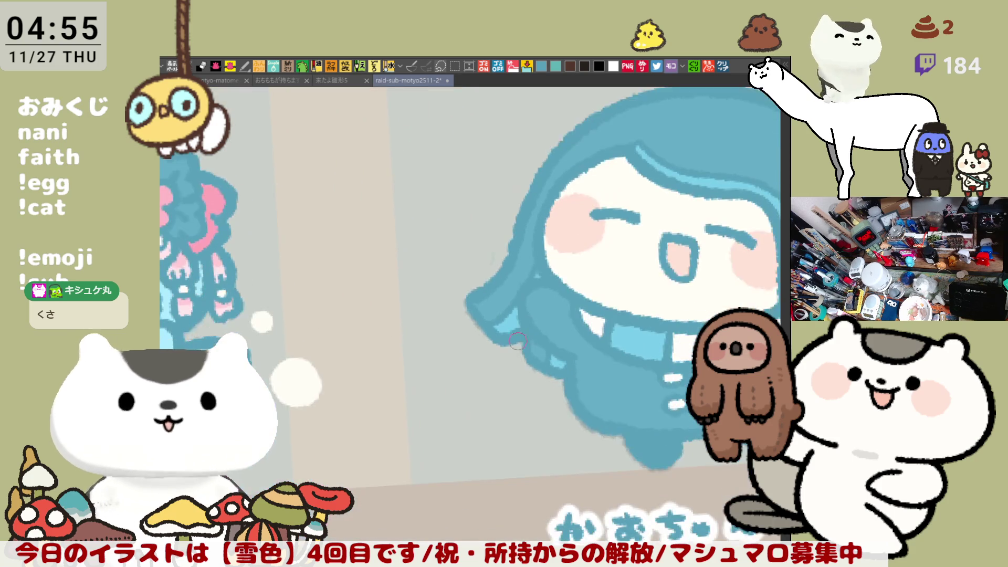
{"action": "scroll", "coordinate": [483, 328], "scroll_direction": "right", "scroll_amount": 5}
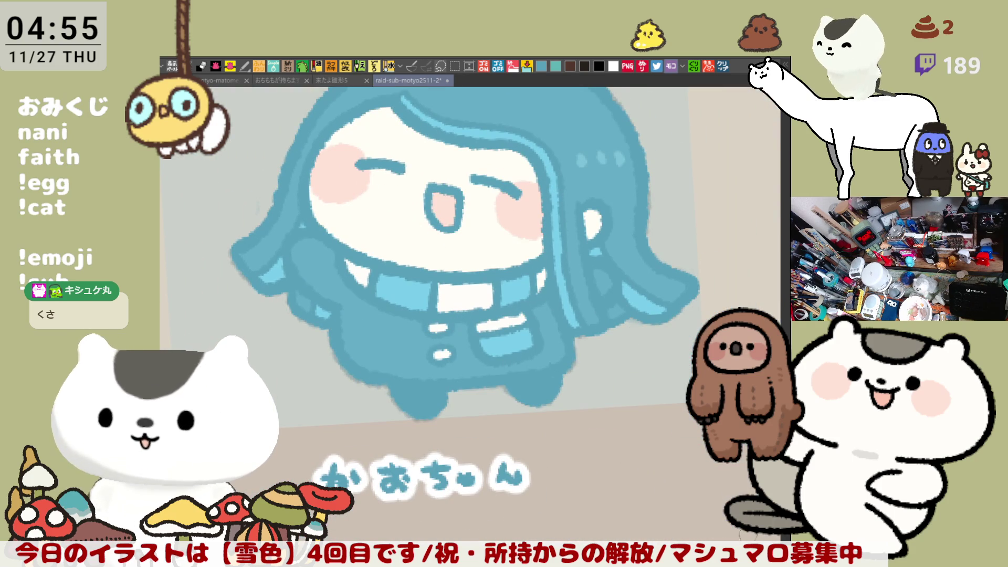
{"action": "left_click", "coordinate": [465, 294]}
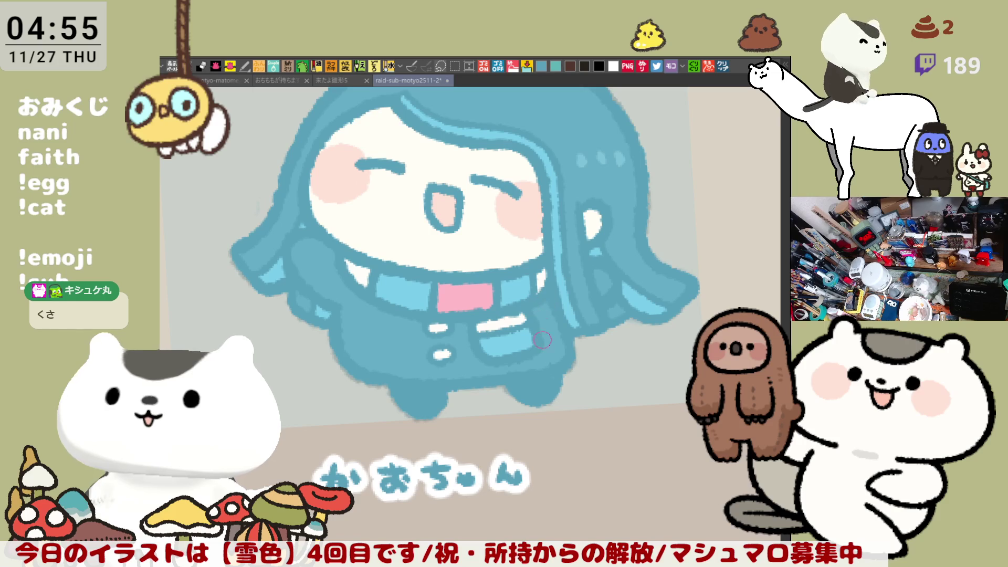
{"action": "left_click", "coordinate": [362, 272]}
{"action": "key", "text": "ctrl+z"}
{"action": "mouse_move", "coordinate": [556, 336]}
{"action": "left_mouse_down"}
{"action": "mouse_move", "coordinate": [611, 357]}
{"action": "mouse_move", "coordinate": [598, 331]}
{"action": "mouse_move", "coordinate": [619, 307]}
{"action": "left_mouse_up"}
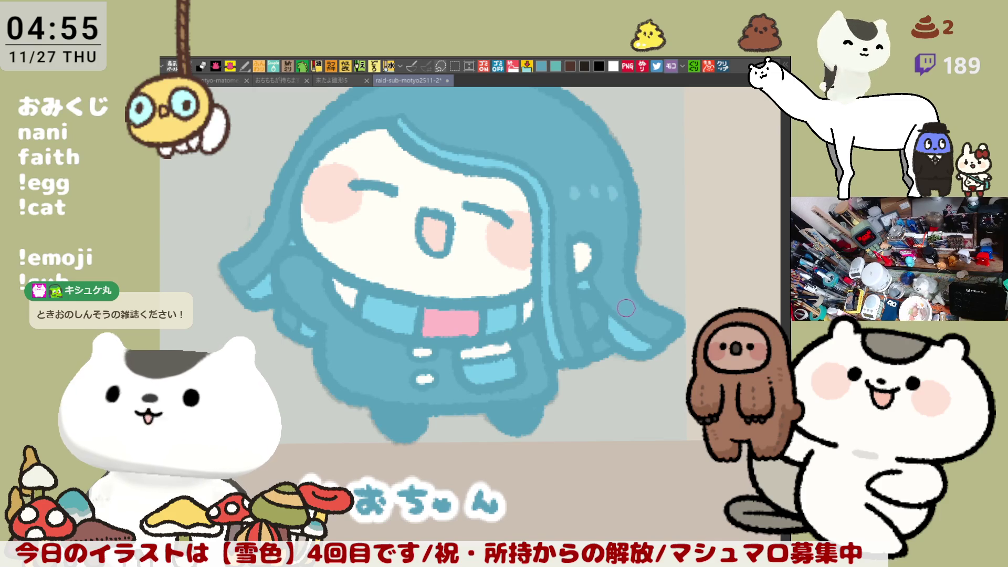
{"action": "mouse_move", "coordinate": [647, 353]}
{"action": "left_mouse_down"}
{"action": "mouse_move", "coordinate": [665, 352]}
{"action": "mouse_move", "coordinate": [667, 362]}
{"action": "left_mouse_up"}
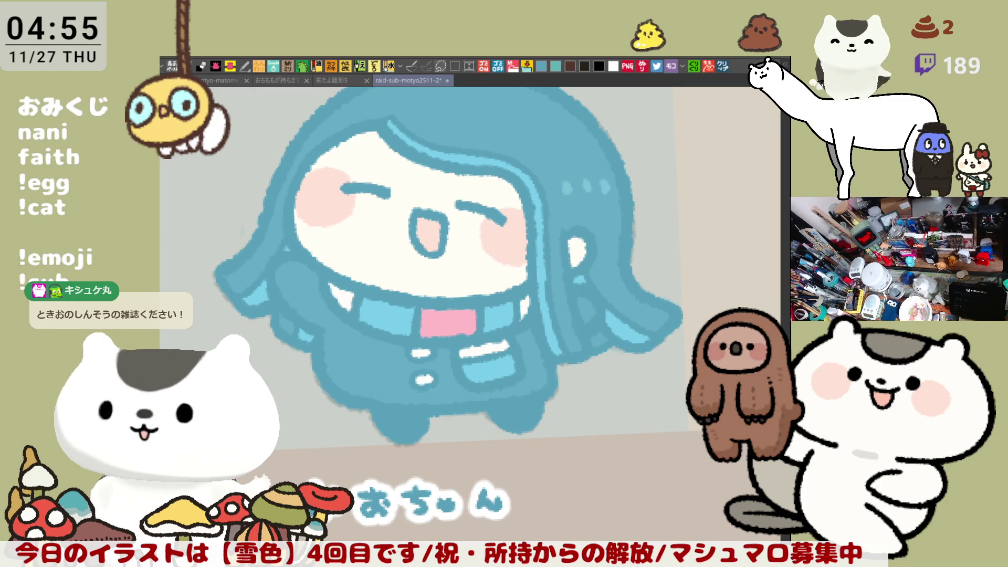
{"action": "scroll", "coordinate": [483, 304], "scroll_direction": "up", "scroll_amount": 2}
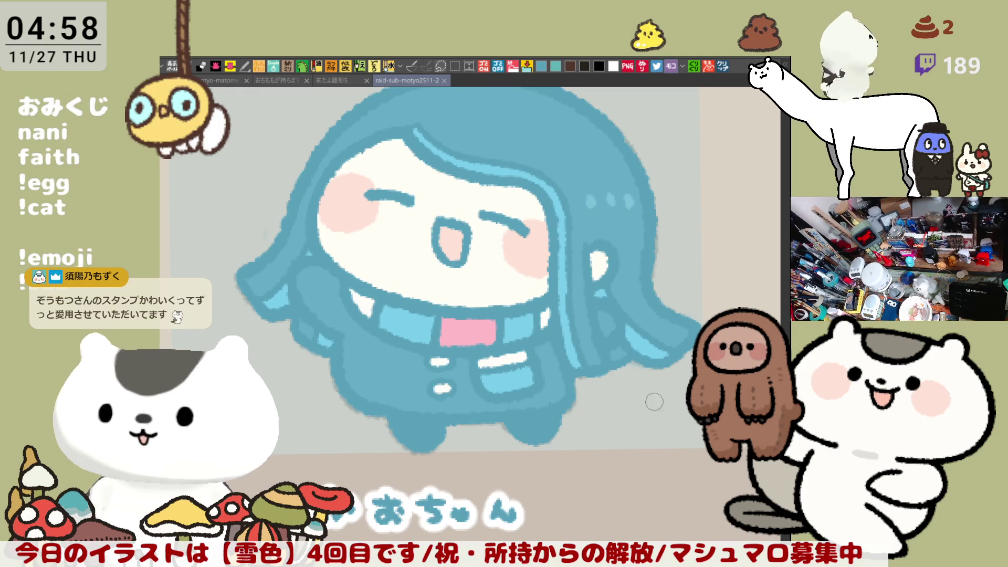
Step: Switch to the イラスト canvas showing the green dinosaur-hoodie character illustration
{"action": "left_click", "coordinate": [723, 70]}
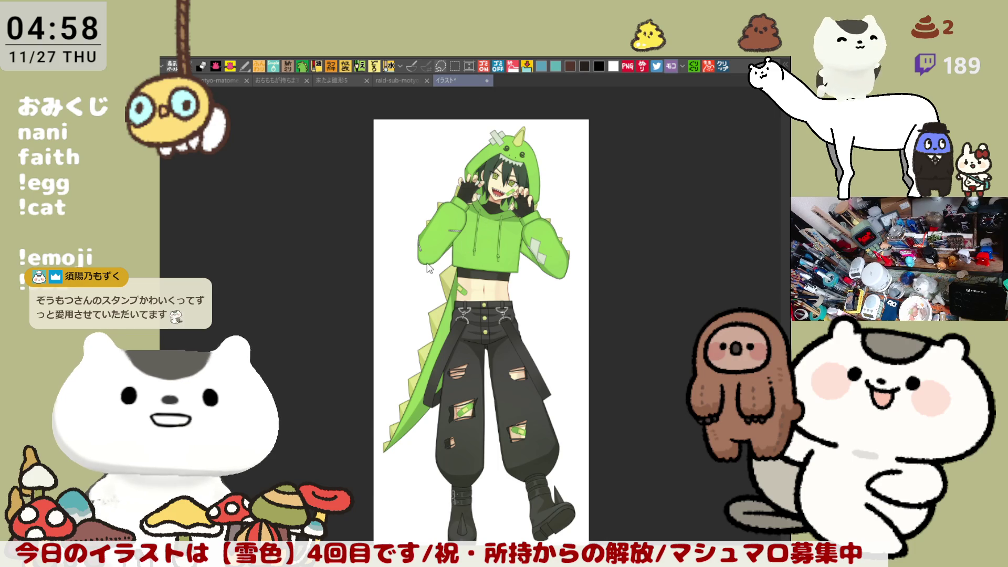
Step: Close the dinosaur-hoodie illustration with Ctrl+W to get back to the raid-sub chibi sheet
{"action": "key", "text": "ctrl+w"}
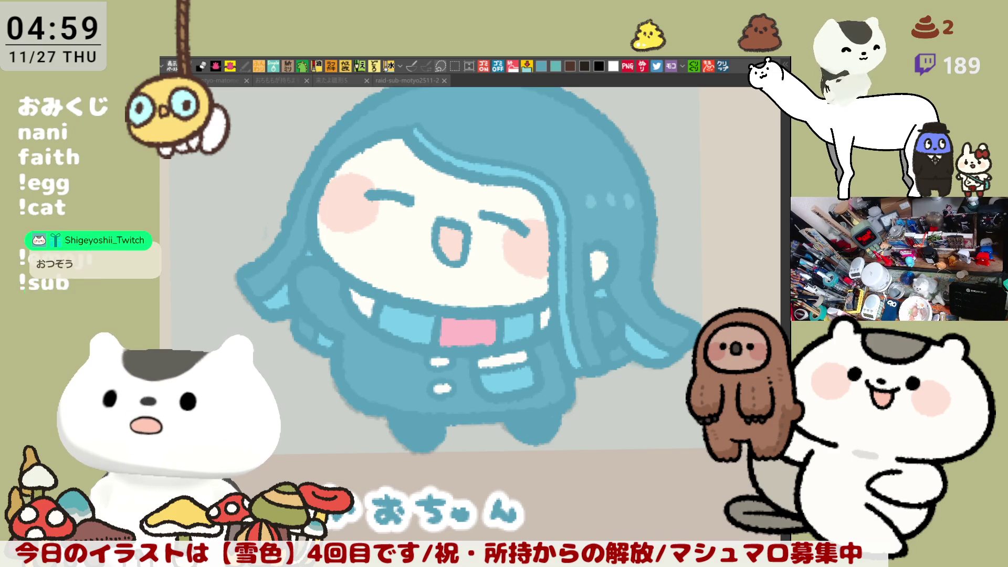
{"action": "scroll", "coordinate": [520, 353], "scroll_direction": "down", "scroll_amount": 1}
{"action": "scroll", "coordinate": [518, 352], "scroll_direction": "down", "scroll_amount": 1}
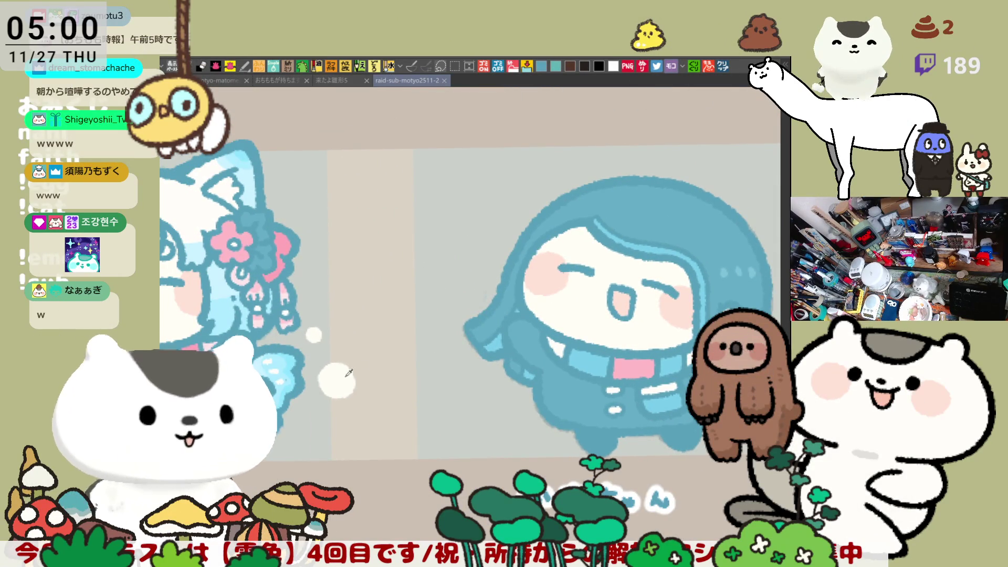
Step: Paint a white pompom atop かおちゃん's head and white snow dots above her and on the grey background
{"action": "mouse_move", "coordinate": [527, 198]}
{"action": "left_mouse_down"}
{"action": "mouse_move", "coordinate": [536, 212]}
{"action": "mouse_move", "coordinate": [541, 202]}
{"action": "left_mouse_up"}
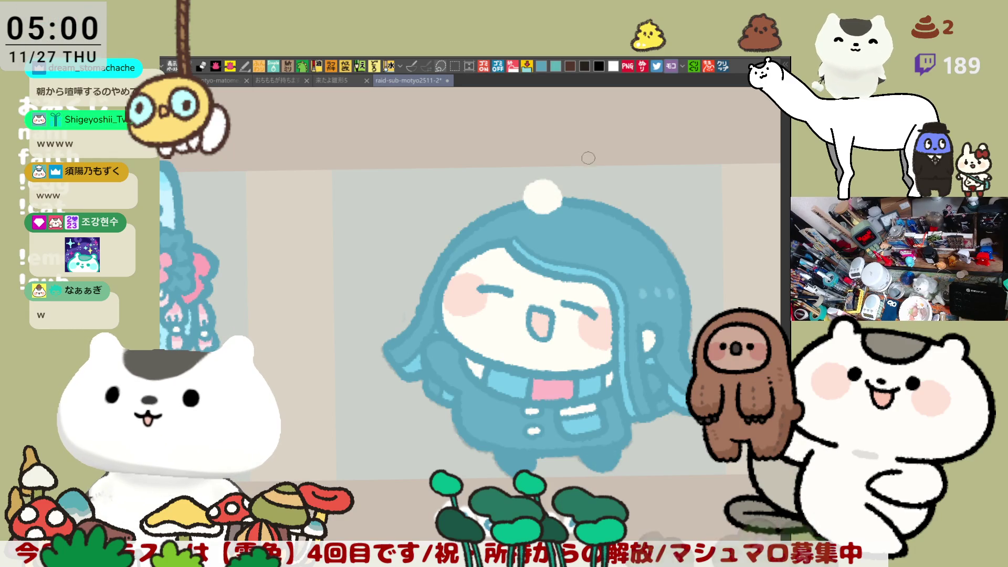
{"action": "mouse_move", "coordinate": [589, 159]}
{"action": "left_mouse_down"}
{"action": "mouse_move", "coordinate": [580, 158]}
{"action": "mouse_move", "coordinate": [585, 148]}
{"action": "mouse_move", "coordinate": [583, 160]}
{"action": "left_mouse_up"}
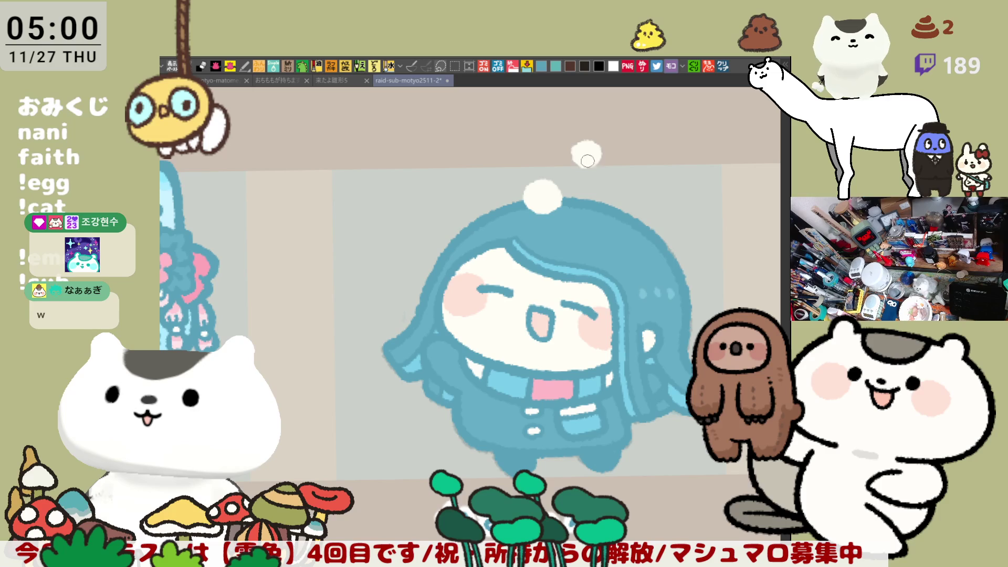
{"action": "left_click_drag", "start_coordinate": [749, 341], "coordinate": [566, 289]}
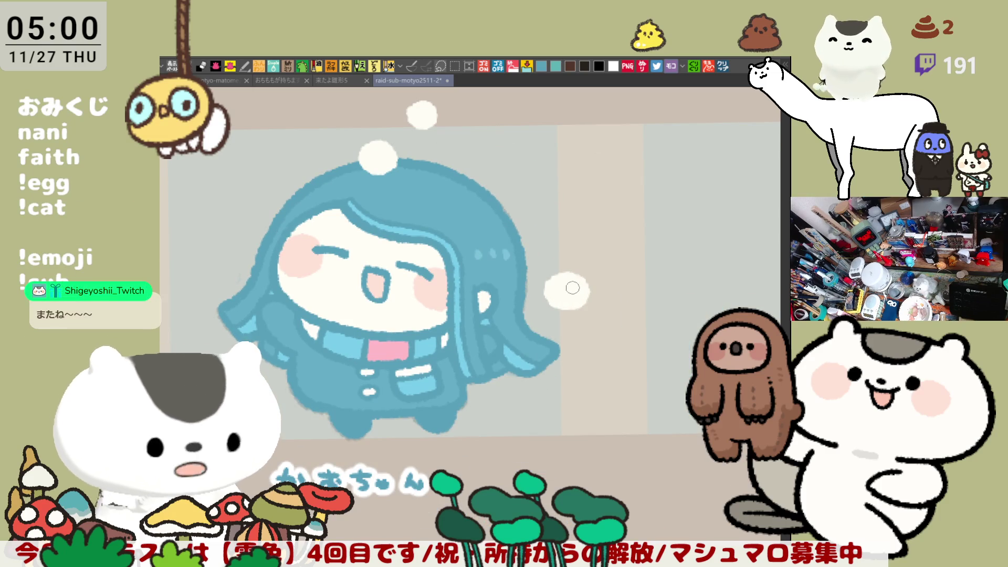
{"action": "mouse_move", "coordinate": [651, 357]}
{"action": "left_mouse_down"}
{"action": "mouse_move", "coordinate": [463, 289]}
{"action": "mouse_move", "coordinate": [633, 320]}
{"action": "left_mouse_up"}
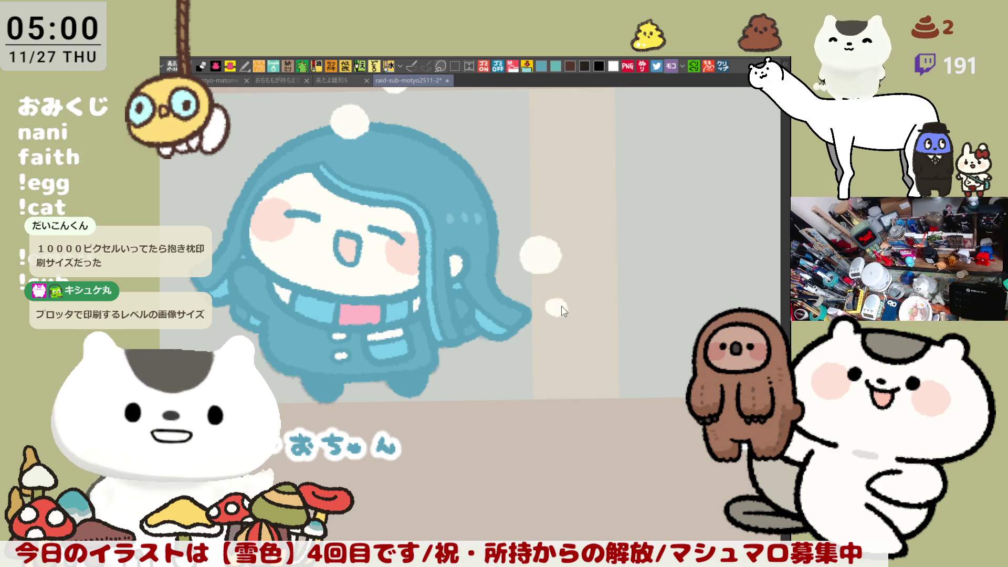
{"action": "left_click_drag", "start_coordinate": [561, 310], "coordinate": [458, 283]}
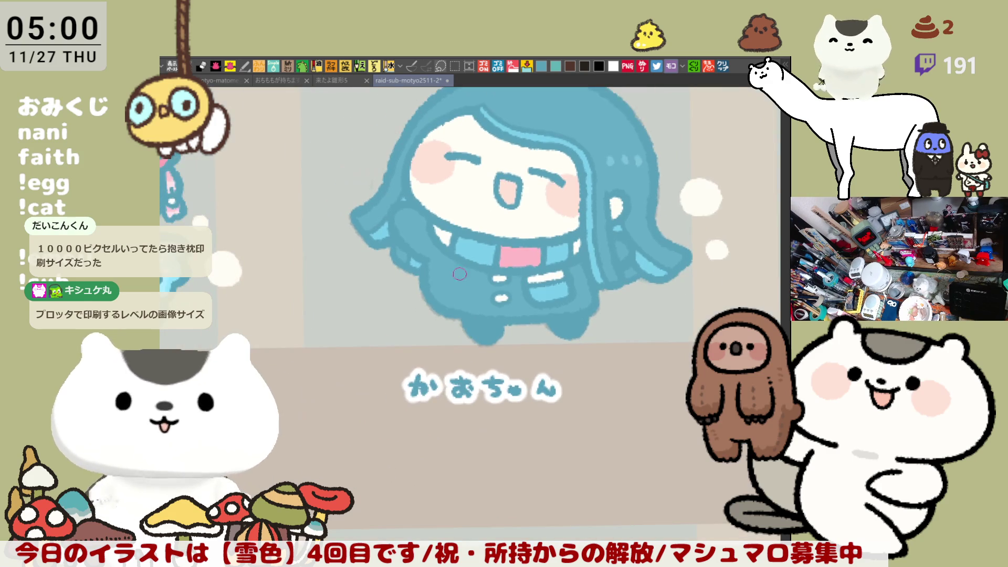
{"action": "mouse_move", "coordinate": [376, 308]}
{"action": "left_mouse_down"}
{"action": "mouse_move", "coordinate": [390, 309]}
{"action": "mouse_move", "coordinate": [382, 299]}
{"action": "mouse_move", "coordinate": [336, 310]}
{"action": "mouse_move", "coordinate": [349, 281]}
{"action": "mouse_move", "coordinate": [331, 310]}
{"action": "mouse_move", "coordinate": [338, 290]}
{"action": "mouse_move", "coordinate": [352, 299]}
{"action": "mouse_move", "coordinate": [336, 299]}
{"action": "mouse_move", "coordinate": [352, 301]}
{"action": "mouse_move", "coordinate": [330, 308]}
{"action": "mouse_move", "coordinate": [344, 290]}
{"action": "left_mouse_up"}
{"action": "scroll", "coordinate": [367, 295], "scroll_direction": "up", "scroll_amount": 5}
{"action": "mouse_move", "coordinate": [424, 324]}
{"action": "left_mouse_down"}
{"action": "mouse_move", "coordinate": [385, 284]}
{"action": "mouse_move", "coordinate": [401, 314]}
{"action": "left_mouse_up"}
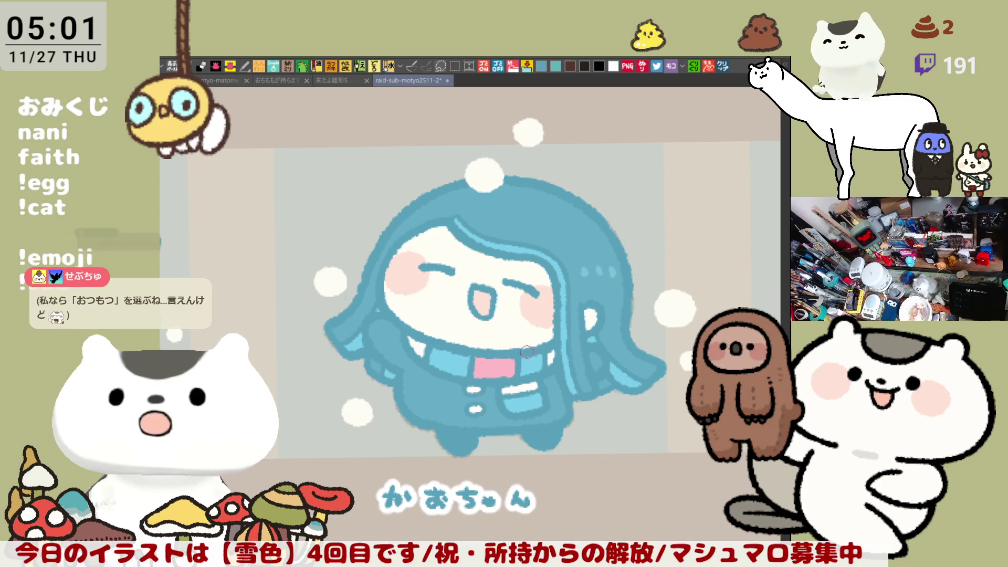
Step: Add more white snow dots along her hair and beside the figure, then pan to the empty しずよし panel
{"action": "left_click_drag", "start_coordinate": [393, 293], "coordinate": [456, 321]}
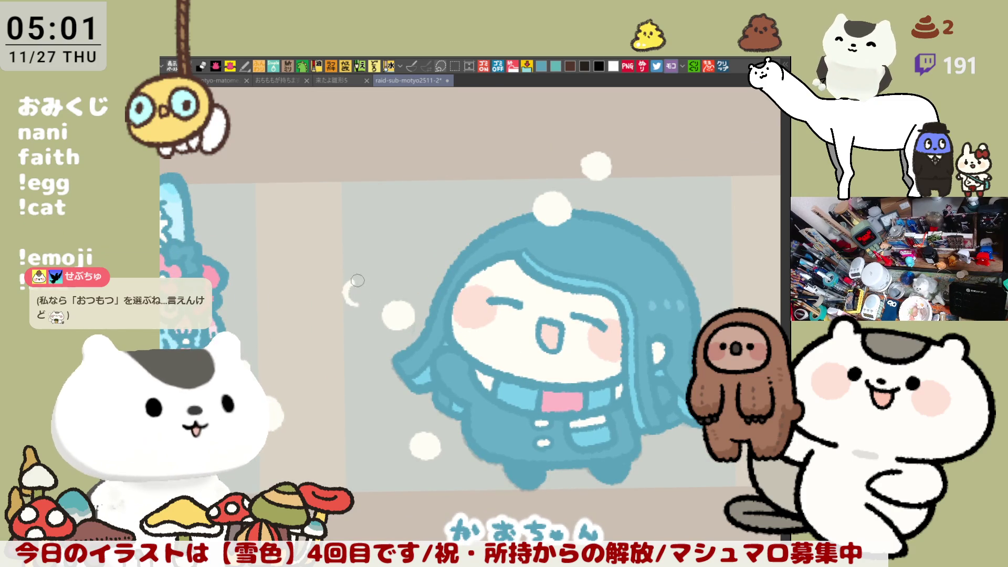
{"action": "mouse_move", "coordinate": [363, 290]}
{"action": "left_mouse_down"}
{"action": "mouse_move", "coordinate": [302, 292]}
{"action": "mouse_move", "coordinate": [278, 227]}
{"action": "mouse_move", "coordinate": [268, 229]}
{"action": "left_mouse_up"}
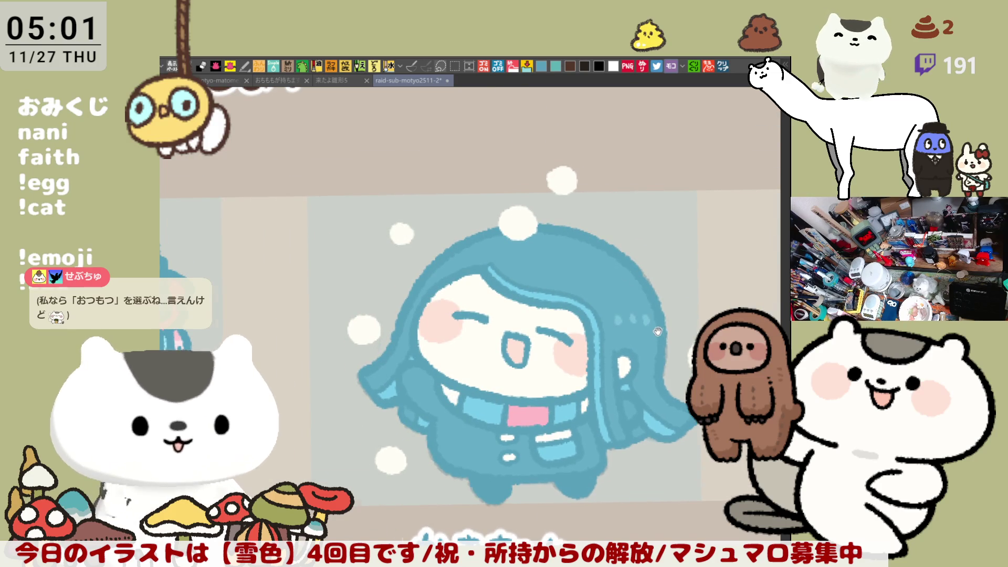
{"action": "left_click_drag", "start_coordinate": [406, 232], "coordinate": [358, 177]}
{"action": "left_click_drag", "start_coordinate": [610, 265], "coordinate": [612, 259]}
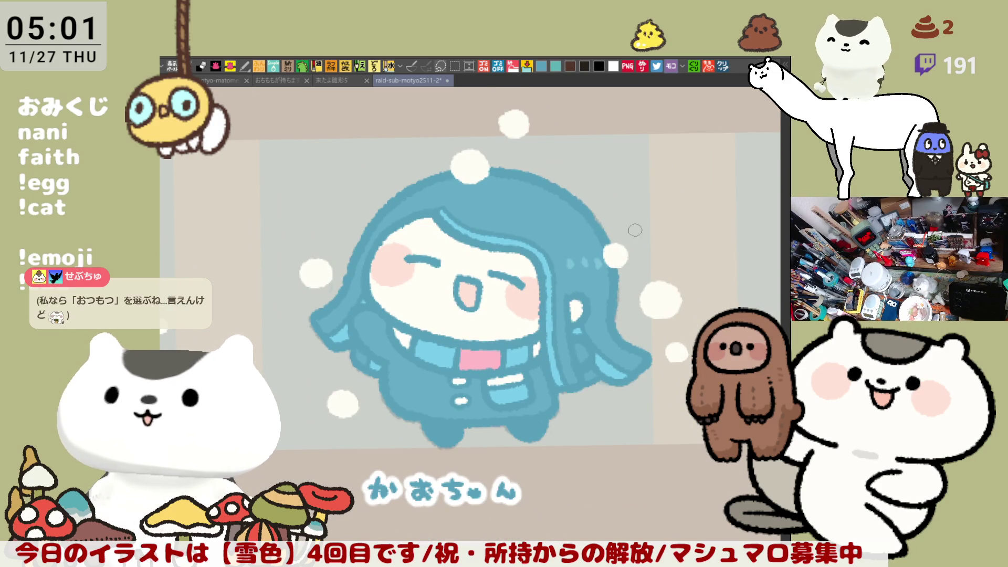
{"action": "mouse_move", "coordinate": [656, 226]}
{"action": "left_mouse_down"}
{"action": "mouse_move", "coordinate": [646, 215]}
{"action": "mouse_move", "coordinate": [634, 227]}
{"action": "mouse_move", "coordinate": [652, 238]}
{"action": "mouse_move", "coordinate": [638, 231]}
{"action": "mouse_move", "coordinate": [654, 226]}
{"action": "left_mouse_up"}
{"action": "mouse_move", "coordinate": [664, 251]}
{"action": "left_mouse_down"}
{"action": "mouse_move", "coordinate": [627, 232]}
{"action": "mouse_move", "coordinate": [622, 297]}
{"action": "mouse_move", "coordinate": [591, 239]}
{"action": "left_mouse_up"}
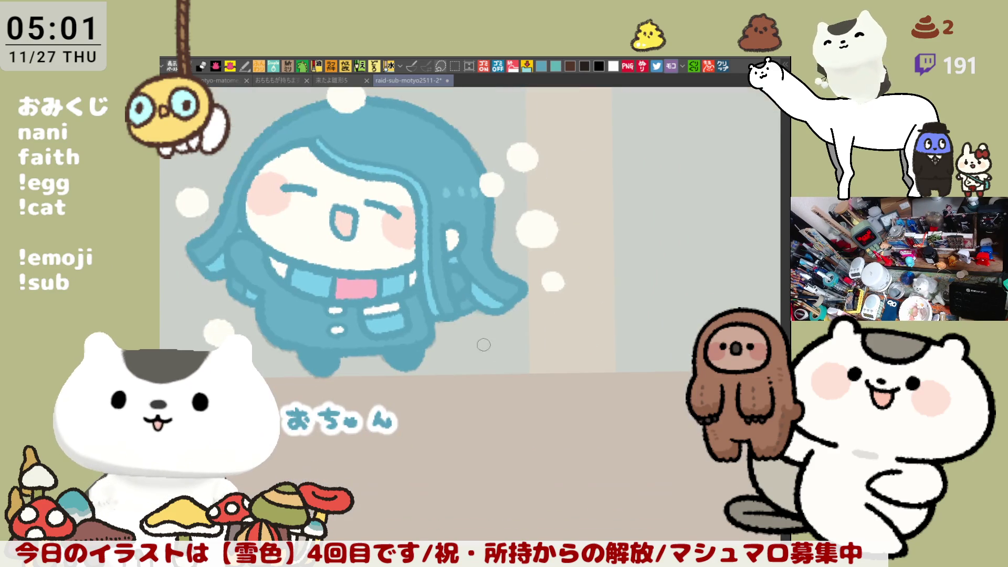
{"action": "mouse_move", "coordinate": [472, 337]}
{"action": "left_mouse_down"}
{"action": "mouse_move", "coordinate": [481, 339]}
{"action": "mouse_move", "coordinate": [338, 320]}
{"action": "left_mouse_up"}
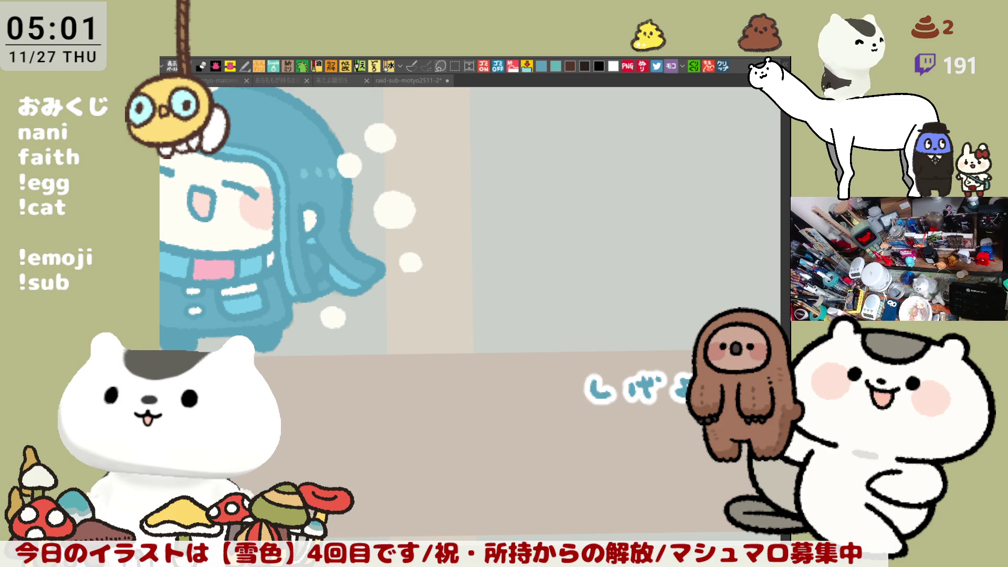
{"action": "left_click_drag", "start_coordinate": [691, 202], "coordinate": [591, 289]}
Step: Centre the しずよし panel and draw a blue C-shaped curve for the head's side, redrawing it once
{"action": "left_click_drag", "start_coordinate": [569, 330], "coordinate": [522, 311]}
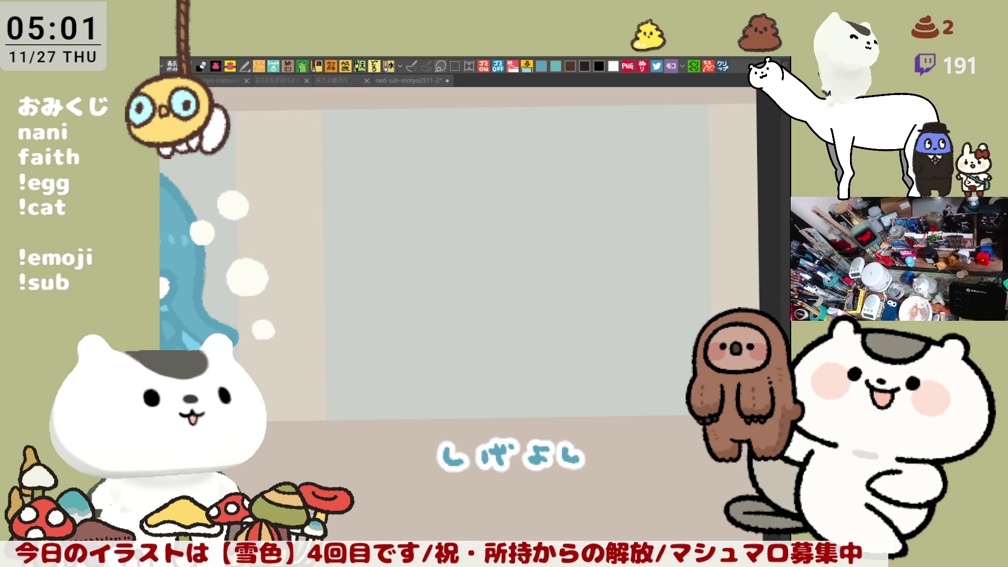
{"action": "scroll", "coordinate": [515, 227], "scroll_direction": "up", "scroll_amount": 2}
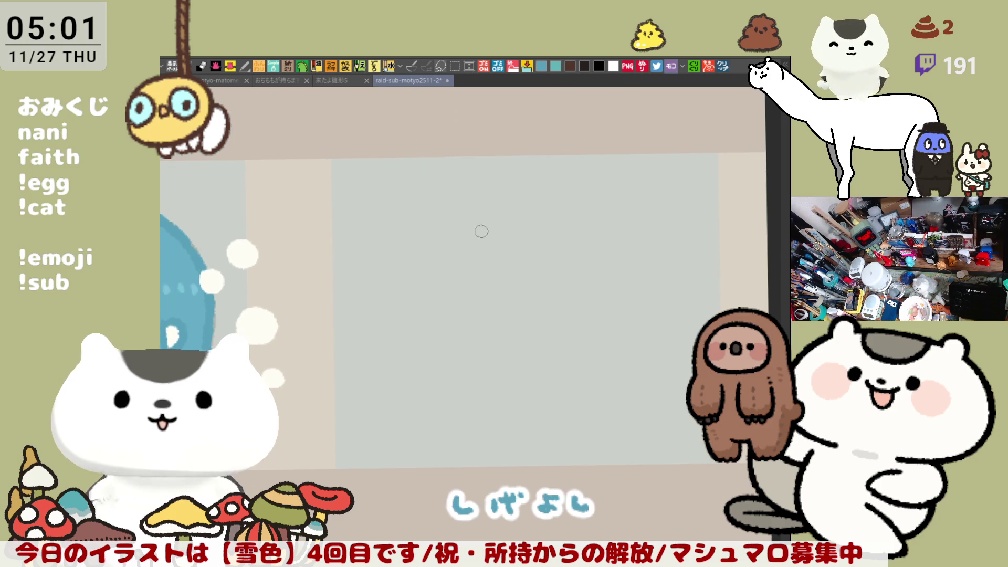
{"action": "left_click_drag", "start_coordinate": [487, 205], "coordinate": [491, 318]}
{"action": "key", "text": "ctrl+z"}
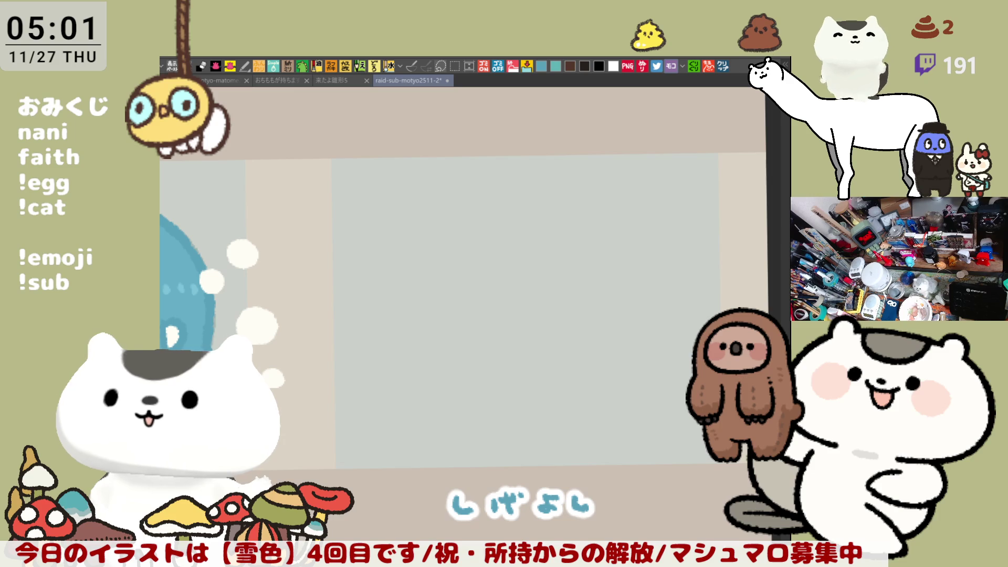
{"action": "left_click_drag", "start_coordinate": [456, 202], "coordinate": [466, 308]}
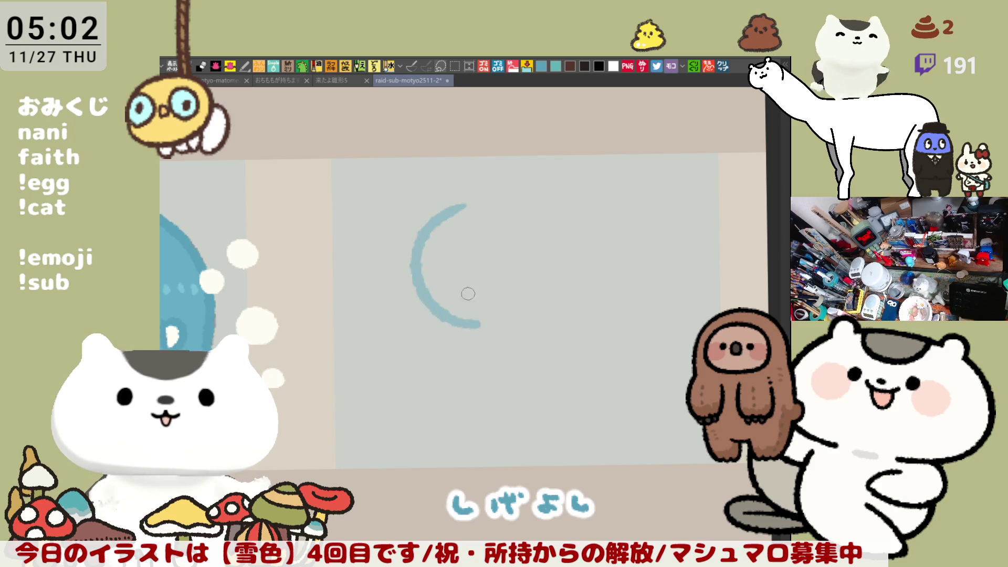
Step: Redraw the head's left cheek curve through repeated retries until it sits right
{"action": "key", "text": "ctrl+z"}
{"action": "left_click_drag", "start_coordinate": [455, 202], "coordinate": [488, 335]}
{"action": "key", "text": "ctrl+z"}
{"action": "left_click_drag", "start_coordinate": [456, 203], "coordinate": [491, 331]}
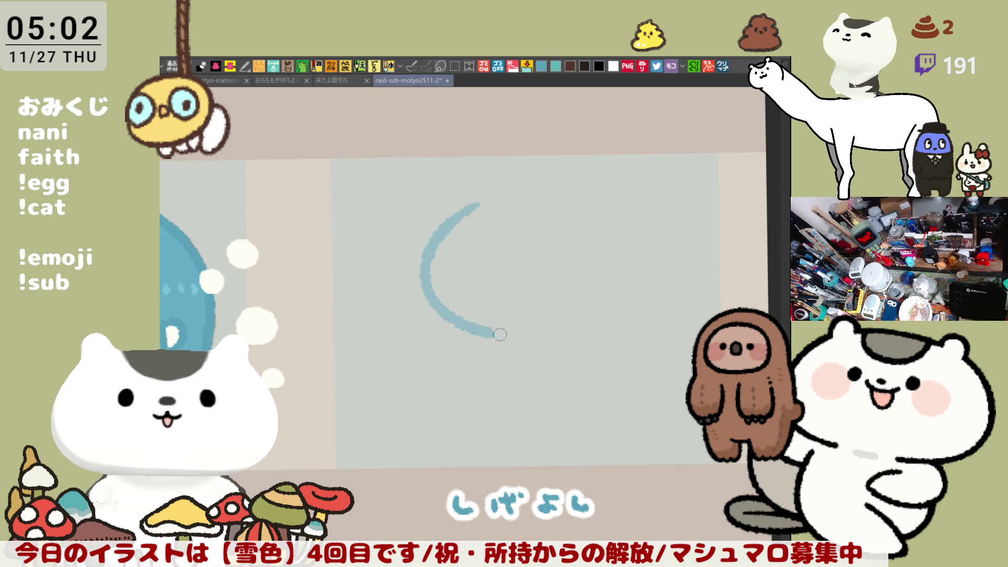
{"action": "key", "text": "ctrl+z"}
{"action": "mouse_move", "coordinate": [479, 206]}
{"action": "left_mouse_down"}
{"action": "mouse_move", "coordinate": [444, 313]}
{"action": "mouse_move", "coordinate": [504, 336]}
{"action": "left_mouse_up"}
{"action": "key", "text": "ctrl+z"}
{"action": "left_click_drag", "start_coordinate": [479, 206], "coordinate": [506, 339]}
{"action": "key", "text": "ctrl+z"}
{"action": "left_click_drag", "start_coordinate": [488, 205], "coordinate": [516, 338]}
{"action": "key", "text": "ctrl+z"}
{"action": "mouse_move", "coordinate": [493, 203]}
{"action": "left_mouse_down"}
{"action": "mouse_move", "coordinate": [491, 332]}
{"action": "mouse_move", "coordinate": [516, 337]}
{"action": "left_mouse_up"}
{"action": "key", "text": "ctrl+z"}
{"action": "mouse_move", "coordinate": [509, 209]}
{"action": "left_mouse_down"}
{"action": "mouse_move", "coordinate": [454, 255]}
{"action": "mouse_move", "coordinate": [532, 341]}
{"action": "left_mouse_up"}
{"action": "key", "text": "ctrl+z"}
{"action": "left_click_drag", "start_coordinate": [501, 202], "coordinate": [530, 331]}
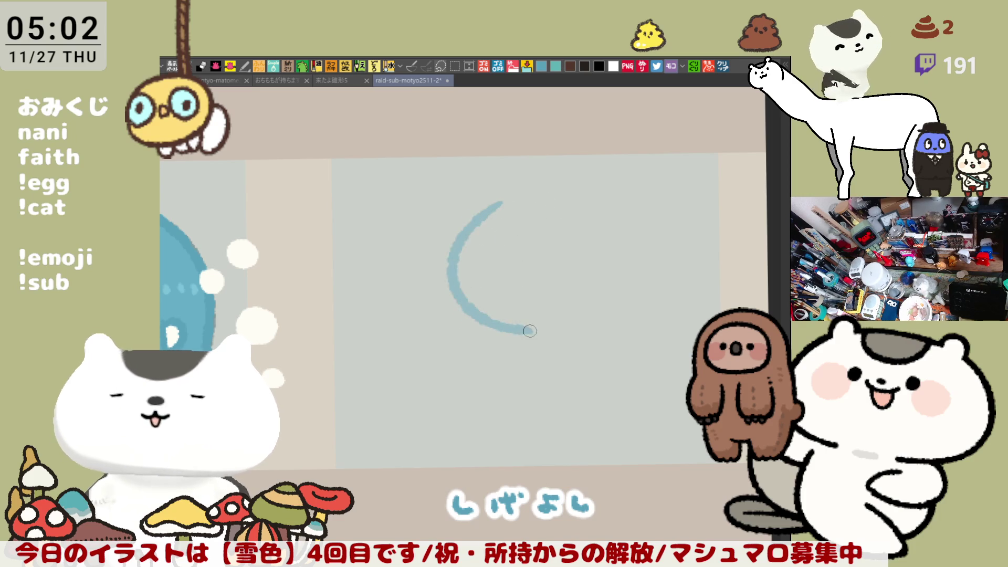
Step: Sketch the curved, zigzag fringe and a hair strand hanging down the right side
{"action": "left_click_drag", "start_coordinate": [534, 193], "coordinate": [527, 250]}
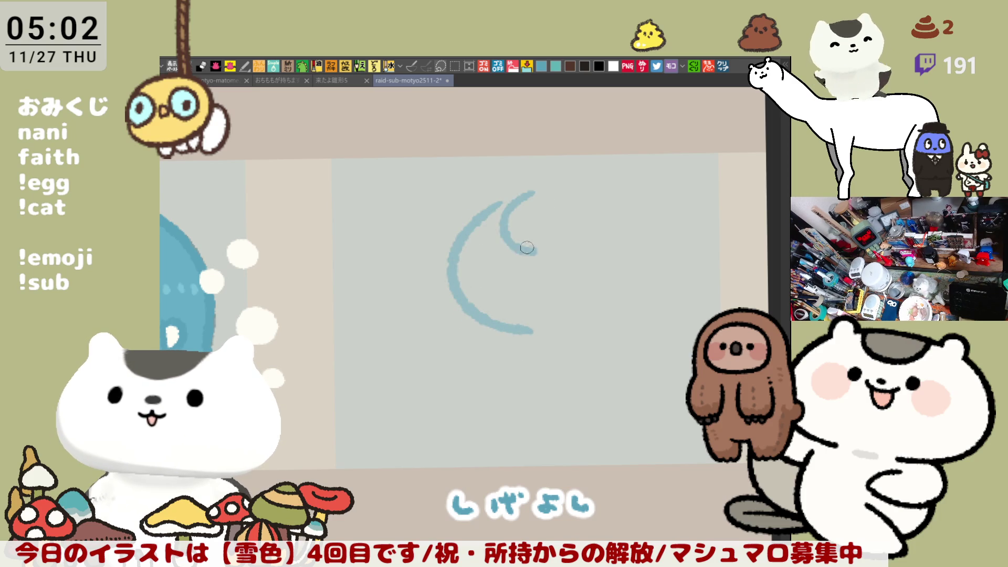
{"action": "key", "text": "ctrl+z"}
{"action": "mouse_move", "coordinate": [527, 203]}
{"action": "left_mouse_down"}
{"action": "mouse_move", "coordinate": [536, 251]}
{"action": "mouse_move", "coordinate": [558, 258]}
{"action": "left_mouse_up"}
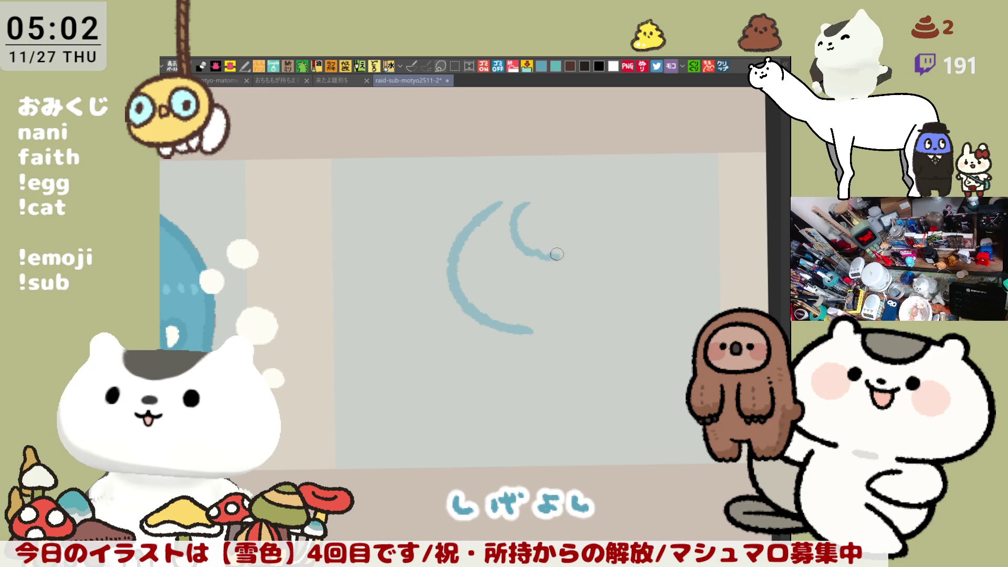
{"action": "mouse_move", "coordinate": [575, 217]}
{"action": "left_mouse_down"}
{"action": "mouse_move", "coordinate": [558, 258]}
{"action": "mouse_move", "coordinate": [596, 252]}
{"action": "left_mouse_up"}
{"action": "key", "text": "ctrl+z"}
{"action": "left_click_drag", "start_coordinate": [494, 231], "coordinate": [517, 220]}
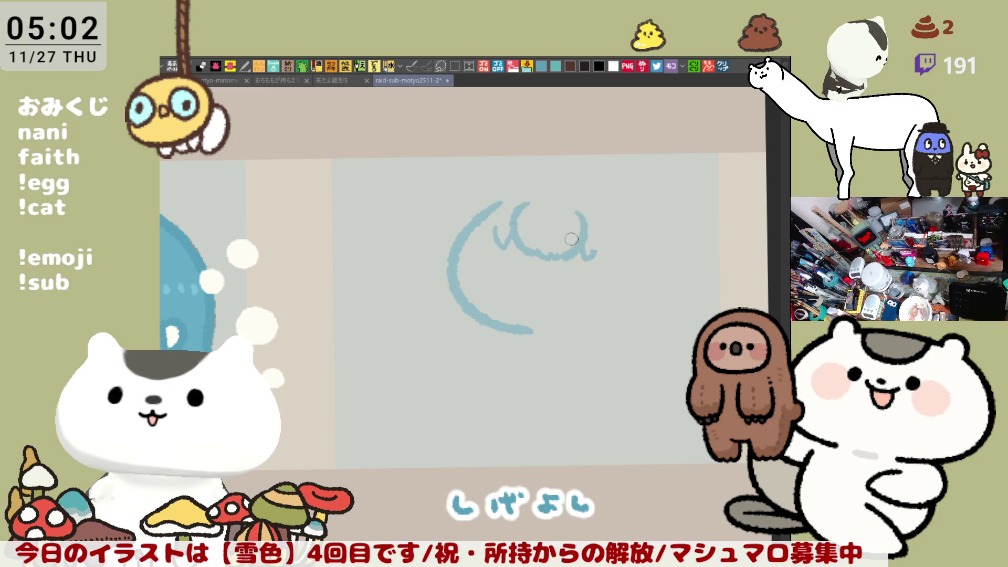
{"action": "mouse_move", "coordinate": [598, 242]}
{"action": "left_mouse_down"}
{"action": "mouse_move", "coordinate": [591, 259]}
{"action": "mouse_move", "coordinate": [631, 269]}
{"action": "mouse_move", "coordinate": [610, 304]}
{"action": "mouse_move", "coordinate": [604, 347]}
{"action": "left_mouse_up"}
{"action": "key", "text": "ctrl+z"}
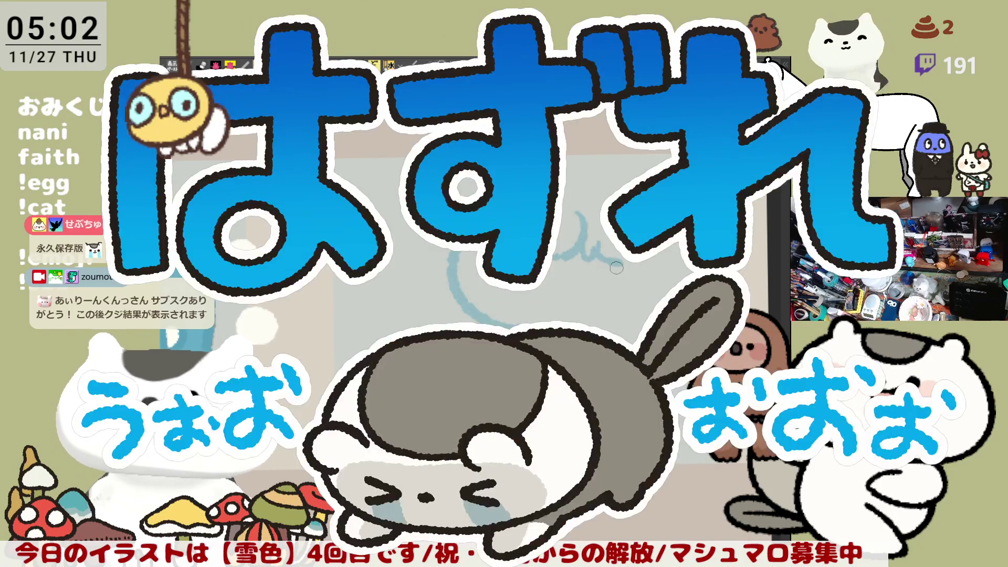
{"action": "left_click_drag", "start_coordinate": [615, 247], "coordinate": [612, 329]}
{"action": "key", "text": "ctrl+z"}
{"action": "left_click_drag", "start_coordinate": [615, 244], "coordinate": [613, 328]}
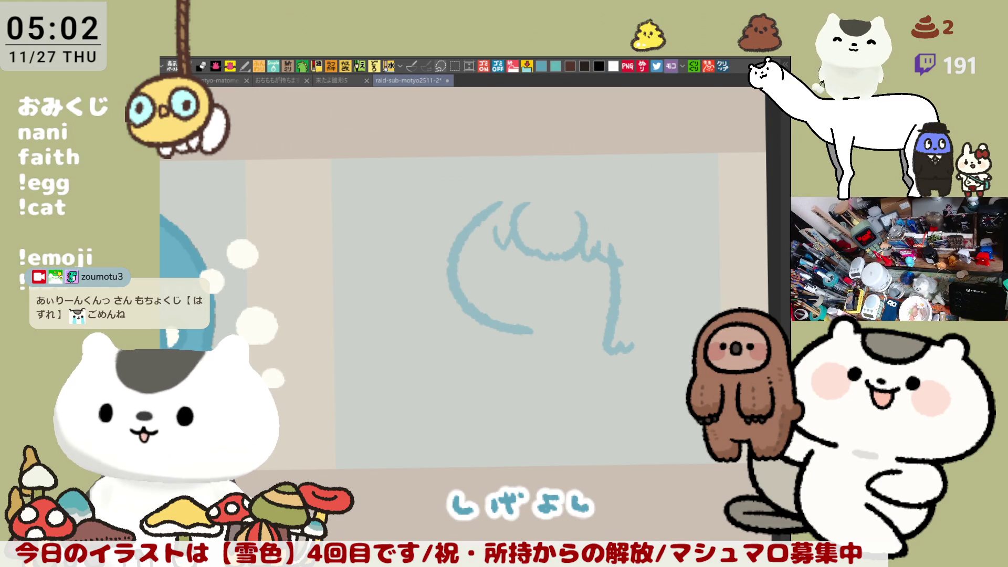
{"action": "scroll", "coordinate": [572, 347], "scroll_direction": "down", "scroll_amount": 3}
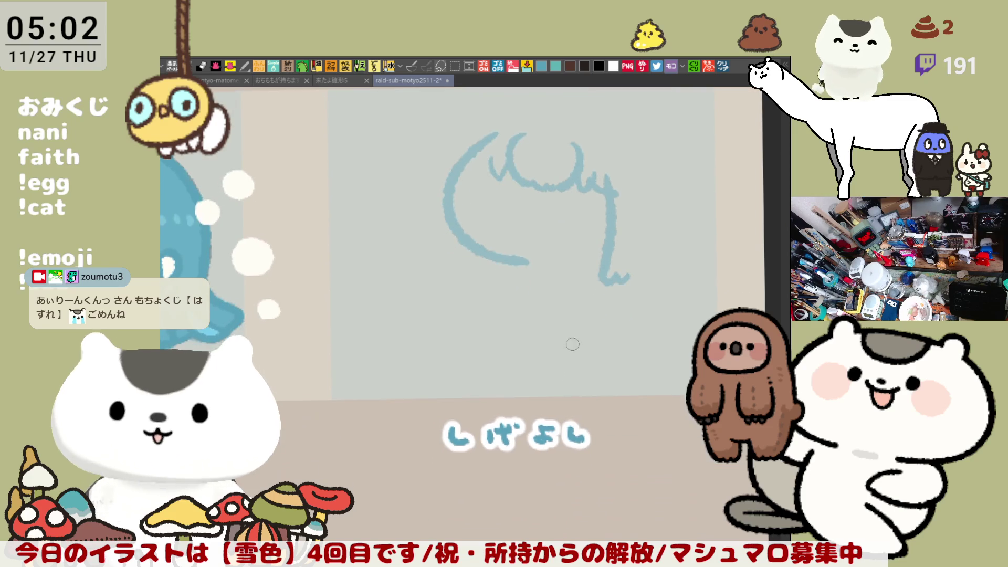
Step: Sketch the rounded top of the head and its right side, retrying the arc several times
{"action": "left_click_drag", "start_coordinate": [465, 164], "coordinate": [491, 163]}
{"action": "key", "text": "ctrl+z"}
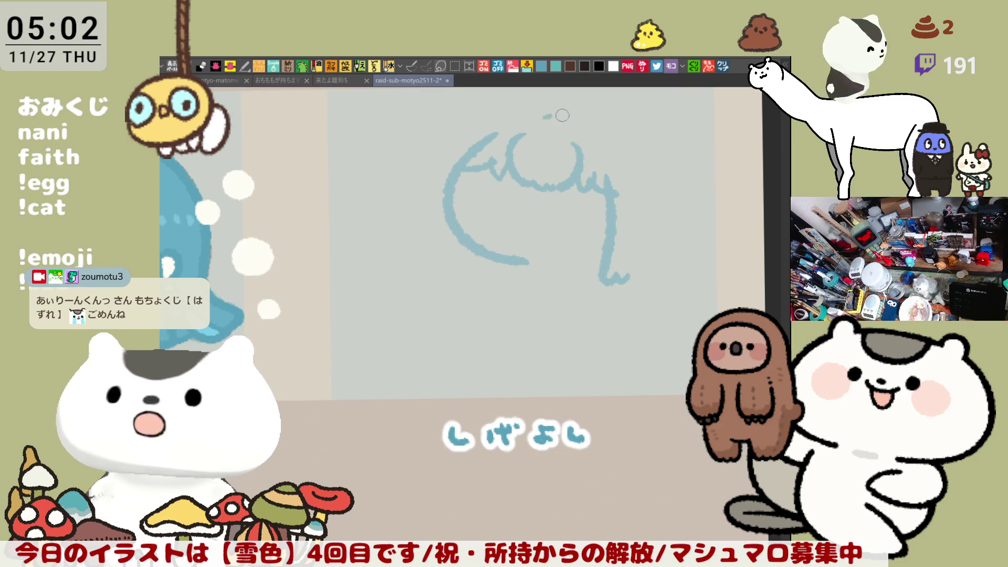
{"action": "mouse_move", "coordinate": [551, 112]}
{"action": "left_mouse_down"}
{"action": "mouse_move", "coordinate": [599, 114]}
{"action": "mouse_move", "coordinate": [654, 160]}
{"action": "mouse_move", "coordinate": [585, 111]}
{"action": "mouse_move", "coordinate": [652, 161]}
{"action": "mouse_move", "coordinate": [667, 237]}
{"action": "left_mouse_up"}
{"action": "key", "text": "ctrl+z"}
{"action": "key", "text": "ctrl+z"}
{"action": "key", "text": "ctrl+z"}
{"action": "left_click_drag", "start_coordinate": [654, 161], "coordinate": [664, 246]}
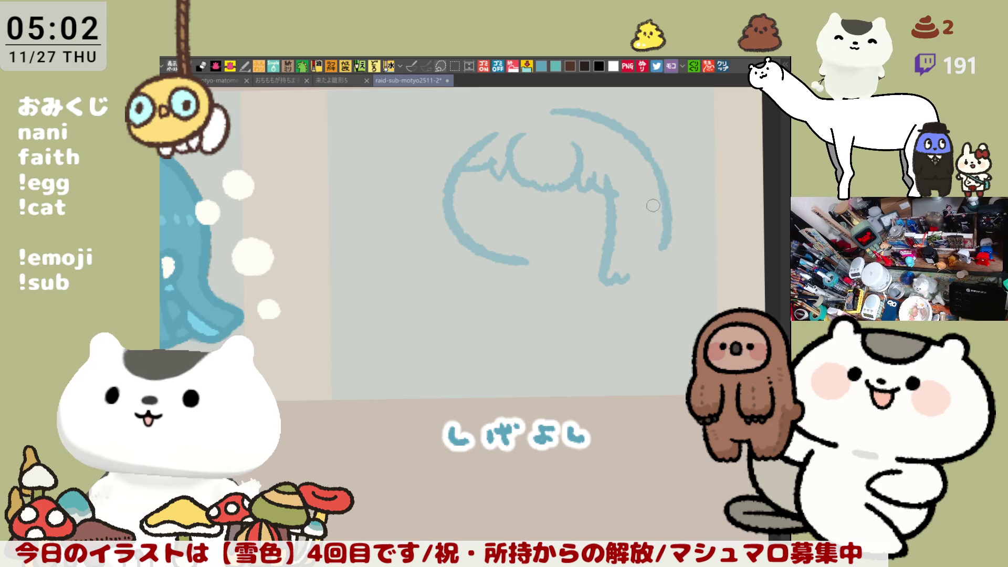
{"action": "key", "text": "ctrl+z"}
{"action": "mouse_move", "coordinate": [609, 115]}
{"action": "left_mouse_down"}
{"action": "mouse_move", "coordinate": [669, 208]}
{"action": "mouse_move", "coordinate": [674, 182]}
{"action": "mouse_move", "coordinate": [673, 236]}
{"action": "left_mouse_up"}
{"action": "key", "text": "ctrl+z"}
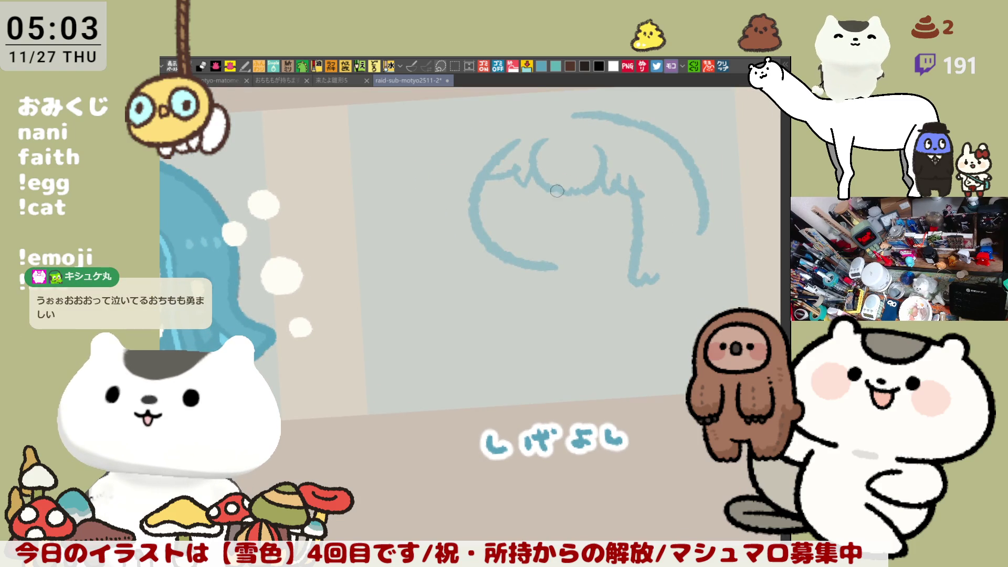
Step: Draw two short dash eyes, redrawing the left eye until it fits
{"action": "left_click_drag", "start_coordinate": [515, 205], "coordinate": [536, 205]}
{"action": "key", "text": "ctrl+z"}
{"action": "key", "text": "ctrl+z"}
{"action": "key", "text": "ctrl+z"}
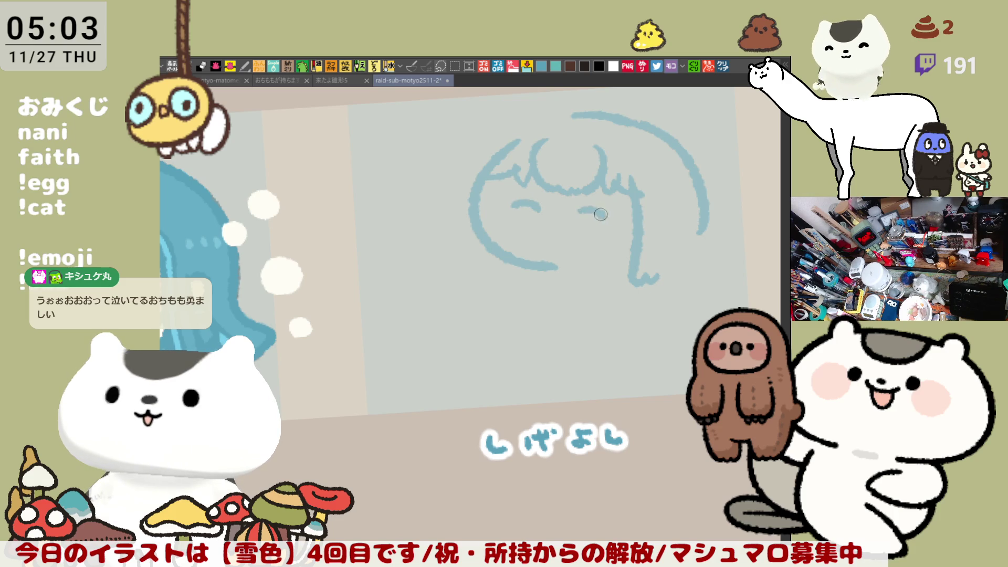
{"action": "key", "text": "ctrl+z"}
{"action": "left_click_drag", "start_coordinate": [506, 204], "coordinate": [541, 203]}
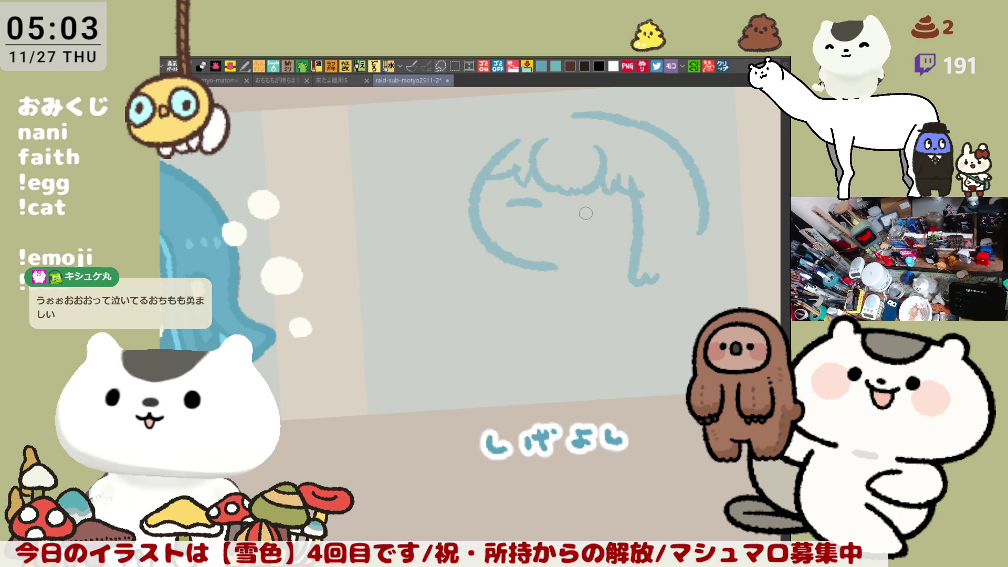
{"action": "key", "text": "ctrl+z"}
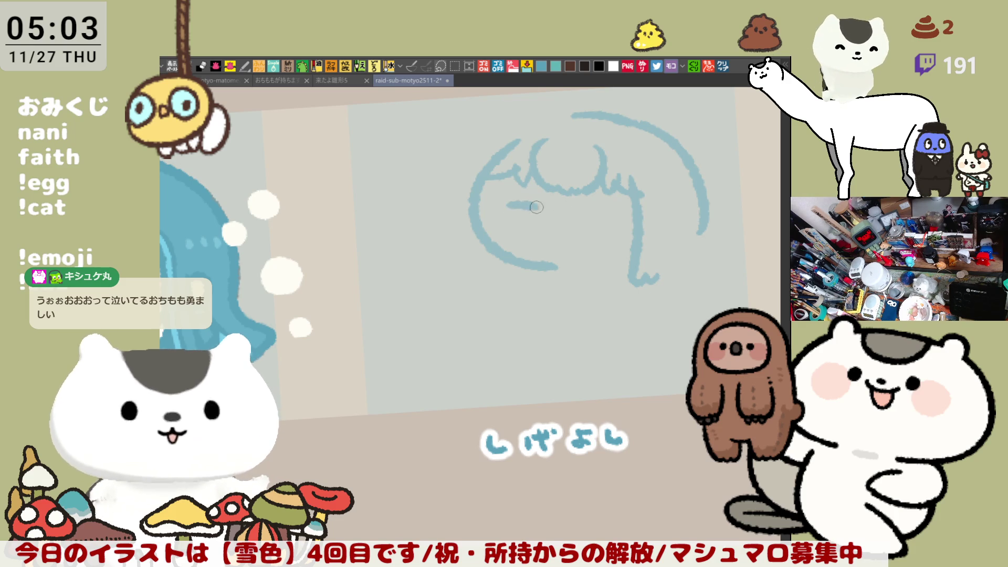
{"action": "left_click_drag", "start_coordinate": [509, 205], "coordinate": [544, 206]}
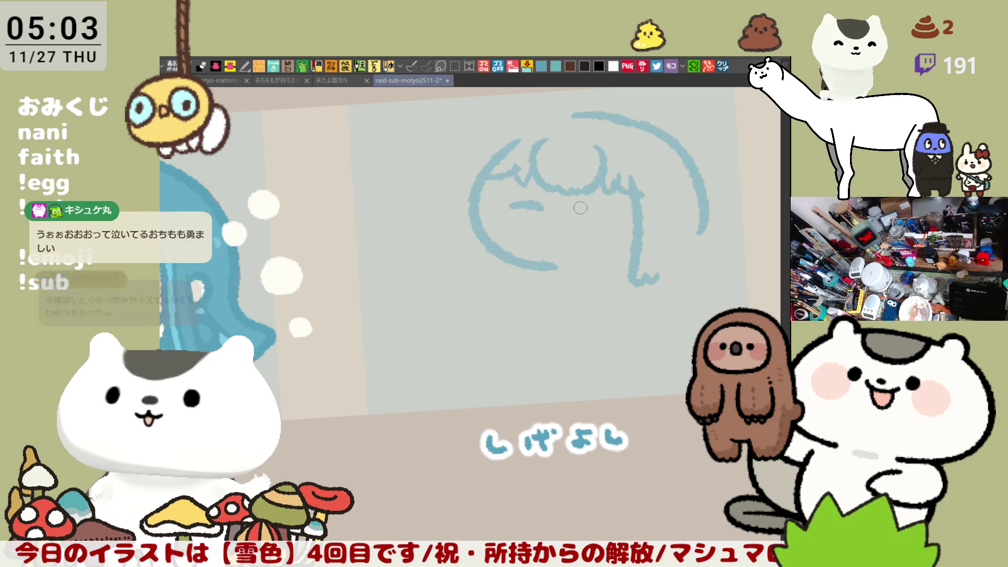
{"action": "key", "text": "ctrl+z"}
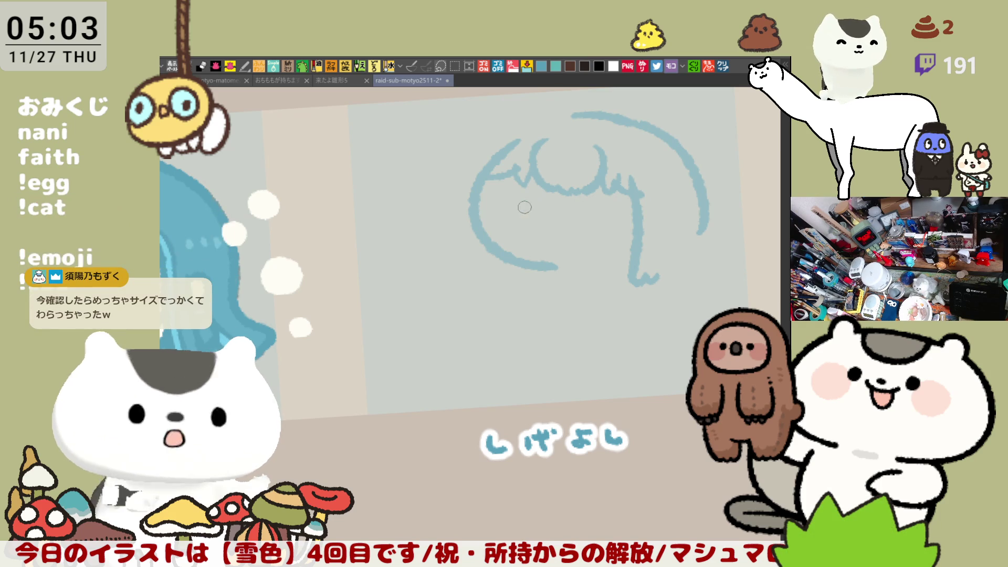
{"action": "left_click_drag", "start_coordinate": [509, 207], "coordinate": [533, 207]}
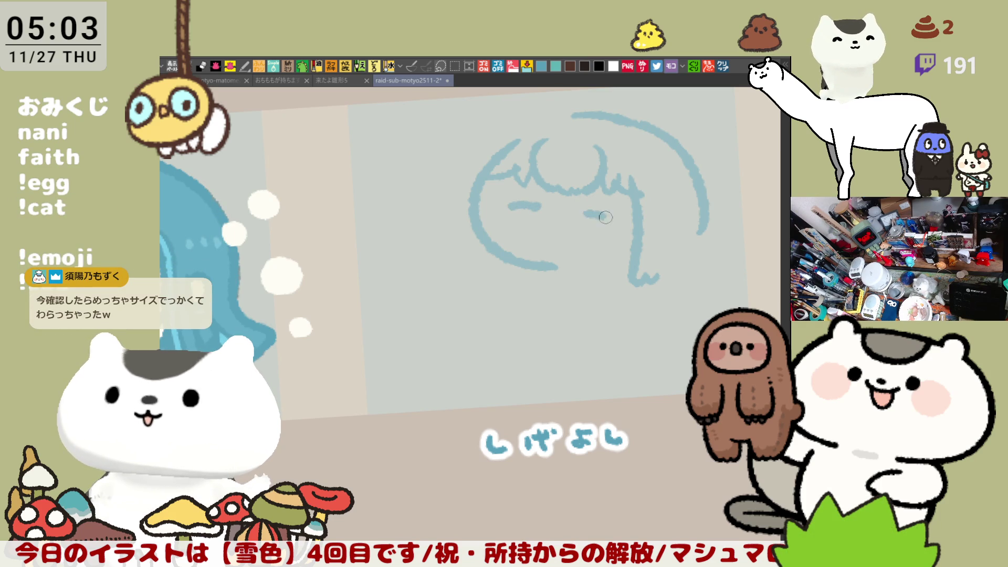
{"action": "left_click_drag", "start_coordinate": [582, 210], "coordinate": [614, 215]}
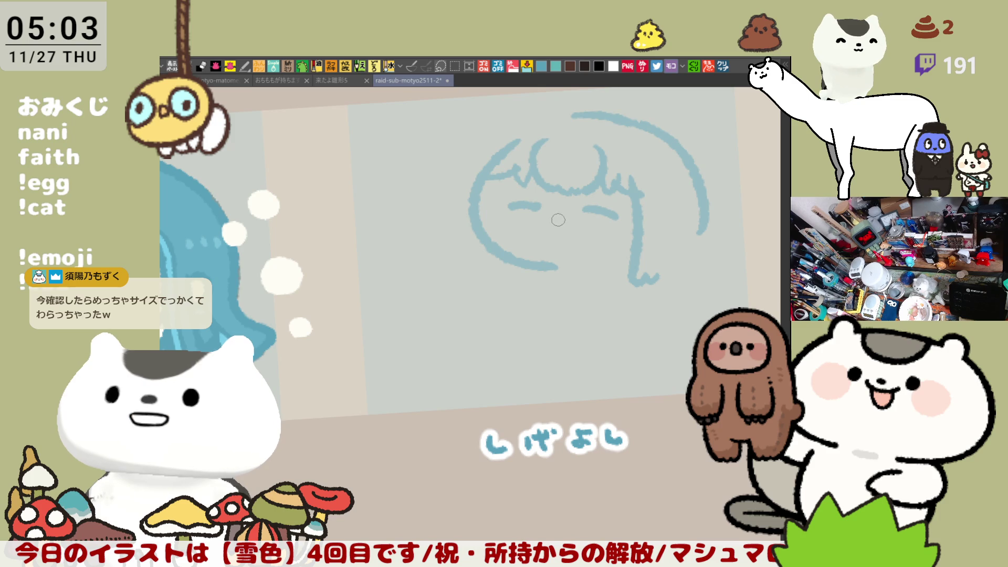
Step: Add a small open mouth and redraw the face's left outline
{"action": "left_click_drag", "start_coordinate": [557, 216], "coordinate": [576, 245]}
{"action": "key", "text": "ctrl+z"}
{"action": "left_click_drag", "start_coordinate": [504, 224], "coordinate": [512, 295]}
{"action": "key", "text": "ctrl+z"}
{"action": "mouse_move", "coordinate": [502, 221]}
{"action": "left_mouse_down"}
{"action": "mouse_move", "coordinate": [512, 291]}
{"action": "mouse_move", "coordinate": [527, 295]}
{"action": "left_mouse_up"}
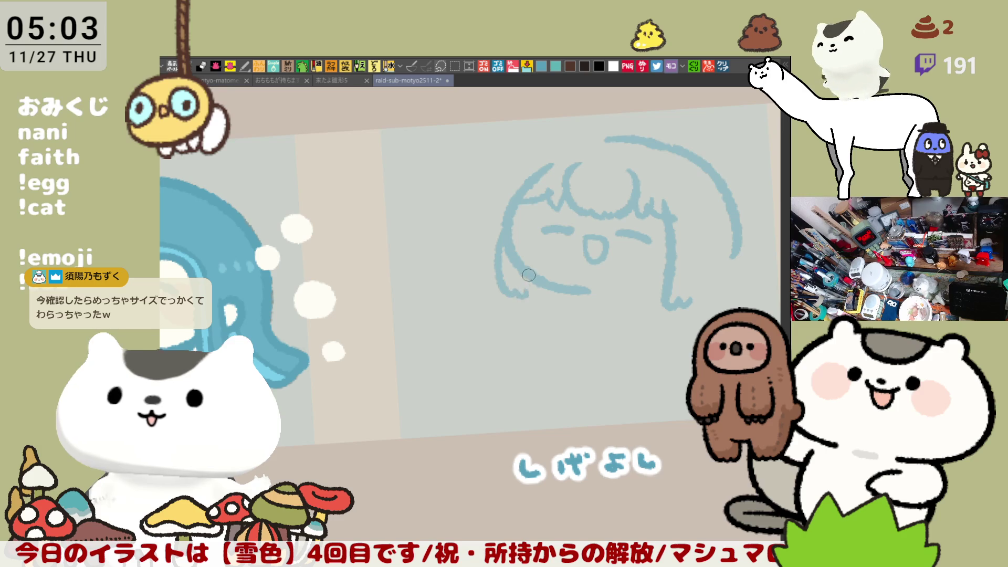
{"action": "scroll", "coordinate": [552, 198], "scroll_direction": "right", "scroll_amount": 3}
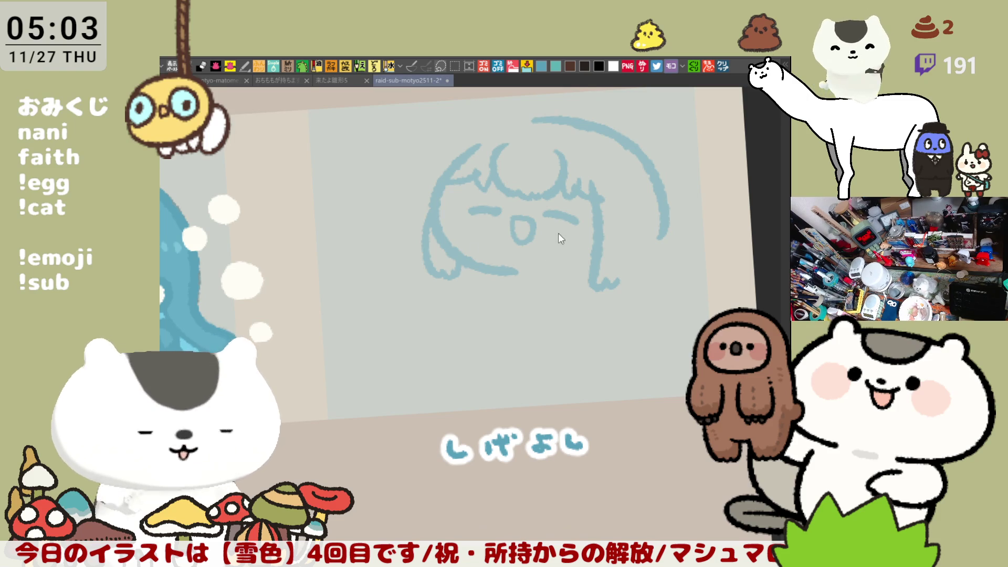
Step: Rework the strand at the head's upper right and join it to the right-side line, checking in mirrored view
{"action": "key", "text": "h"}
{"action": "mouse_move", "coordinate": [467, 179]}
{"action": "left_mouse_down"}
{"action": "mouse_move", "coordinate": [439, 149]}
{"action": "mouse_move", "coordinate": [476, 193]}
{"action": "mouse_move", "coordinate": [479, 220]}
{"action": "left_mouse_up"}
{"action": "left_click_drag", "start_coordinate": [474, 184], "coordinate": [473, 225]}
{"action": "key", "text": "h"}
{"action": "left_click_drag", "start_coordinate": [475, 186], "coordinate": [549, 237]}
Step: Redraw the head's left outline arc after several retries, and close the gap in the upper-right outline
{"action": "mouse_move", "coordinate": [513, 156]}
{"action": "left_mouse_down"}
{"action": "mouse_move", "coordinate": [461, 209]}
{"action": "mouse_move", "coordinate": [458, 256]}
{"action": "left_mouse_up"}
{"action": "key", "text": "ctrl+z"}
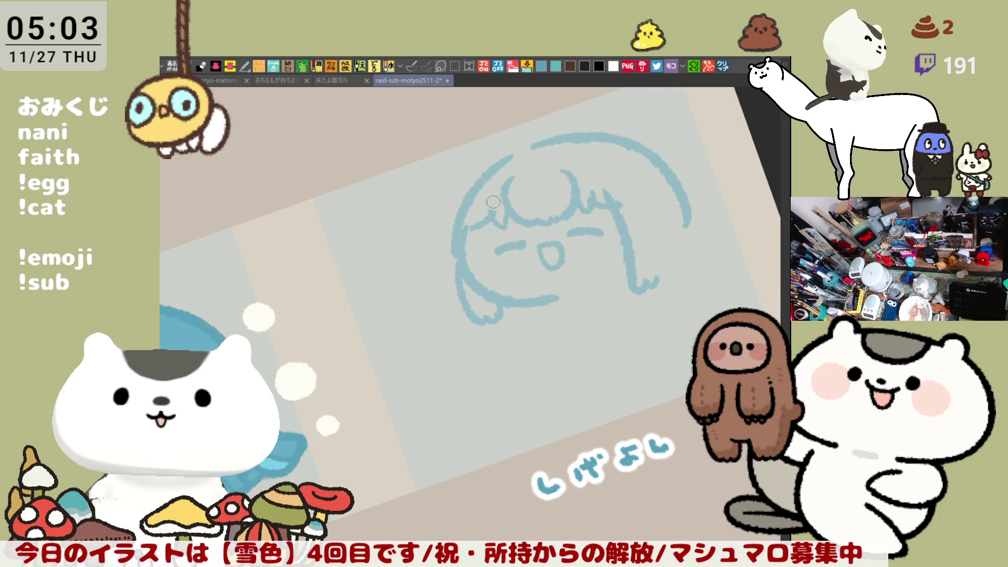
{"action": "key", "text": "ctrl+z"}
{"action": "left_click_drag", "start_coordinate": [515, 155], "coordinate": [458, 255]}
{"action": "key", "text": "ctrl+z"}
{"action": "mouse_move", "coordinate": [515, 151]}
{"action": "left_mouse_down"}
{"action": "mouse_move", "coordinate": [455, 239]}
{"action": "mouse_move", "coordinate": [457, 278]}
{"action": "left_mouse_up"}
{"action": "key", "text": "ctrl+z"}
{"action": "mouse_move", "coordinate": [533, 166]}
{"action": "left_mouse_down"}
{"action": "mouse_move", "coordinate": [537, 243]}
{"action": "mouse_move", "coordinate": [546, 242]}
{"action": "left_mouse_up"}
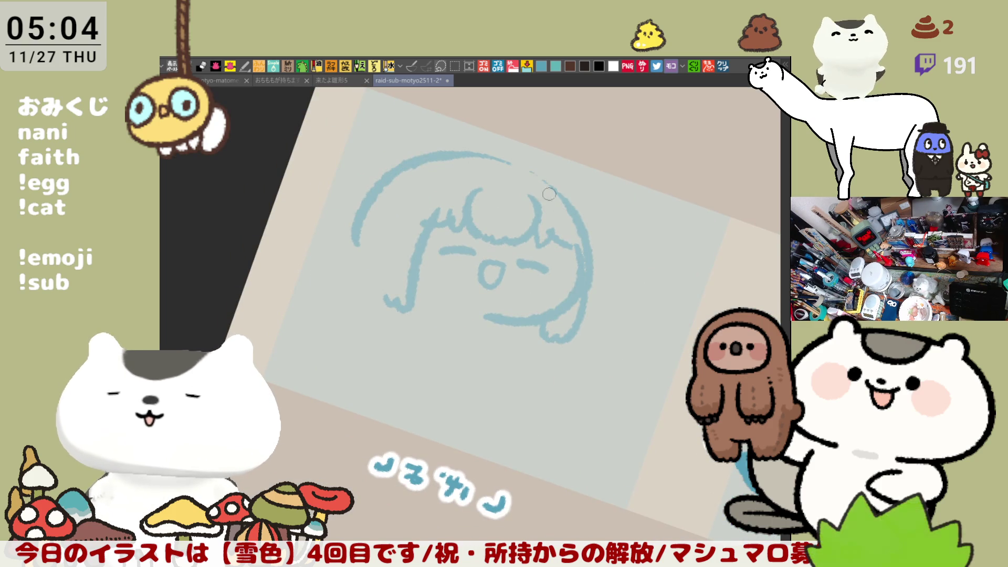
{"action": "left_click_drag", "start_coordinate": [519, 164], "coordinate": [565, 208]}
{"action": "key", "text": "ctrl+z"}
{"action": "left_click_drag", "start_coordinate": [499, 159], "coordinate": [566, 214]}
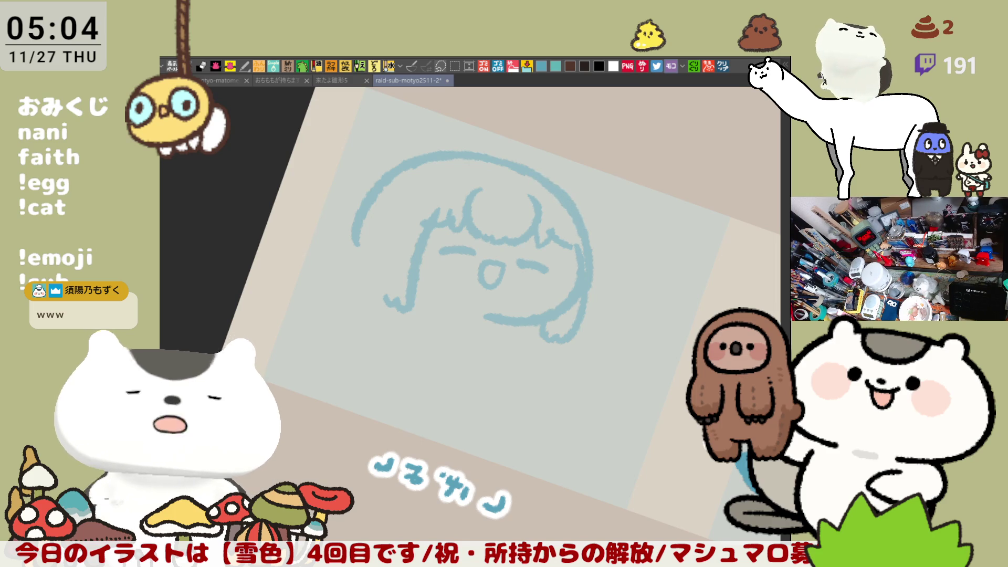
Step: Join the face's bottom line to the right outline and retrace the face's left outline
{"action": "mouse_move", "coordinate": [223, 256]}
{"action": "left_mouse_down"}
{"action": "mouse_move", "coordinate": [368, 221]}
{"action": "mouse_move", "coordinate": [576, 190]}
{"action": "left_mouse_up"}
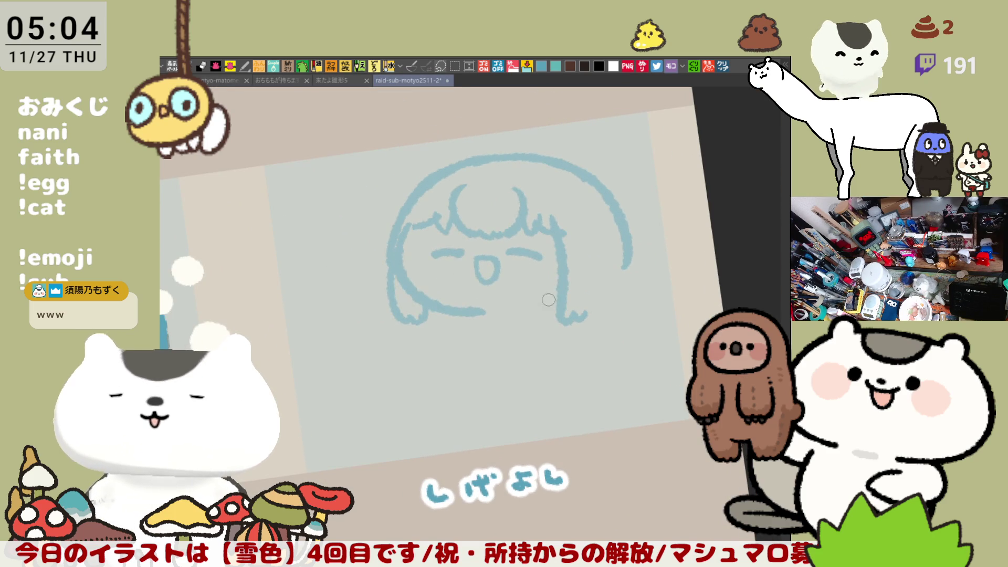
{"action": "left_click_drag", "start_coordinate": [492, 312], "coordinate": [556, 307]}
{"action": "key", "text": "^"}
{"action": "key", "text": "^"}
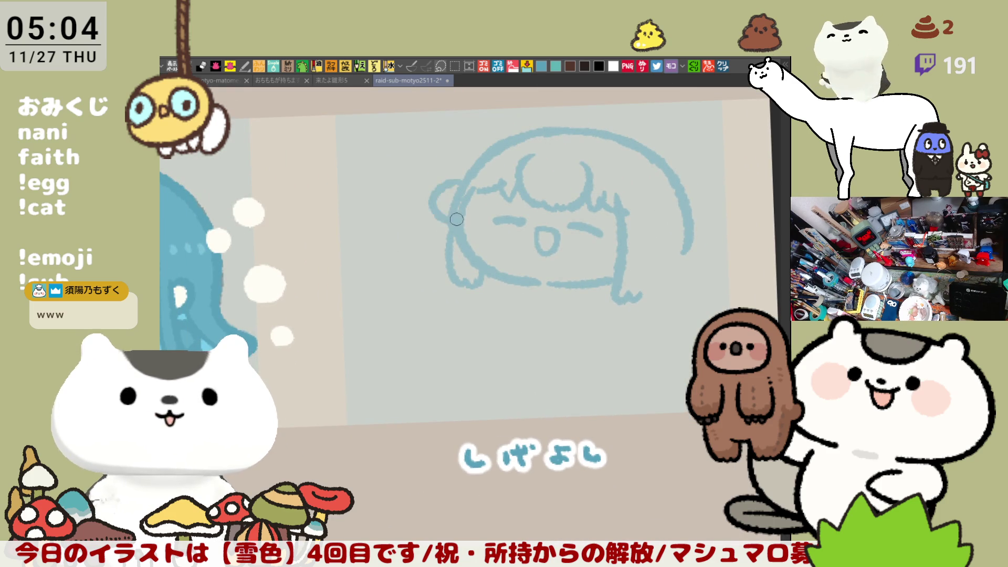
{"action": "key", "text": "ctrl+z"}
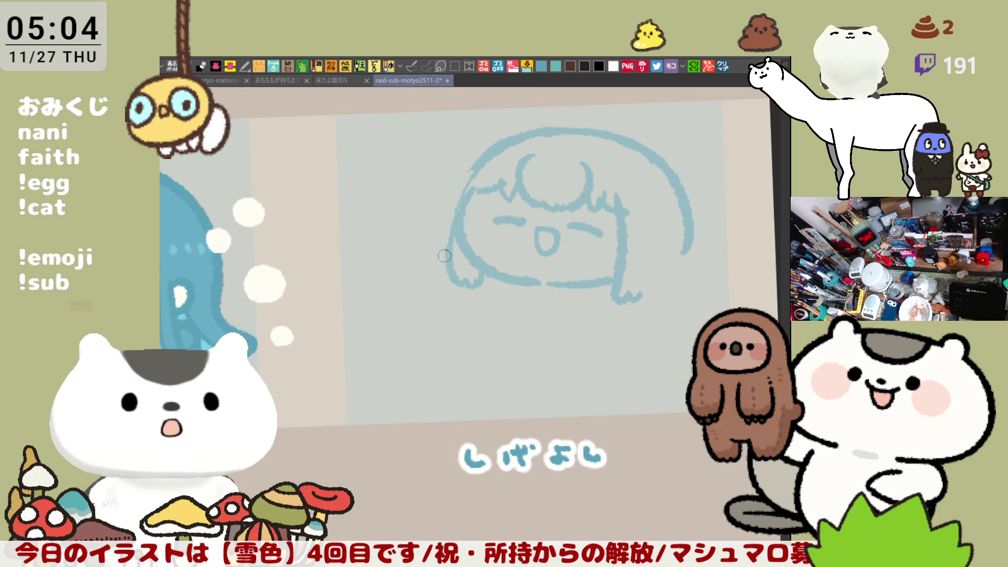
{"action": "left_click_drag", "start_coordinate": [461, 185], "coordinate": [446, 270]}
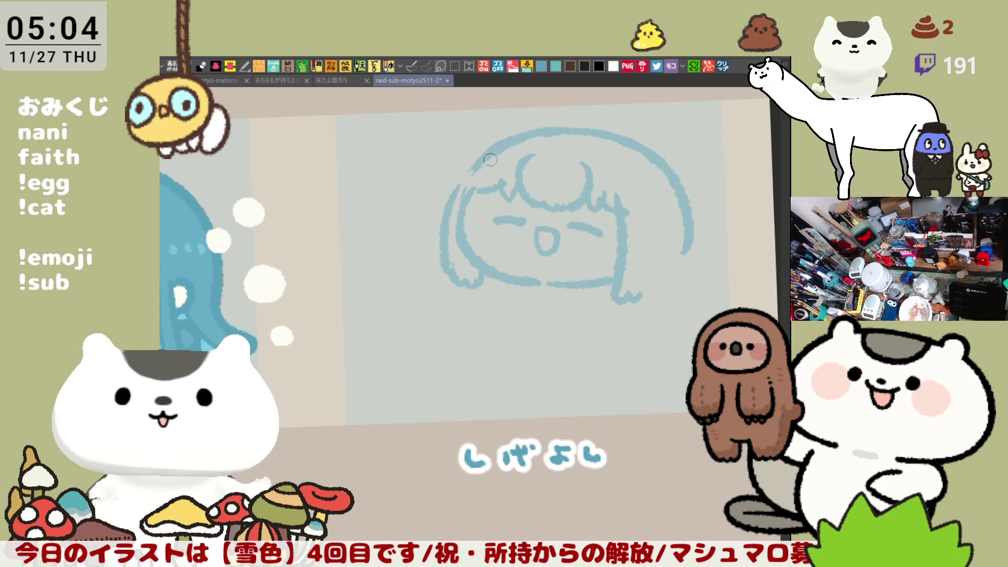
Step: Recentre on the head and redraw its top outline arc higher up
{"action": "left_click_drag", "start_coordinate": [512, 178], "coordinate": [478, 177]}
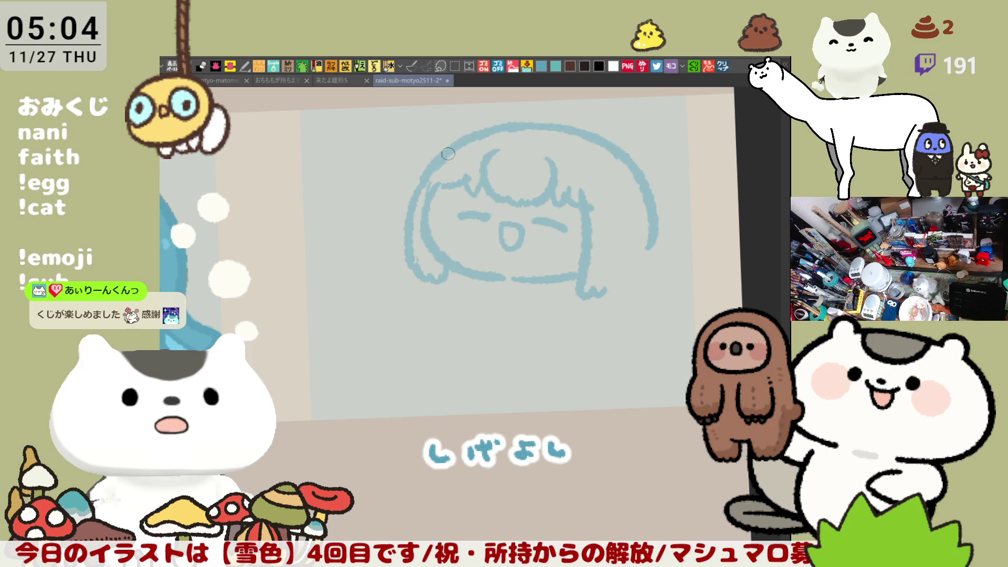
{"action": "left_click_drag", "start_coordinate": [486, 182], "coordinate": [441, 175]}
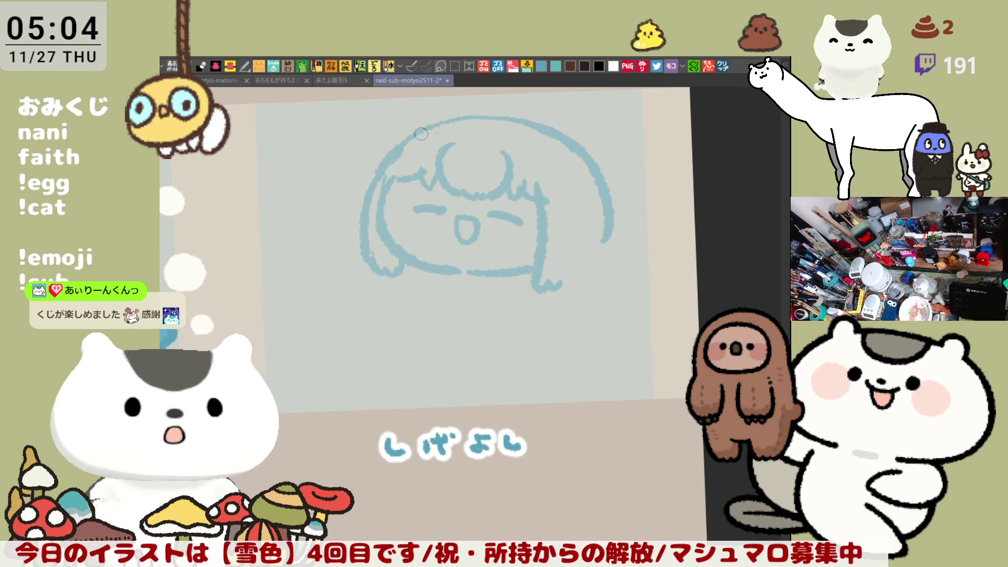
{"action": "left_click_drag", "start_coordinate": [420, 129], "coordinate": [517, 118]}
{"action": "key", "text": "ctrl+z"}
{"action": "left_click_drag", "start_coordinate": [420, 129], "coordinate": [521, 123]}
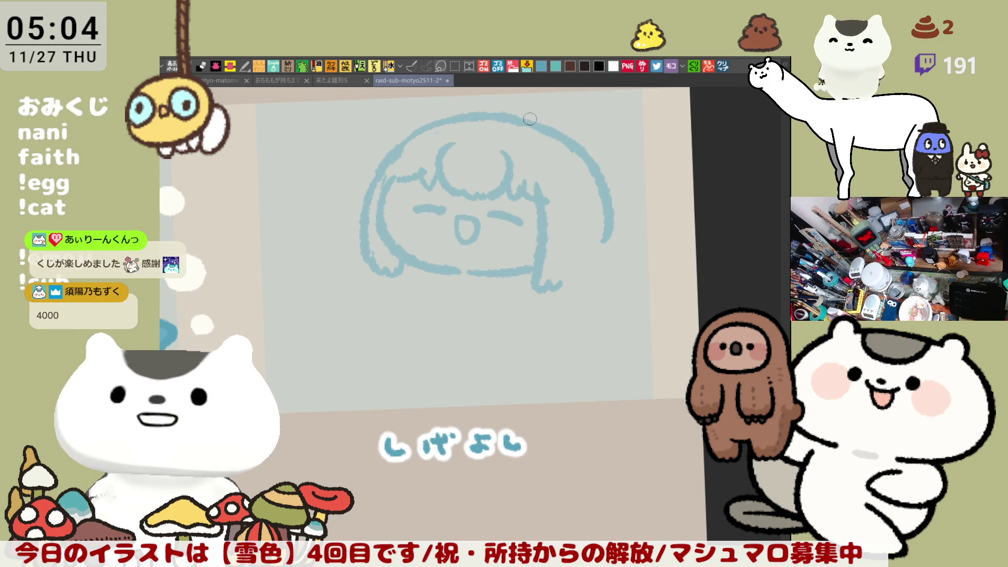
{"action": "left_click_drag", "start_coordinate": [457, 152], "coordinate": [503, 219]}
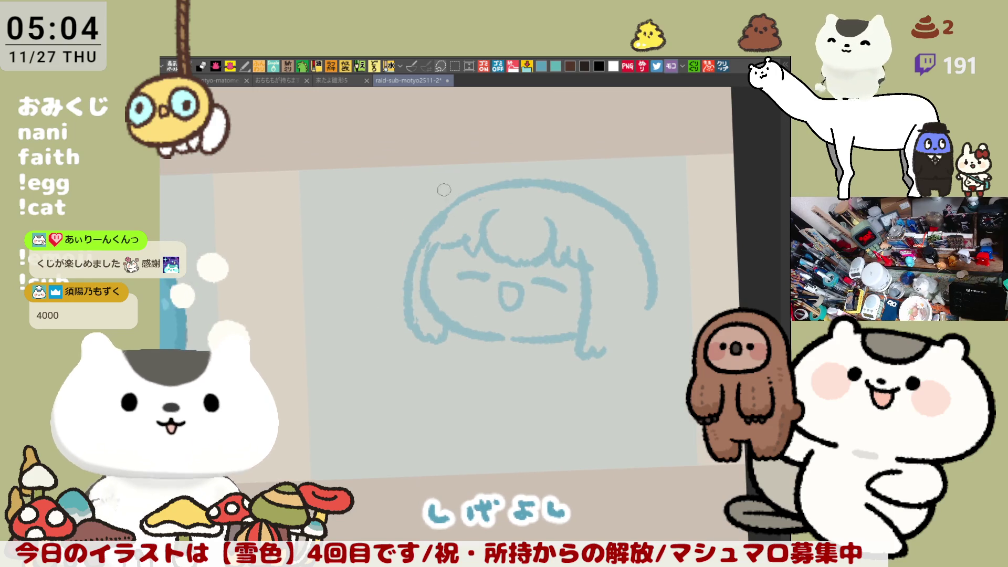
Step: Try several pointed-ear strokes at the head's upper left, undoing them all
{"action": "left_click_drag", "start_coordinate": [422, 240], "coordinate": [449, 154]}
{"action": "key", "text": "ctrl+z"}
{"action": "mouse_move", "coordinate": [426, 230]}
{"action": "left_mouse_down"}
{"action": "mouse_move", "coordinate": [453, 142]}
{"action": "mouse_move", "coordinate": [425, 226]}
{"action": "left_mouse_up"}
{"action": "key", "text": "ctrl+z"}
{"action": "left_click_drag", "start_coordinate": [477, 136], "coordinate": [524, 183]}
{"action": "key", "text": "ctrl+z"}
{"action": "left_click_drag", "start_coordinate": [476, 137], "coordinate": [515, 179]}
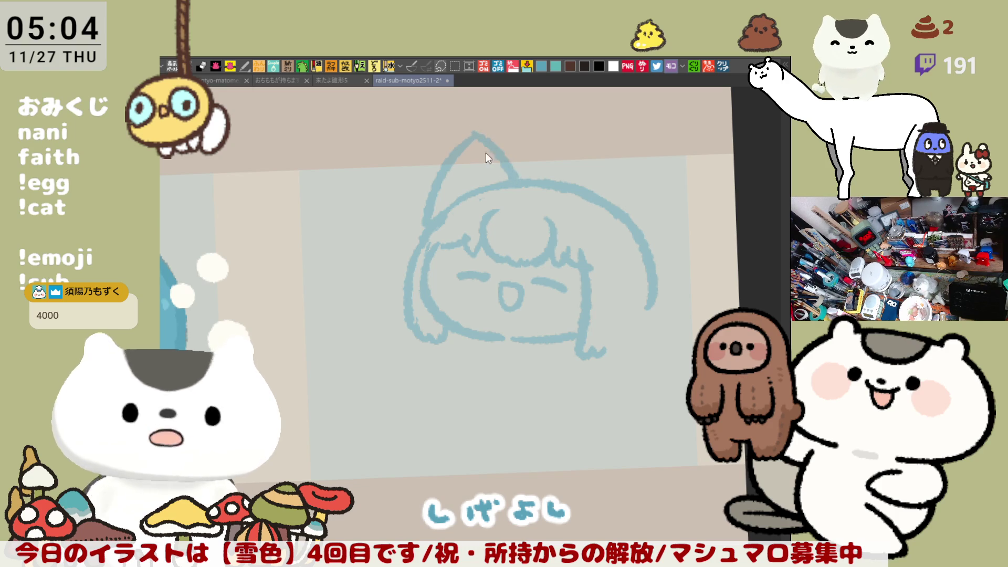
{"action": "key", "text": "ctrl+z"}
{"action": "key", "text": "ctrl+z"}
{"action": "mouse_move", "coordinate": [444, 142]}
{"action": "left_mouse_down"}
{"action": "mouse_move", "coordinate": [424, 226]}
{"action": "mouse_move", "coordinate": [452, 135]}
{"action": "left_mouse_up"}
{"action": "key", "text": "ctrl+z"}
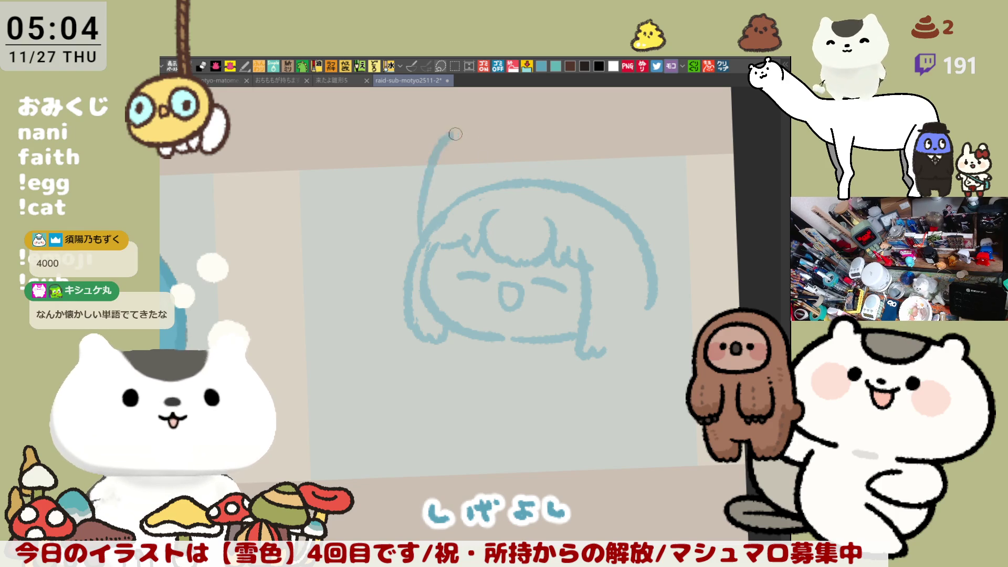
{"action": "key", "text": "ctrl+z"}
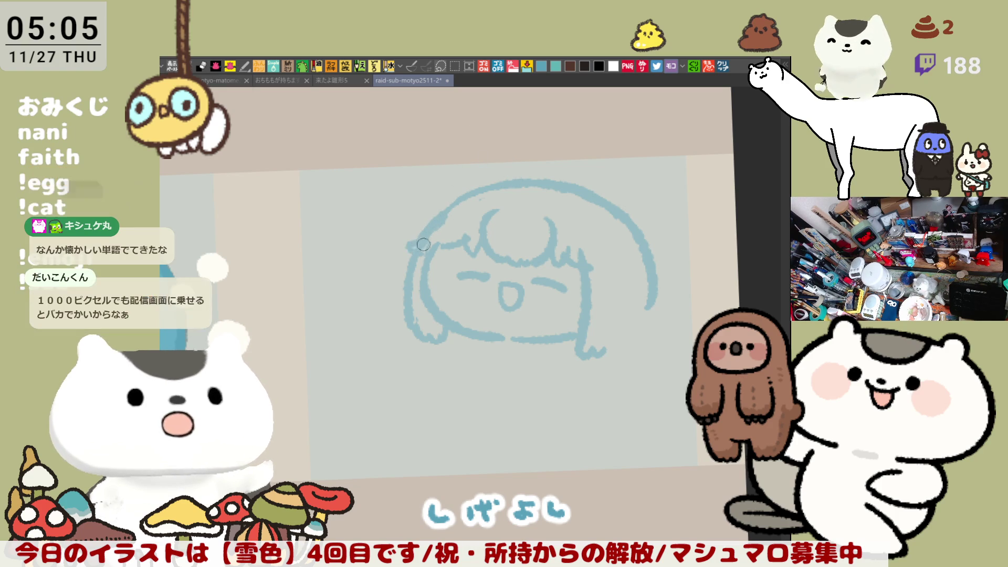
{"action": "key", "text": "ctrl+@"}
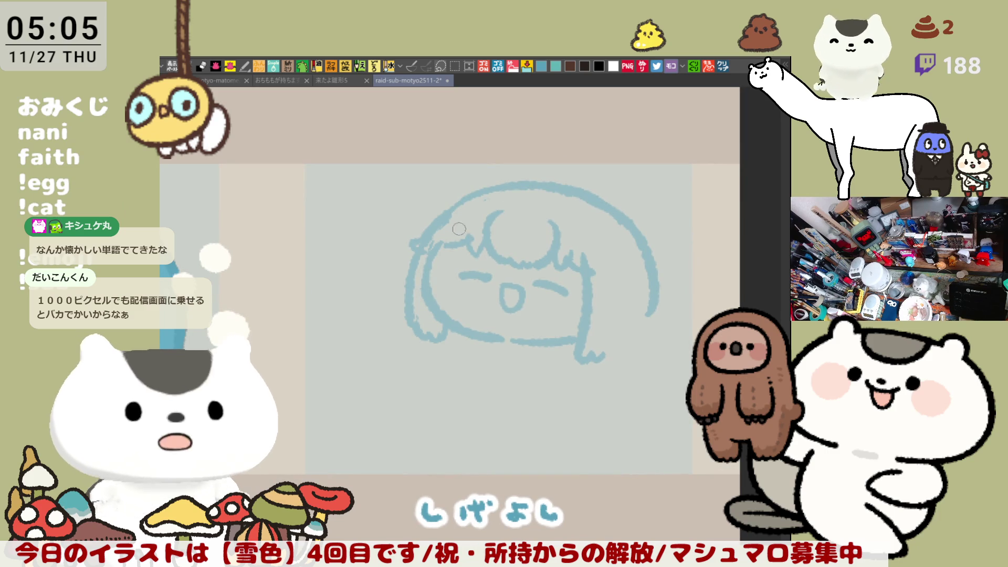
Step: Draw zigzag hair strands along the head outline, plus the ear's left and right edges
{"action": "mouse_move", "coordinate": [420, 236]}
{"action": "left_mouse_down"}
{"action": "mouse_move", "coordinate": [446, 234]}
{"action": "mouse_move", "coordinate": [480, 205]}
{"action": "left_mouse_up"}
{"action": "left_click_drag", "start_coordinate": [591, 250], "coordinate": [611, 251]}
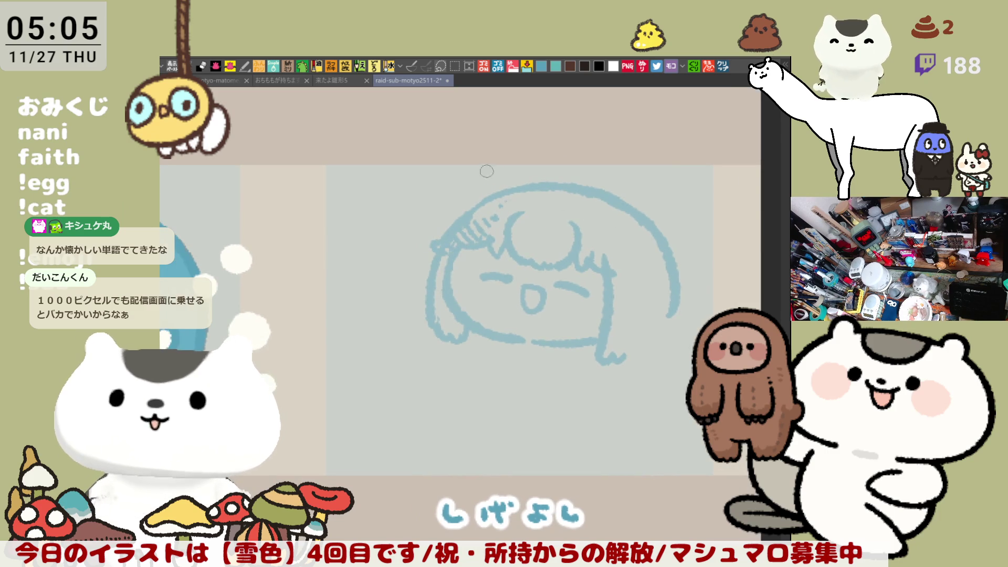
{"action": "mouse_move", "coordinate": [451, 236]}
{"action": "left_mouse_down"}
{"action": "mouse_move", "coordinate": [479, 148]}
{"action": "mouse_move", "coordinate": [534, 182]}
{"action": "left_mouse_up"}
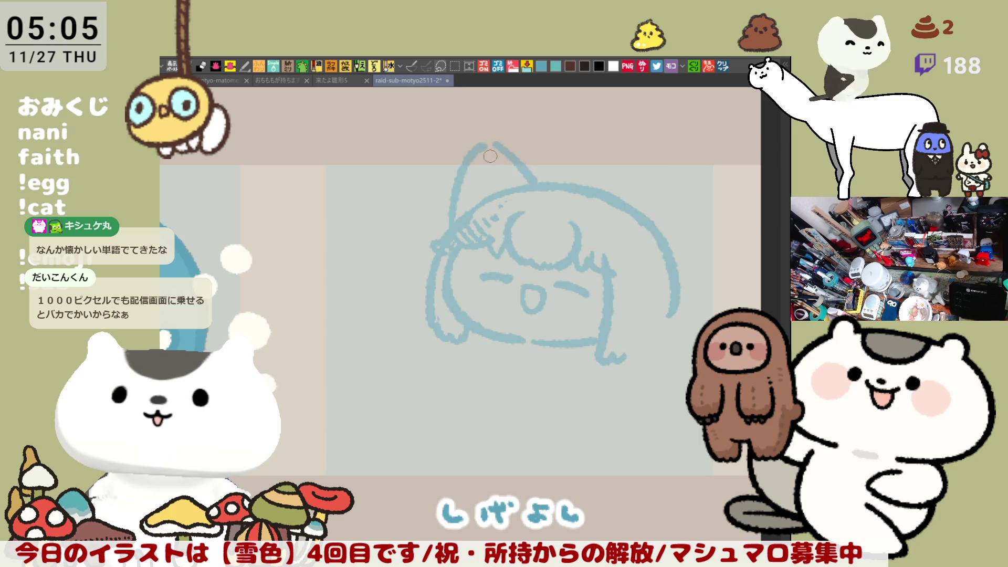
{"action": "left_click_drag", "start_coordinate": [484, 149], "coordinate": [493, 195]}
{"action": "key", "text": "ctrl+z"}
{"action": "key", "text": "ctrl+z"}
{"action": "key", "text": "ctrl+z"}
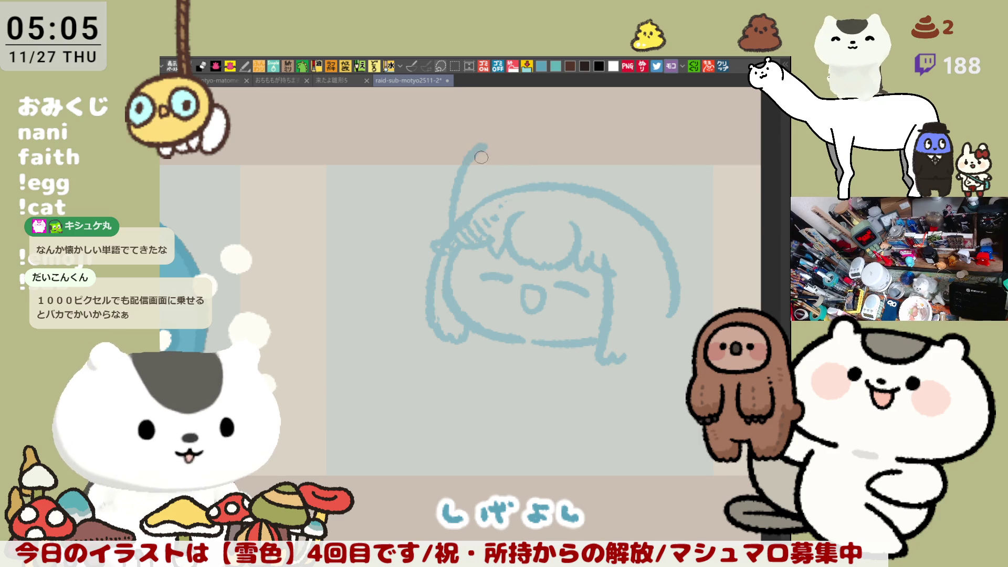
{"action": "mouse_move", "coordinate": [491, 138]}
{"action": "left_mouse_down"}
{"action": "mouse_move", "coordinate": [459, 177]}
{"action": "mouse_move", "coordinate": [446, 225]}
{"action": "left_mouse_up"}
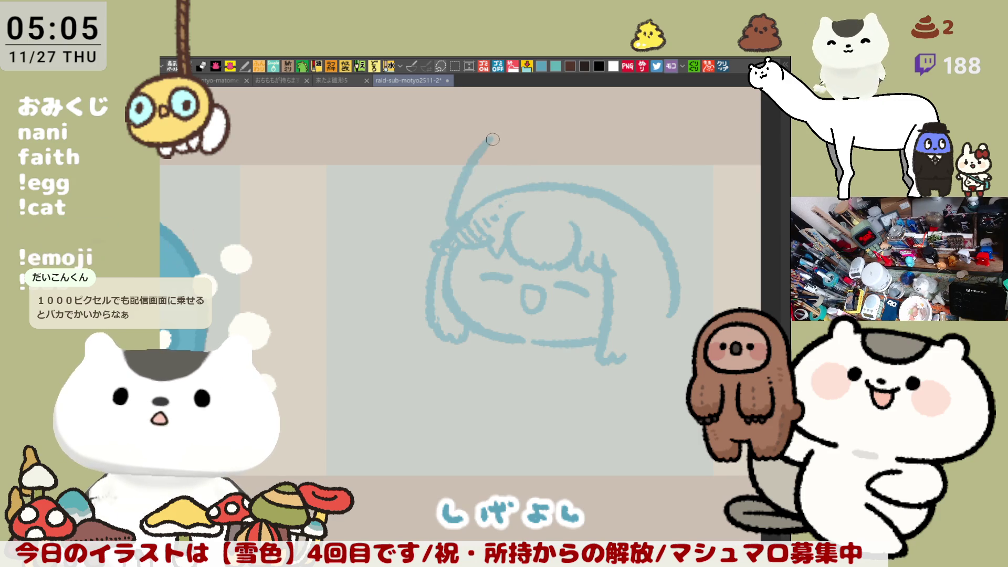
{"action": "left_click_drag", "start_coordinate": [492, 137], "coordinate": [547, 179]}
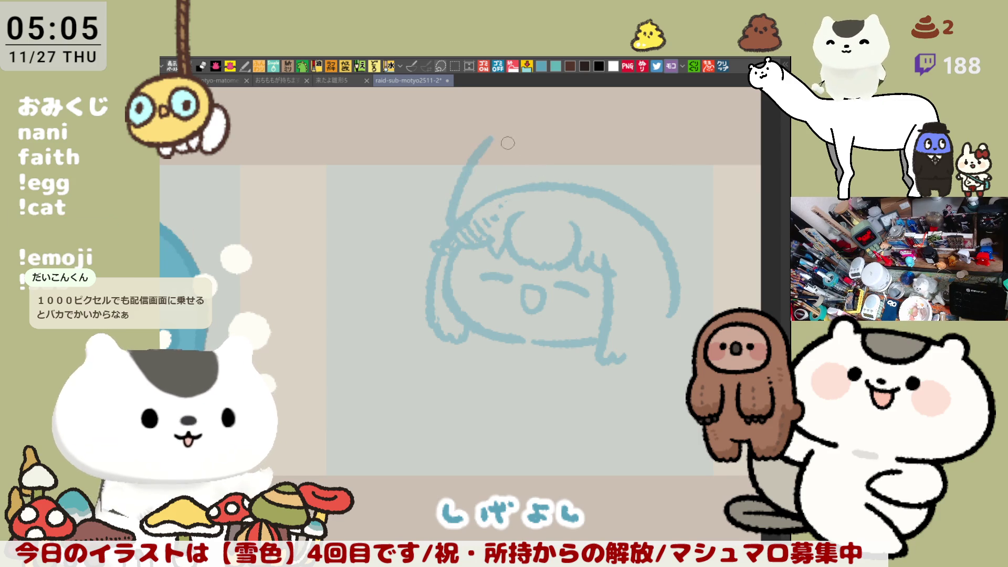
Step: Move the ear tip slightly right, add a short inner-ear line, and thicken the ear's right edge
{"action": "left_click_drag", "start_coordinate": [489, 140], "coordinate": [530, 178]}
{"action": "key", "text": "ctrl+z"}
{"action": "left_click_drag", "start_coordinate": [499, 131], "coordinate": [544, 183]}
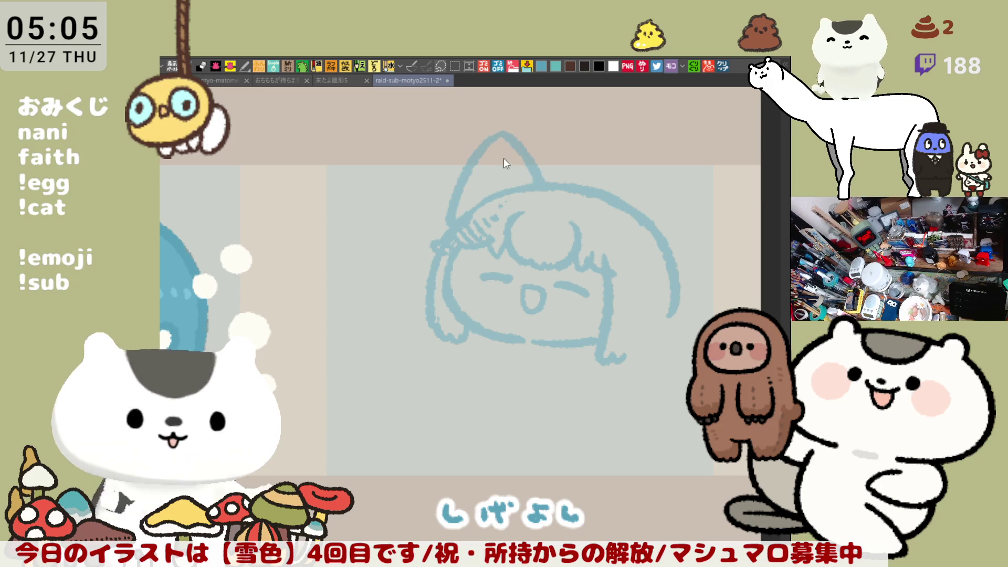
{"action": "mouse_move", "coordinate": [494, 158]}
{"action": "left_mouse_down"}
{"action": "mouse_move", "coordinate": [498, 176]}
{"action": "mouse_move", "coordinate": [479, 178]}
{"action": "mouse_move", "coordinate": [473, 208]}
{"action": "left_mouse_up"}
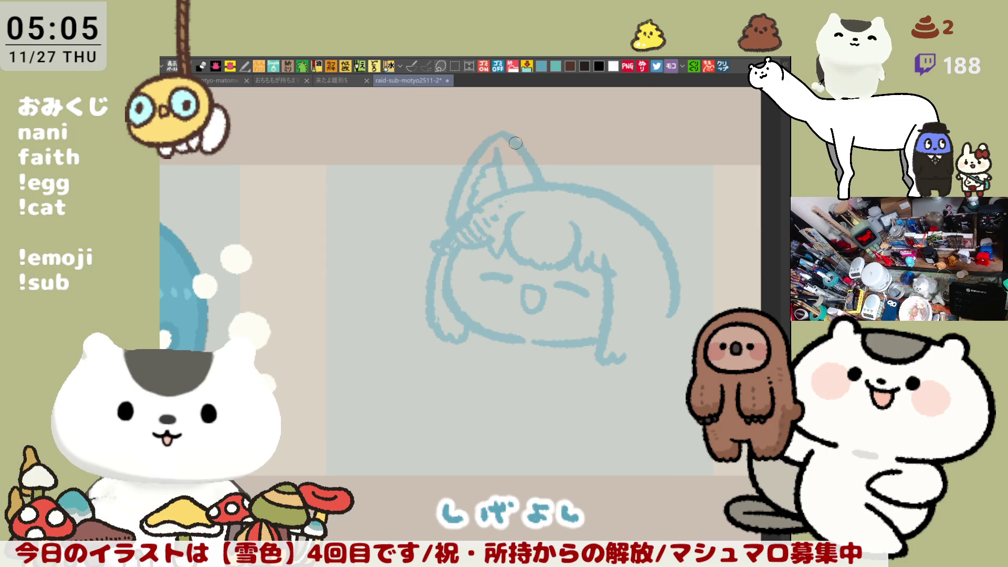
{"action": "left_click_drag", "start_coordinate": [509, 136], "coordinate": [549, 193]}
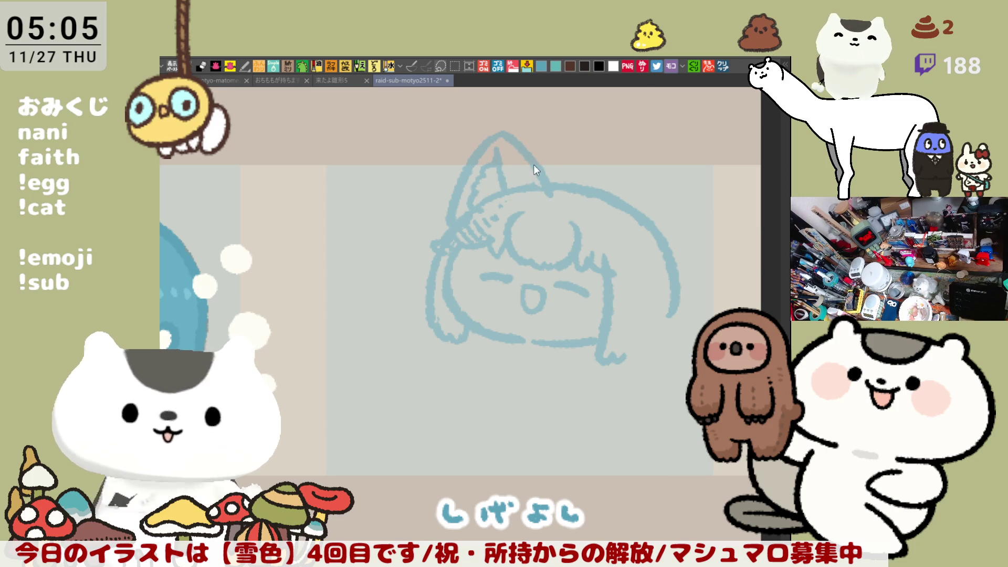
{"action": "left_click_drag", "start_coordinate": [524, 187], "coordinate": [487, 176]}
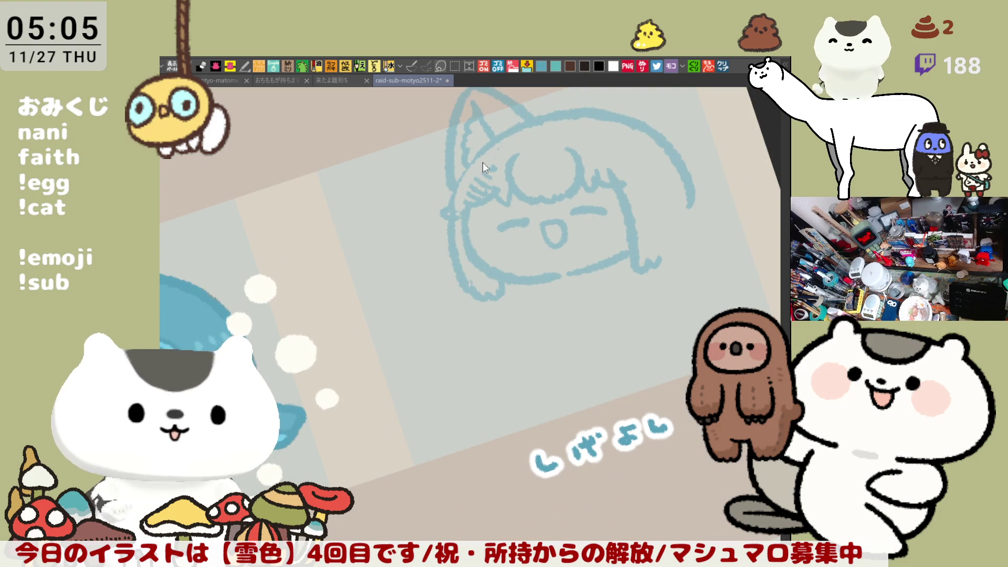
Step: Draw a long curve to the right of the head, then erase the stray stroke beside the cat ear in mirrored view
{"action": "left_click_drag", "start_coordinate": [477, 211], "coordinate": [539, 210]}
{"action": "left_click_drag", "start_coordinate": [505, 174], "coordinate": [572, 149]}
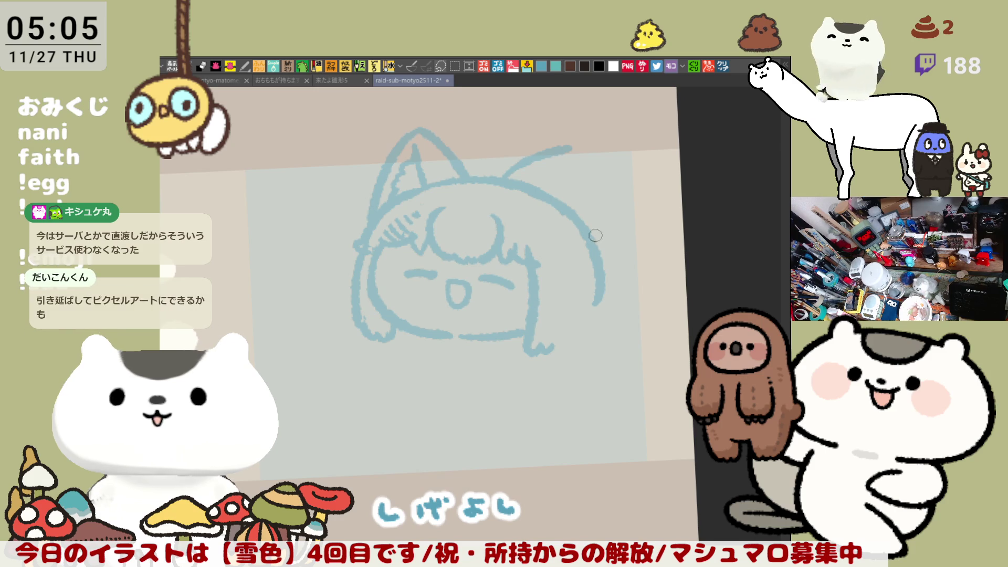
{"action": "left_click_drag", "start_coordinate": [590, 238], "coordinate": [632, 238]}
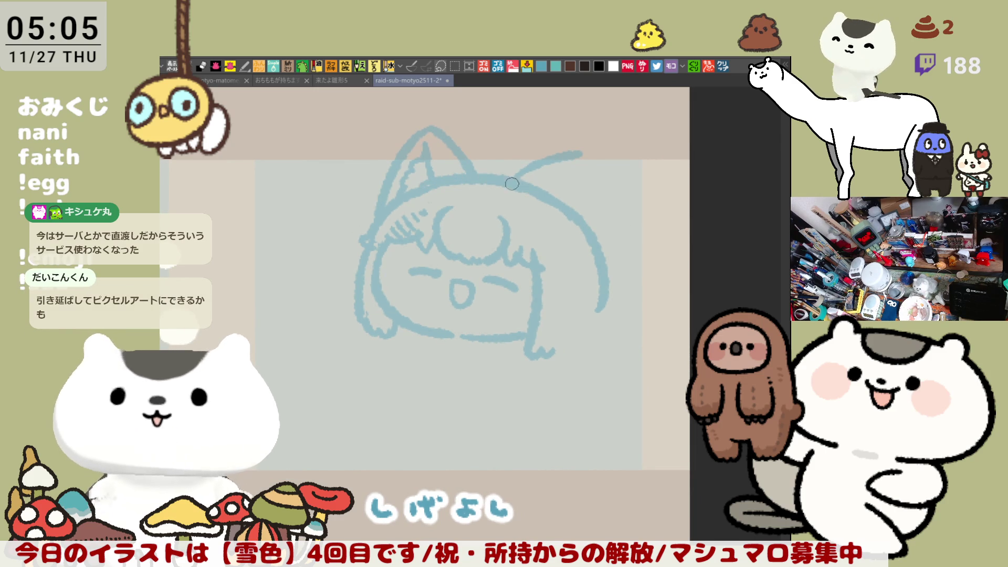
{"action": "key", "text": "h"}
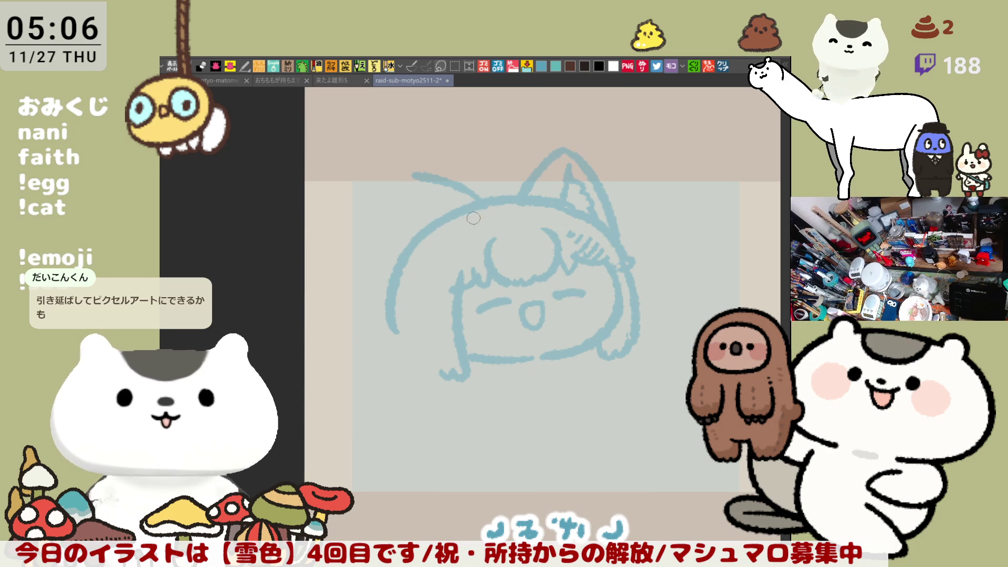
{"action": "mouse_move", "coordinate": [419, 172]}
{"action": "left_mouse_down"}
{"action": "mouse_move", "coordinate": [460, 191]}
{"action": "mouse_move", "coordinate": [425, 181]}
{"action": "mouse_move", "coordinate": [404, 202]}
{"action": "left_mouse_up"}
Step: Retry the left head outline stroke several times in the mirrored view
{"action": "left_click_drag", "start_coordinate": [421, 165], "coordinate": [483, 201]}
{"action": "key", "text": "ctrl+z"}
{"action": "key", "text": "ctrl+z"}
{"action": "left_click_drag", "start_coordinate": [418, 158], "coordinate": [394, 273]}
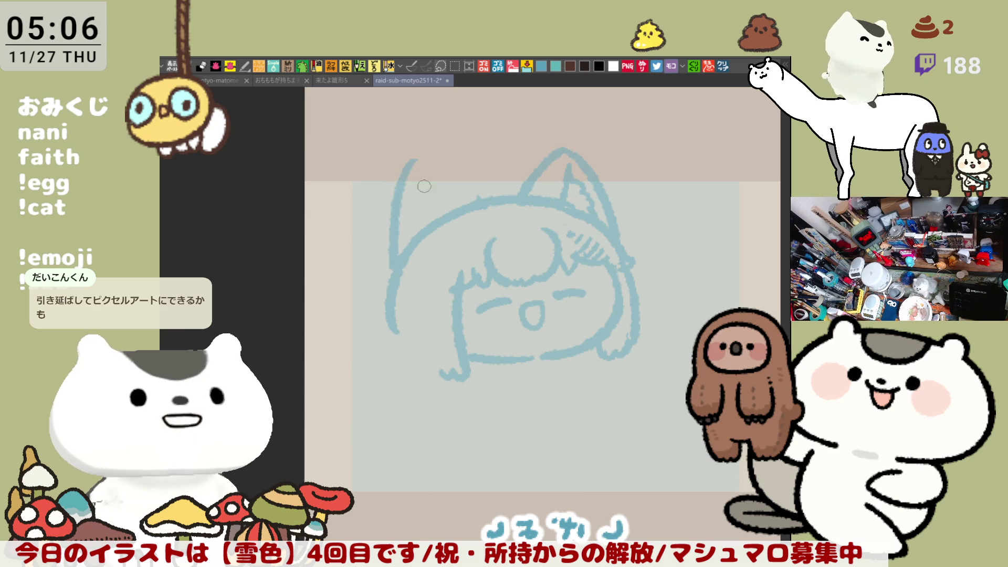
{"action": "key", "text": "ctrl+z"}
{"action": "left_click_drag", "start_coordinate": [419, 161], "coordinate": [407, 259]}
{"action": "key", "text": "ctrl+z"}
{"action": "left_click_drag", "start_coordinate": [428, 155], "coordinate": [400, 258]}
{"action": "key", "text": "ctrl+z"}
Step: Draw the second ear's outer edge sloping into the head, then rework the left outline
{"action": "left_click_drag", "start_coordinate": [420, 159], "coordinate": [406, 259]}
{"action": "left_click_drag", "start_coordinate": [423, 156], "coordinate": [484, 185]}
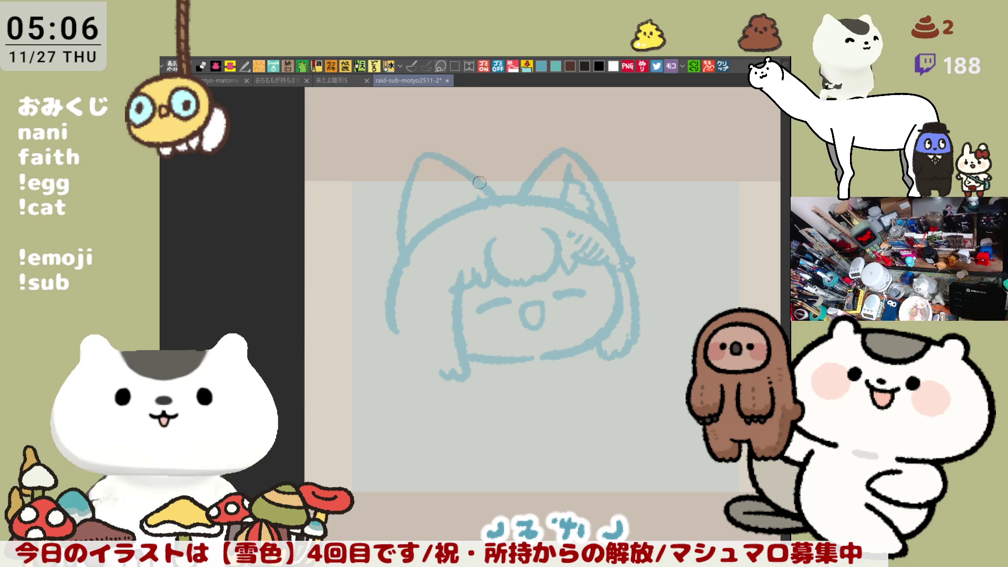
{"action": "key", "text": "ctrl+z"}
{"action": "key", "text": "ctrl+z"}
{"action": "left_click_drag", "start_coordinate": [420, 157], "coordinate": [405, 255]}
{"action": "key", "text": "ctrl+z"}
{"action": "left_click_drag", "start_coordinate": [419, 167], "coordinate": [393, 263]}
{"action": "mouse_move", "coordinate": [415, 173]}
{"action": "left_mouse_down"}
{"action": "mouse_move", "coordinate": [476, 187]}
{"action": "mouse_move", "coordinate": [497, 211]}
{"action": "left_mouse_up"}
{"action": "key", "text": "ctrl+z"}
{"action": "key", "text": "ctrl+z"}
Step: Redraw the left outline and second ear again, undo the trial ear strokes, and unmirror the view
{"action": "left_click_drag", "start_coordinate": [422, 161], "coordinate": [407, 230]}
{"action": "key", "text": "ctrl+z"}
{"action": "left_click_drag", "start_coordinate": [422, 159], "coordinate": [391, 255]}
{"action": "mouse_move", "coordinate": [408, 176]}
{"action": "left_mouse_down"}
{"action": "mouse_move", "coordinate": [429, 149]}
{"action": "mouse_move", "coordinate": [494, 198]}
{"action": "mouse_move", "coordinate": [423, 157]}
{"action": "mouse_move", "coordinate": [487, 197]}
{"action": "left_mouse_up"}
{"action": "key", "text": "ctrl+z"}
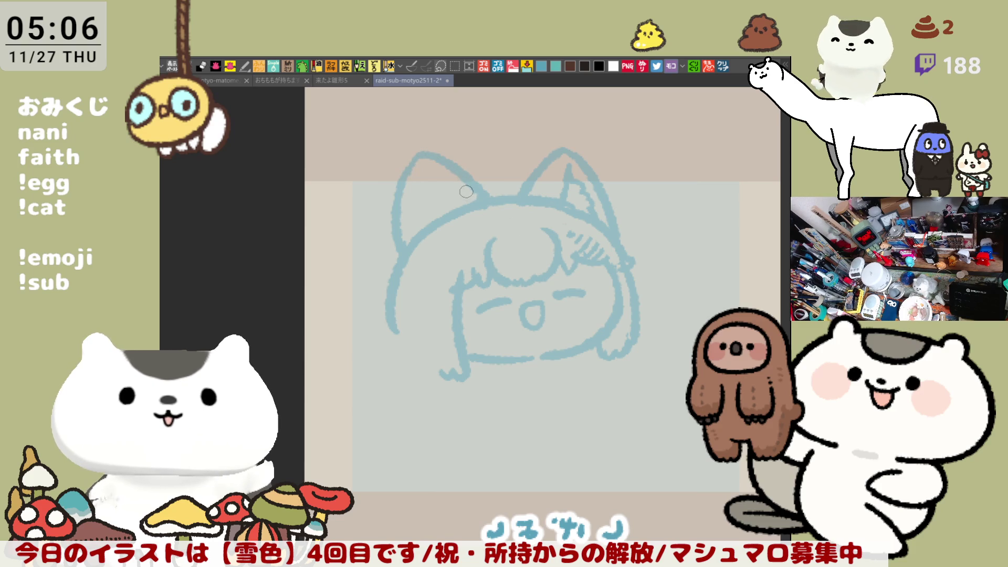
{"action": "key", "text": "ctrl+z"}
{"action": "key", "text": "ctrl+z"}
{"action": "mouse_move", "coordinate": [416, 166]}
{"action": "left_mouse_down"}
{"action": "mouse_move", "coordinate": [393, 260]}
{"action": "mouse_move", "coordinate": [483, 190]}
{"action": "mouse_move", "coordinate": [499, 204]}
{"action": "mouse_move", "coordinate": [398, 255]}
{"action": "left_mouse_up"}
{"action": "key", "text": "ctrl+z"}
{"action": "key", "text": "ctrl+z"}
{"action": "mouse_move", "coordinate": [422, 161]}
{"action": "left_mouse_down"}
{"action": "mouse_move", "coordinate": [501, 205]}
{"action": "mouse_move", "coordinate": [605, 173]}
{"action": "left_mouse_up"}
{"action": "key", "text": "h"}
{"action": "key", "text": "ctrl+z"}
{"action": "key", "text": "ctrl+z"}
{"action": "key", "text": "ctrl+z"}
Step: Extend the ear tip, erase its inner line, redraw its right side, and add a rounded bulge at the upper left
{"action": "mouse_move", "coordinate": [430, 163]}
{"action": "left_mouse_down"}
{"action": "mouse_move", "coordinate": [467, 135]}
{"action": "mouse_move", "coordinate": [503, 204]}
{"action": "left_mouse_up"}
{"action": "key", "text": "ctrl+z"}
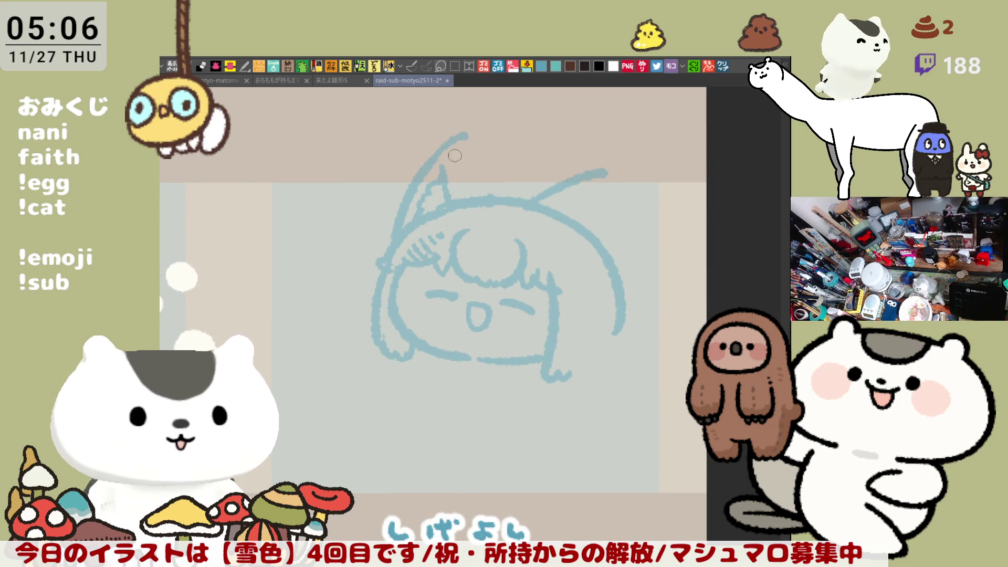
{"action": "mouse_move", "coordinate": [447, 169]}
{"action": "left_mouse_down"}
{"action": "mouse_move", "coordinate": [438, 195]}
{"action": "mouse_move", "coordinate": [448, 200]}
{"action": "left_mouse_up"}
{"action": "mouse_move", "coordinate": [447, 143]}
{"action": "left_mouse_down"}
{"action": "mouse_move", "coordinate": [457, 135]}
{"action": "mouse_move", "coordinate": [501, 192]}
{"action": "left_mouse_up"}
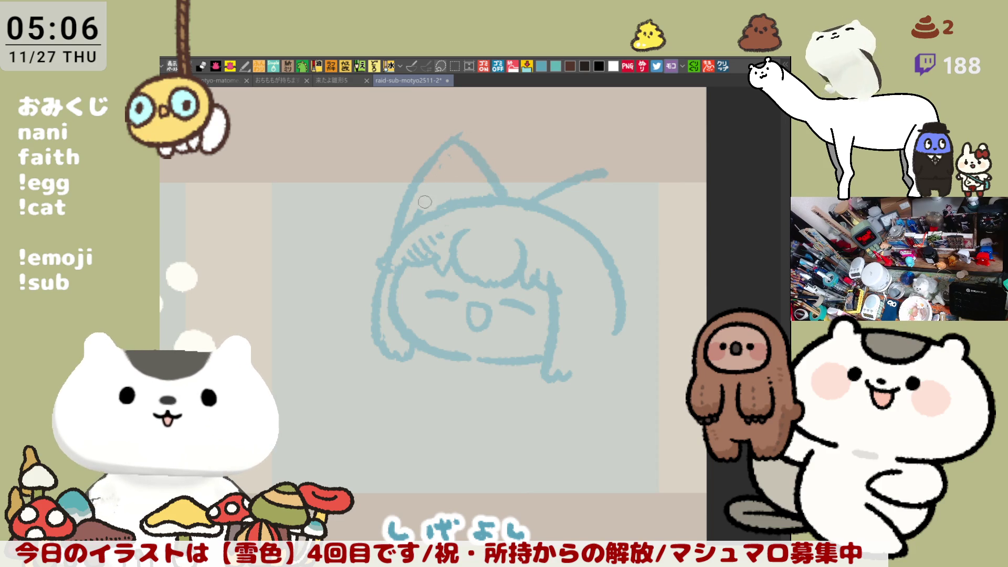
{"action": "mouse_move", "coordinate": [389, 233]}
{"action": "left_mouse_down"}
{"action": "mouse_move", "coordinate": [369, 239]}
{"action": "mouse_move", "coordinate": [370, 279]}
{"action": "mouse_move", "coordinate": [371, 240]}
{"action": "mouse_move", "coordinate": [376, 264]}
{"action": "mouse_move", "coordinate": [363, 251]}
{"action": "mouse_move", "coordinate": [374, 278]}
{"action": "left_mouse_up"}
{"action": "key", "text": "ctrl+z"}
{"action": "key", "text": "ctrl+z"}
{"action": "mouse_move", "coordinate": [380, 240]}
{"action": "left_mouse_down"}
{"action": "mouse_move", "coordinate": [354, 289]}
{"action": "mouse_move", "coordinate": [368, 262]}
{"action": "left_mouse_up"}
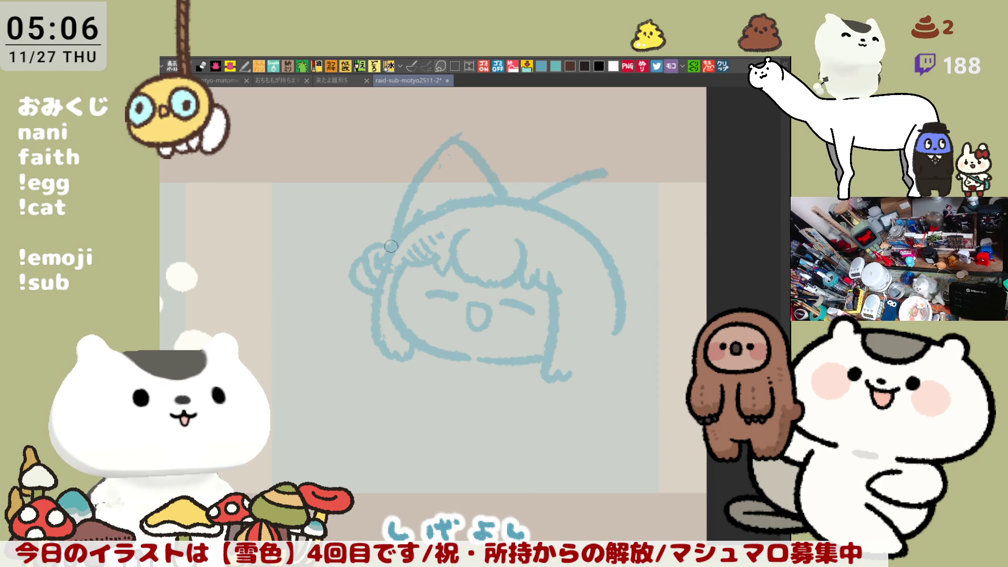
Step: Draw the hat tip curving down from the ear and loop a round pom-pom at its end
{"action": "scroll", "coordinate": [491, 252], "scroll_direction": "down", "scroll_amount": 3}
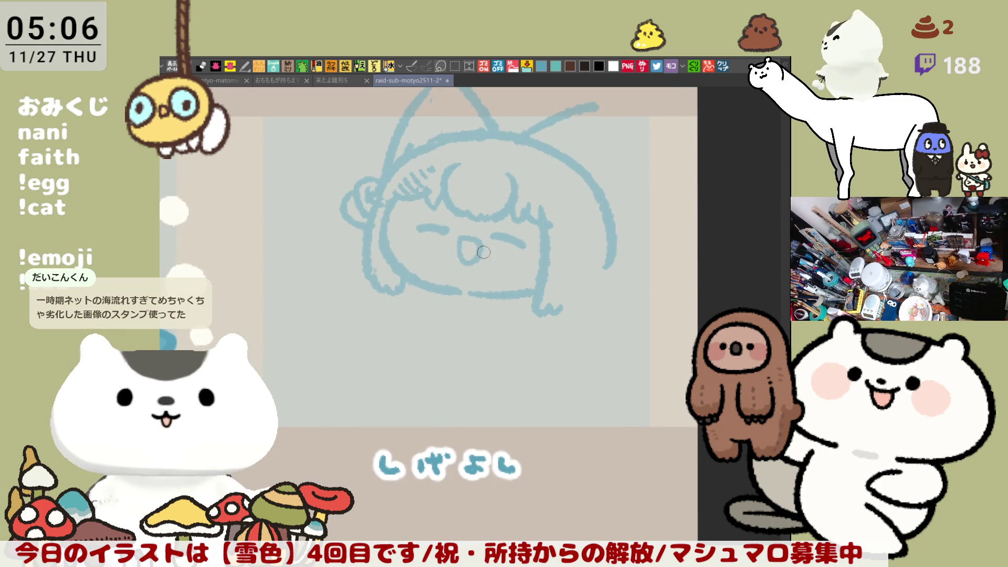
{"action": "scroll", "coordinate": [465, 264], "scroll_direction": "up", "scroll_amount": 2}
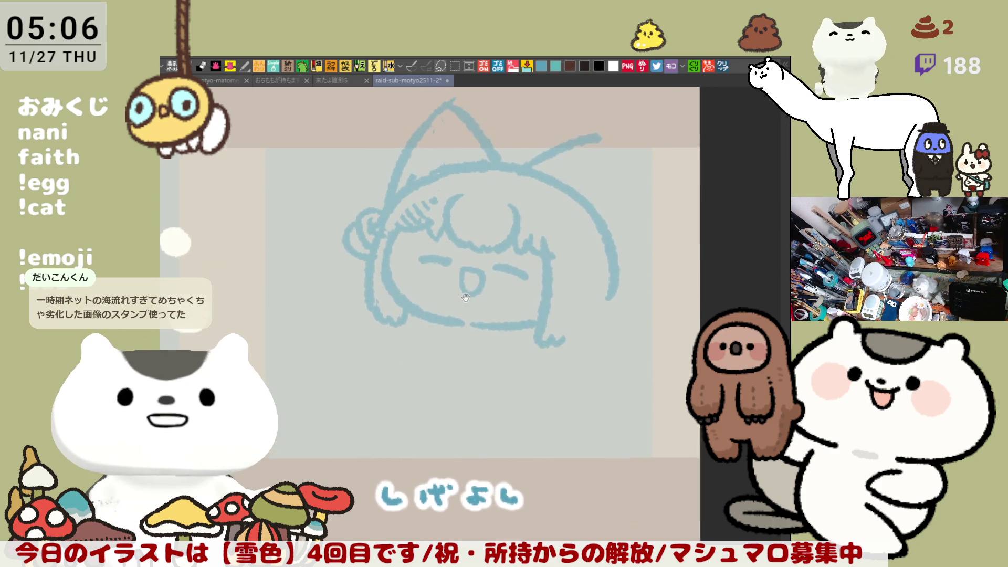
{"action": "scroll", "coordinate": [488, 251], "scroll_direction": "right", "scroll_amount": 2}
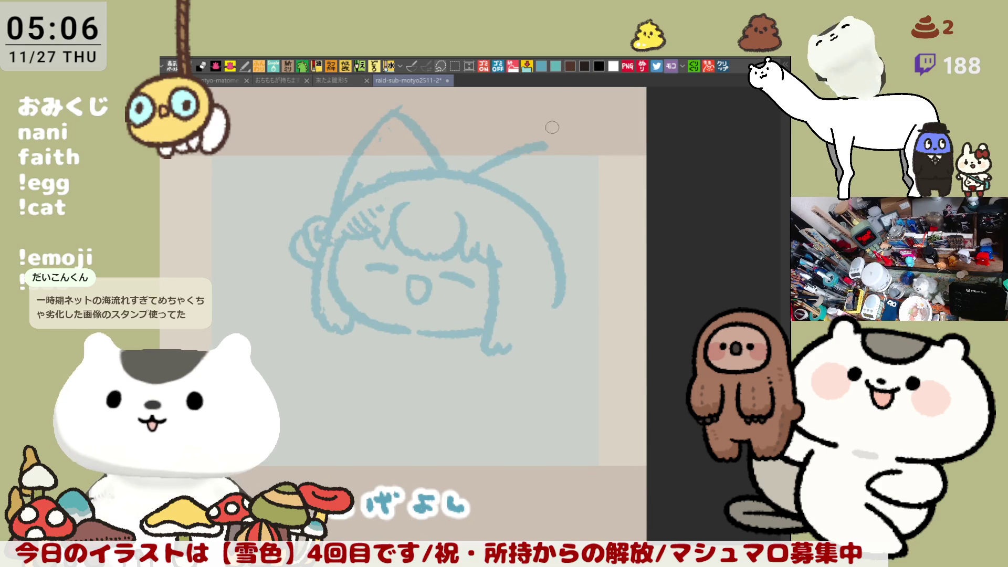
{"action": "mouse_move", "coordinate": [563, 140]}
{"action": "left_mouse_down"}
{"action": "mouse_move", "coordinate": [583, 140]}
{"action": "mouse_move", "coordinate": [560, 233]}
{"action": "left_mouse_up"}
{"action": "key", "text": "ctrl+z"}
{"action": "mouse_move", "coordinate": [583, 140]}
{"action": "left_mouse_down"}
{"action": "mouse_move", "coordinate": [560, 233]}
{"action": "mouse_move", "coordinate": [564, 287]}
{"action": "left_mouse_up"}
{"action": "key", "text": "ctrl+z"}
{"action": "mouse_move", "coordinate": [558, 245]}
{"action": "left_mouse_down"}
{"action": "mouse_move", "coordinate": [586, 265]}
{"action": "mouse_move", "coordinate": [567, 284]}
{"action": "left_mouse_up"}
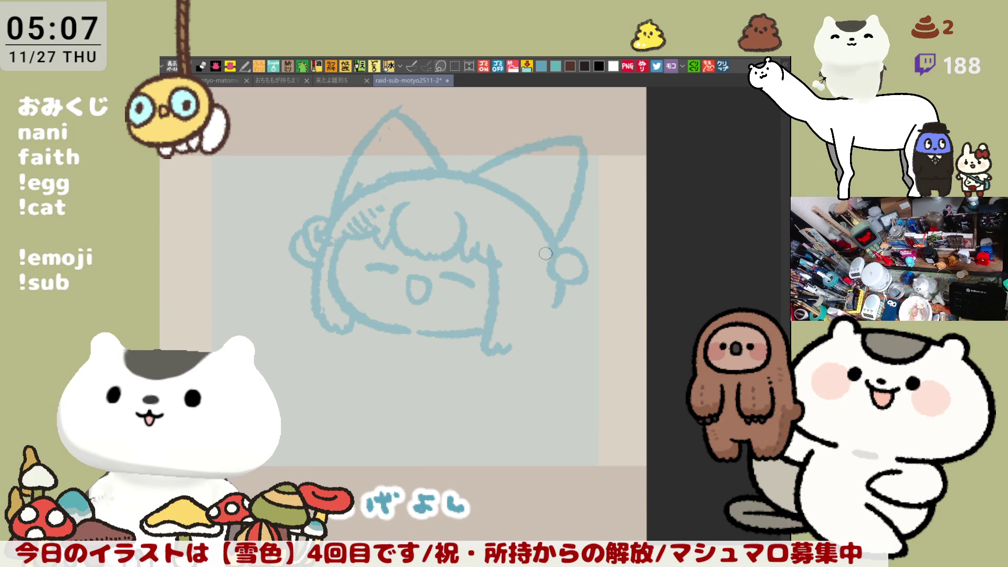
{"action": "left_click_drag", "start_coordinate": [551, 249], "coordinate": [550, 248]}
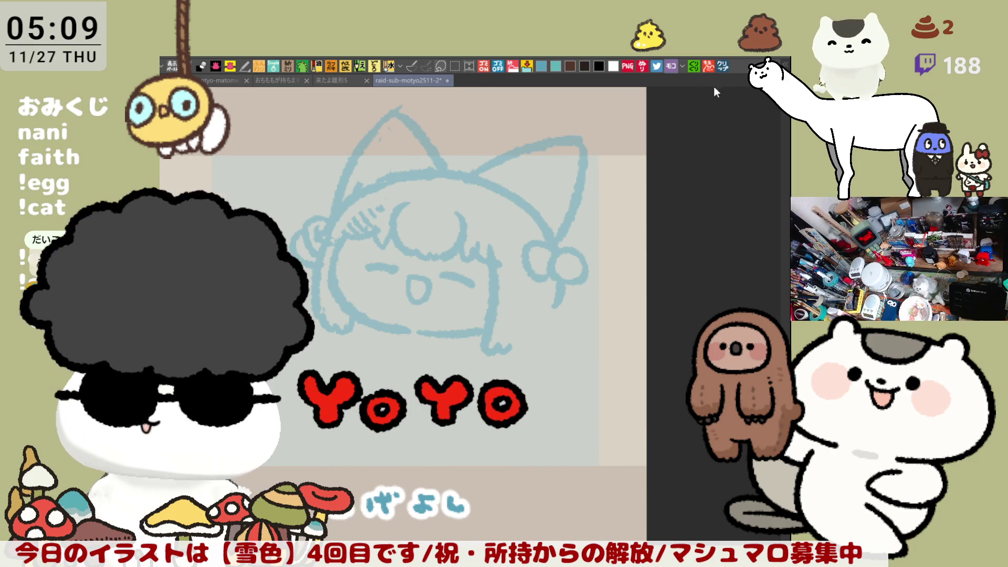
{"action": "left_click", "coordinate": [723, 66]}
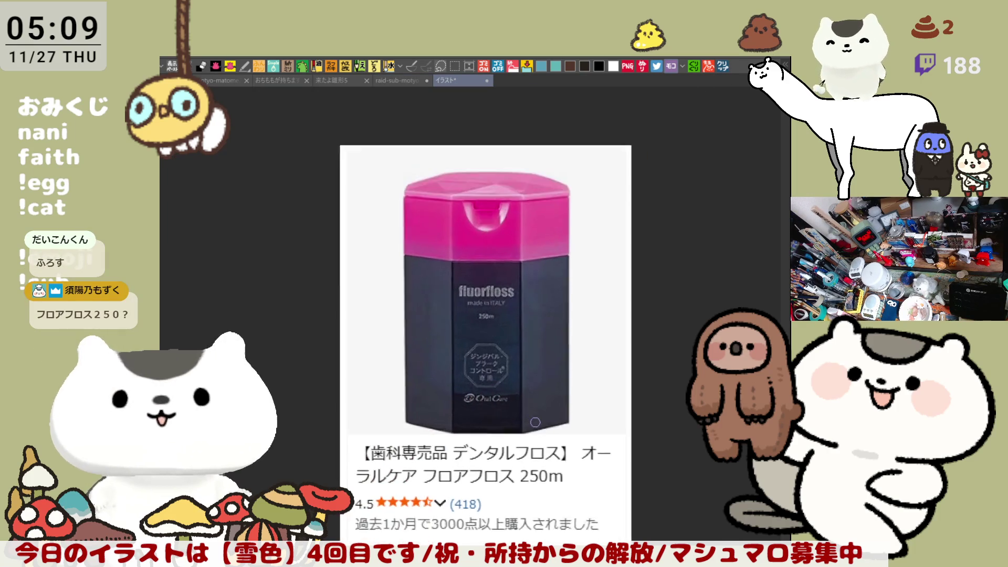
{"action": "scroll", "coordinate": [526, 432], "scroll_direction": "up", "scroll_amount": 1}
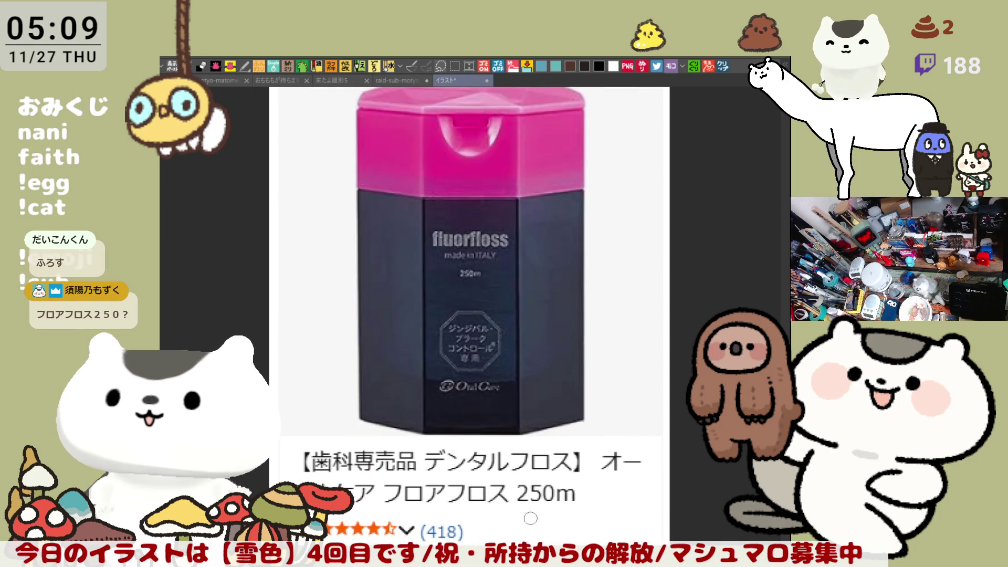
{"action": "scroll", "coordinate": [533, 492], "scroll_direction": "up", "scroll_amount": 3}
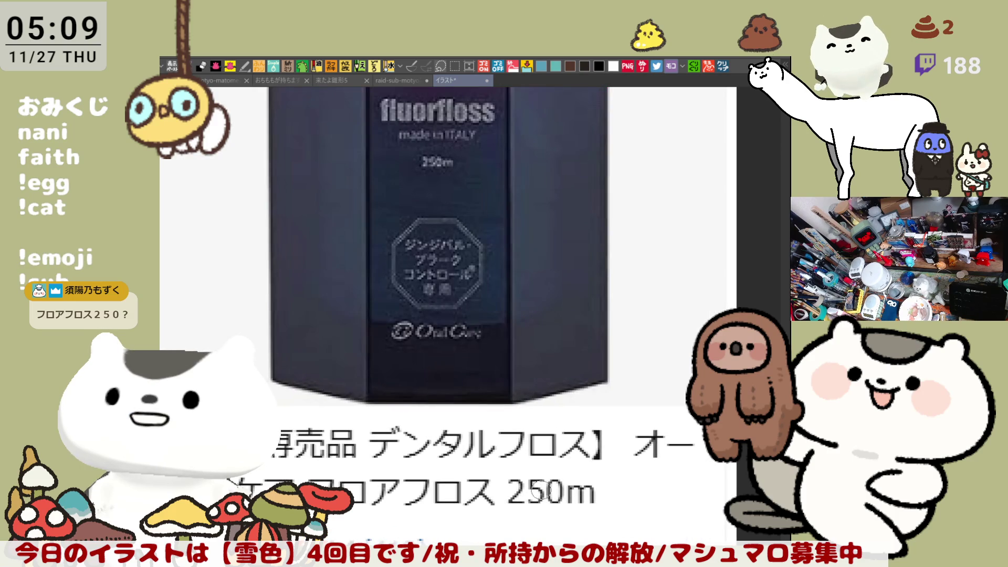
{"action": "scroll", "coordinate": [536, 492], "scroll_direction": "down", "scroll_amount": 1}
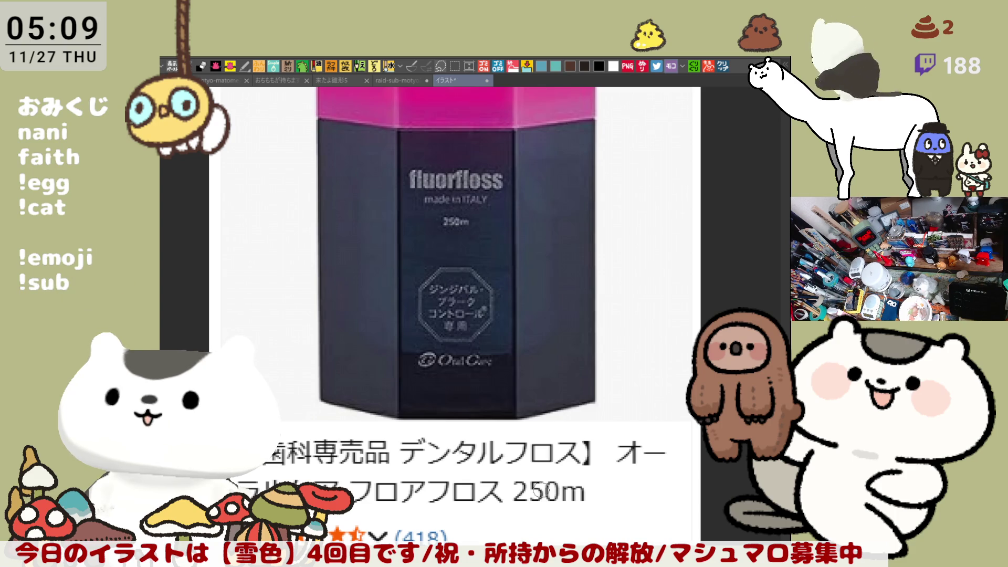
{"action": "key", "text": "ctrl+0"}
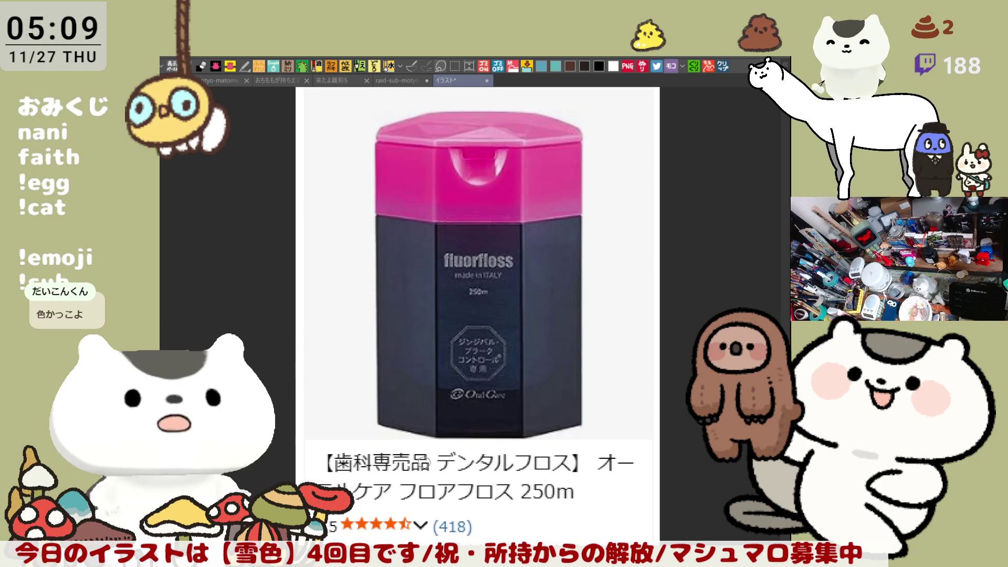
{"action": "scroll", "coordinate": [426, 464], "scroll_direction": "up", "scroll_amount": 4}
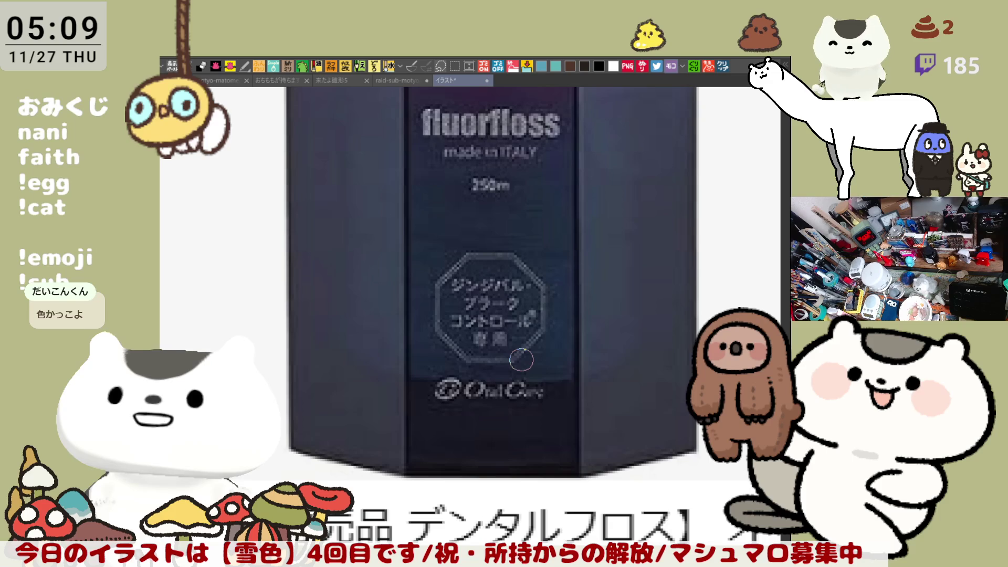
{"action": "scroll", "coordinate": [454, 162], "scroll_direction": "down", "scroll_amount": 2}
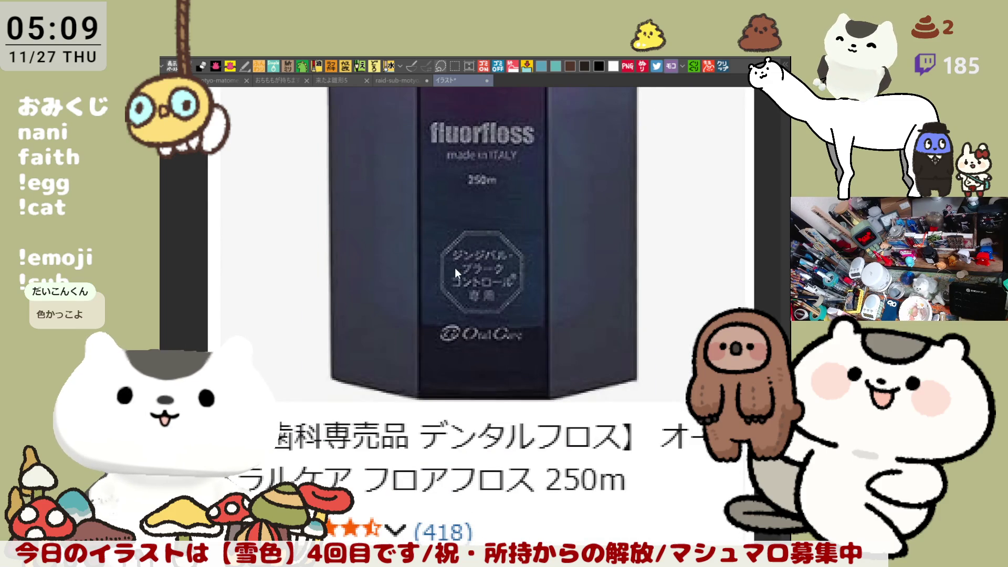
{"action": "key", "text": "ctrl+w"}
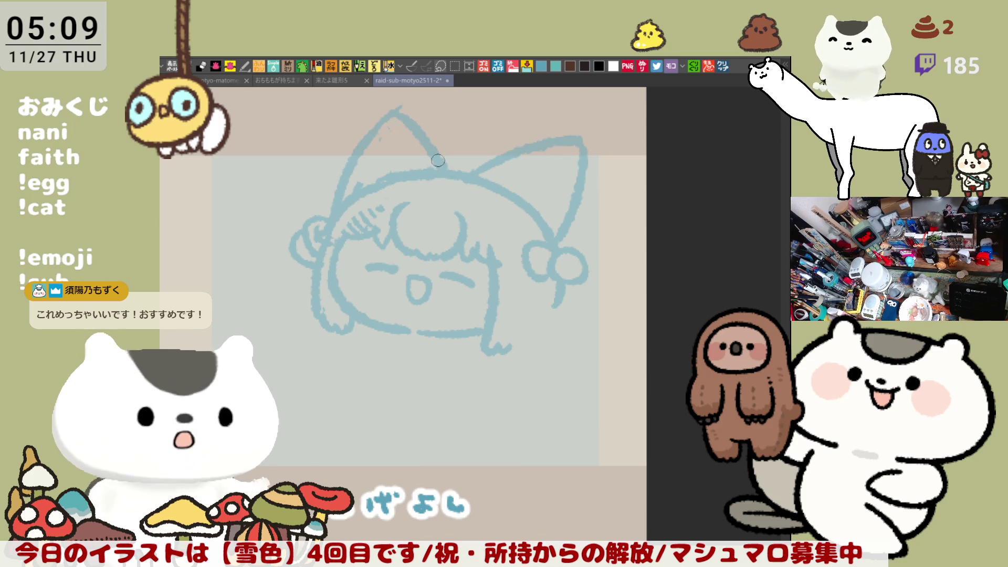
Step: Draw a taller pointed left ear over the hat top with inner fur lines
{"action": "left_click_drag", "start_coordinate": [417, 164], "coordinate": [441, 196]}
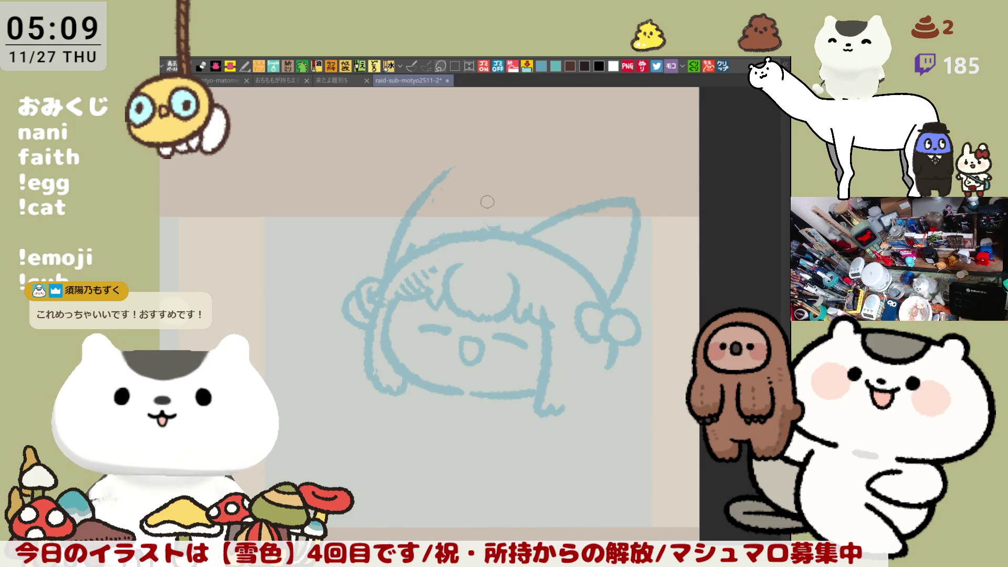
{"action": "left_click_drag", "start_coordinate": [447, 169], "coordinate": [506, 233]}
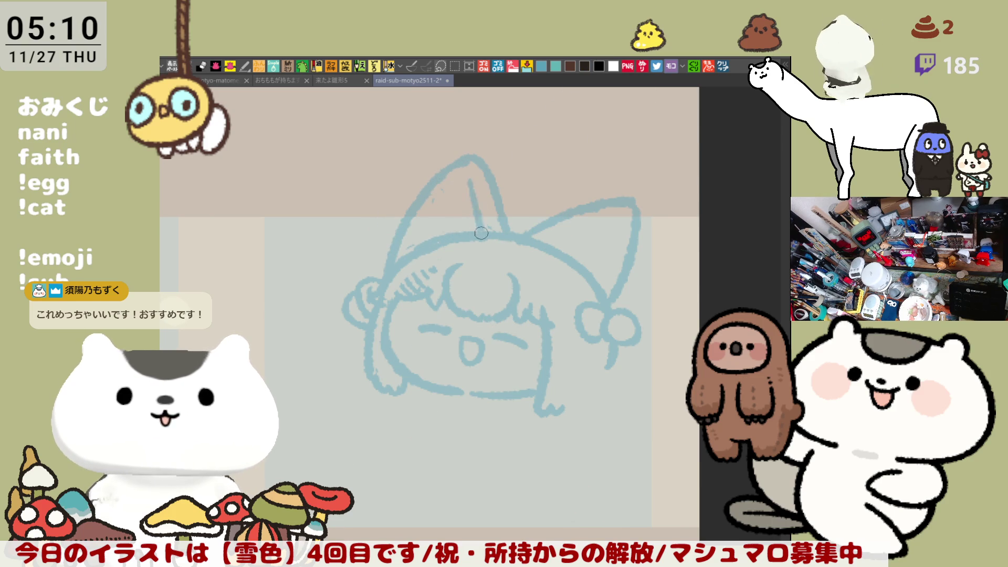
{"action": "left_click_drag", "start_coordinate": [464, 182], "coordinate": [479, 231]}
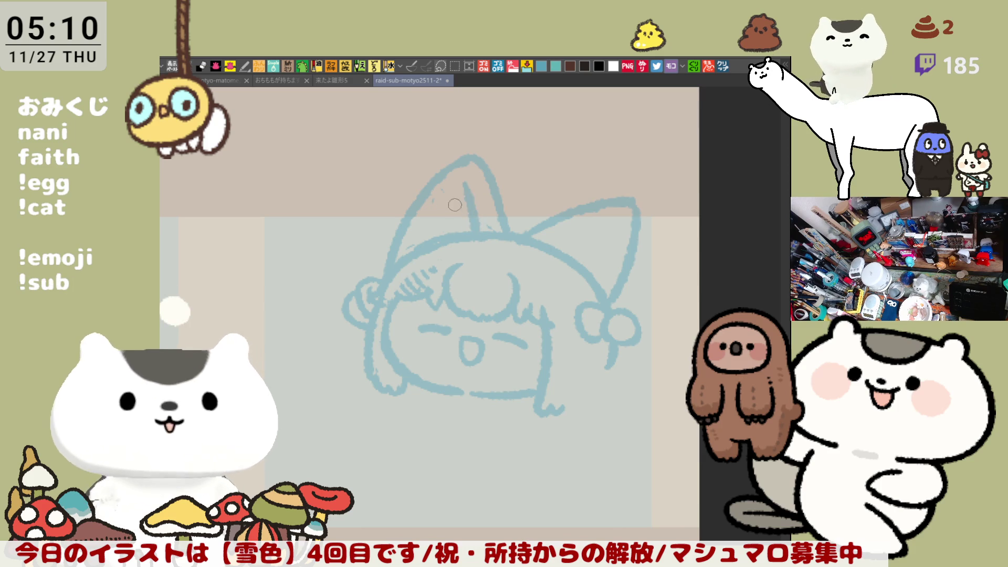
{"action": "left_click_drag", "start_coordinate": [462, 195], "coordinate": [439, 209]}
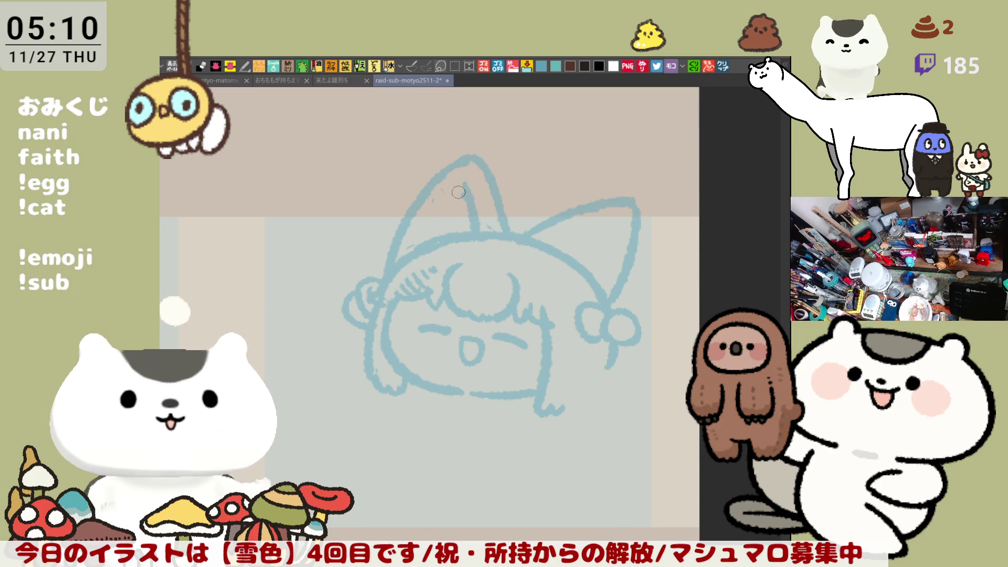
{"action": "left_click_drag", "start_coordinate": [439, 205], "coordinate": [414, 251]}
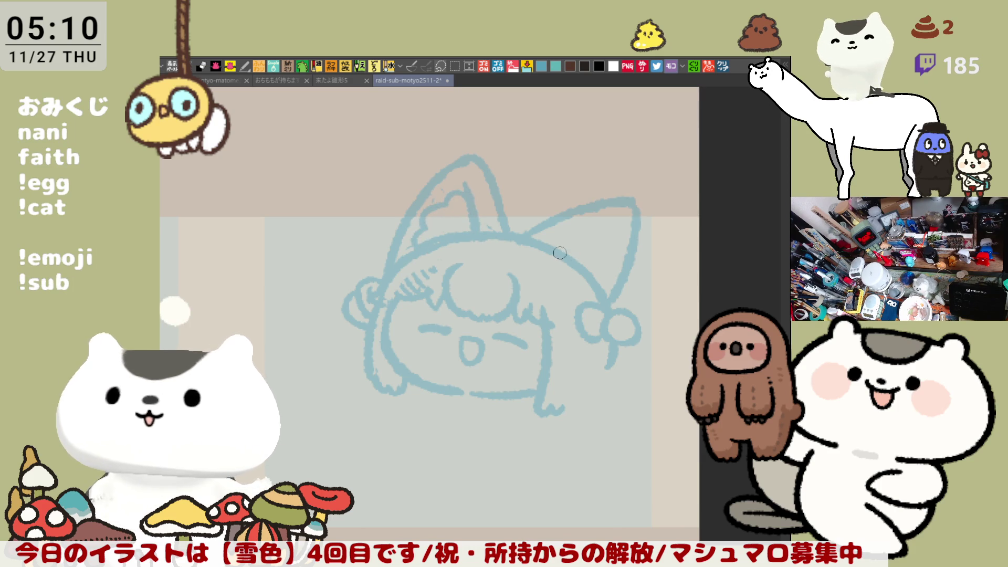
Step: Add the right ear's inner line and outer edge, erase the pom-pom, and extend the side line down the head
{"action": "mouse_move", "coordinate": [568, 253]}
{"action": "left_mouse_down"}
{"action": "mouse_move", "coordinate": [628, 211]}
{"action": "mouse_move", "coordinate": [627, 315]}
{"action": "left_mouse_up"}
{"action": "key", "text": "ctrl+z"}
{"action": "key", "text": "ctrl+z"}
{"action": "key", "text": "ctrl+z"}
{"action": "left_click_drag", "start_coordinate": [630, 203], "coordinate": [626, 296]}
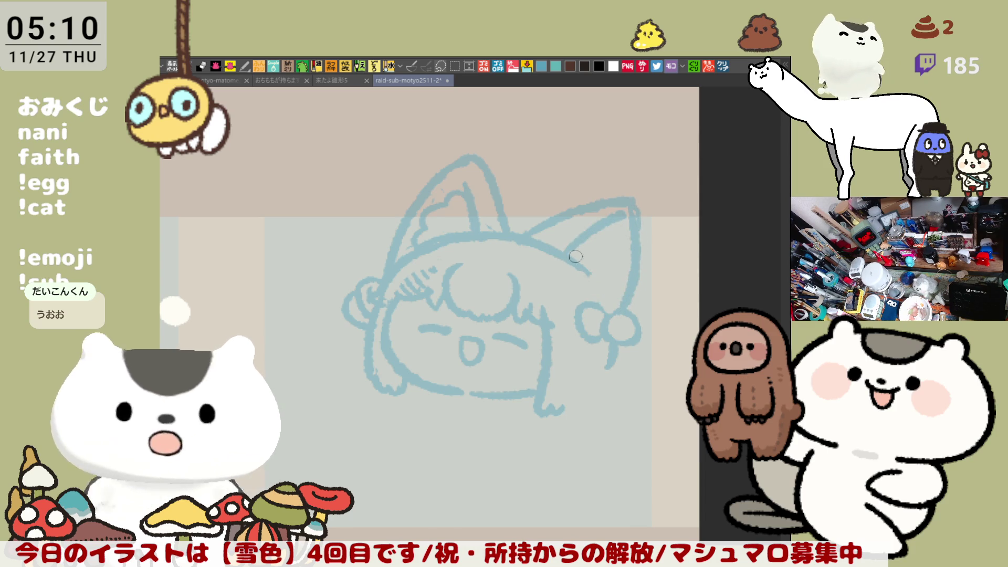
{"action": "mouse_move", "coordinate": [635, 313]}
{"action": "left_mouse_down"}
{"action": "mouse_move", "coordinate": [604, 336]}
{"action": "mouse_move", "coordinate": [586, 326]}
{"action": "mouse_move", "coordinate": [617, 336]}
{"action": "mouse_move", "coordinate": [590, 340]}
{"action": "mouse_move", "coordinate": [633, 336]}
{"action": "mouse_move", "coordinate": [611, 320]}
{"action": "left_mouse_up"}
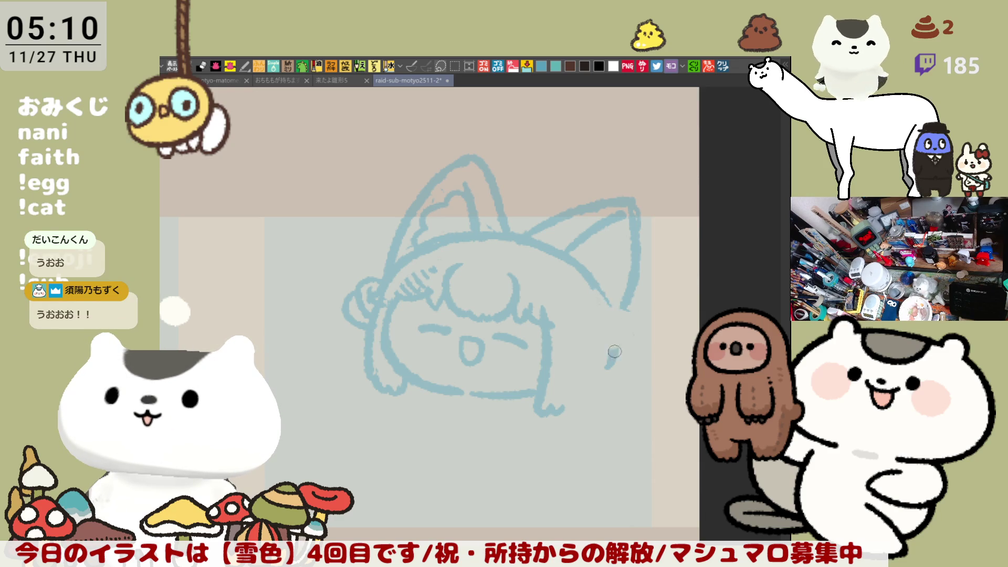
{"action": "left_click_drag", "start_coordinate": [597, 288], "coordinate": [609, 392]}
{"action": "key", "text": "ctrl+z"}
{"action": "left_click_drag", "start_coordinate": [598, 270], "coordinate": [608, 391]}
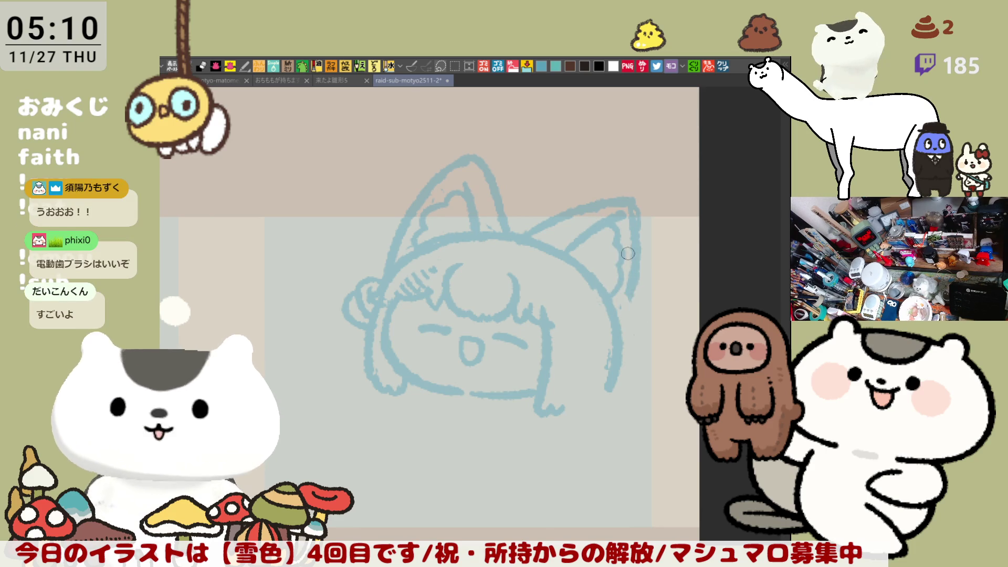
Step: Clean up the right ear's top and inner side, redraw its upper-left edge, and check it mirrored
{"action": "left_click_drag", "start_coordinate": [617, 201], "coordinate": [596, 211]}
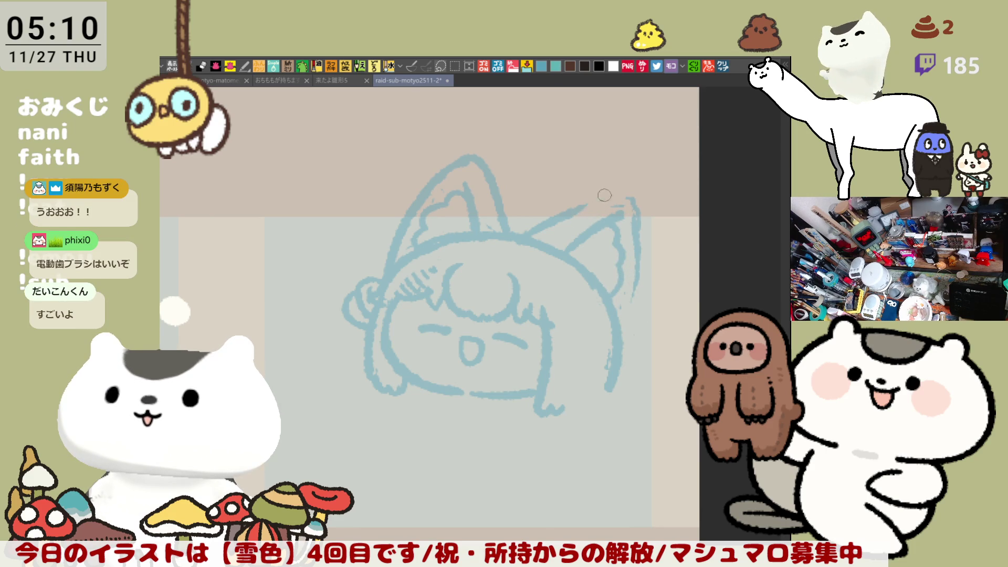
{"action": "mouse_move", "coordinate": [531, 233]}
{"action": "left_mouse_down"}
{"action": "mouse_move", "coordinate": [613, 197]}
{"action": "mouse_move", "coordinate": [587, 203]}
{"action": "mouse_move", "coordinate": [615, 202]}
{"action": "left_mouse_up"}
{"action": "key", "text": "ctrl+z"}
{"action": "mouse_move", "coordinate": [525, 239]}
{"action": "left_mouse_down"}
{"action": "mouse_move", "coordinate": [614, 194]}
{"action": "mouse_move", "coordinate": [630, 198]}
{"action": "left_mouse_up"}
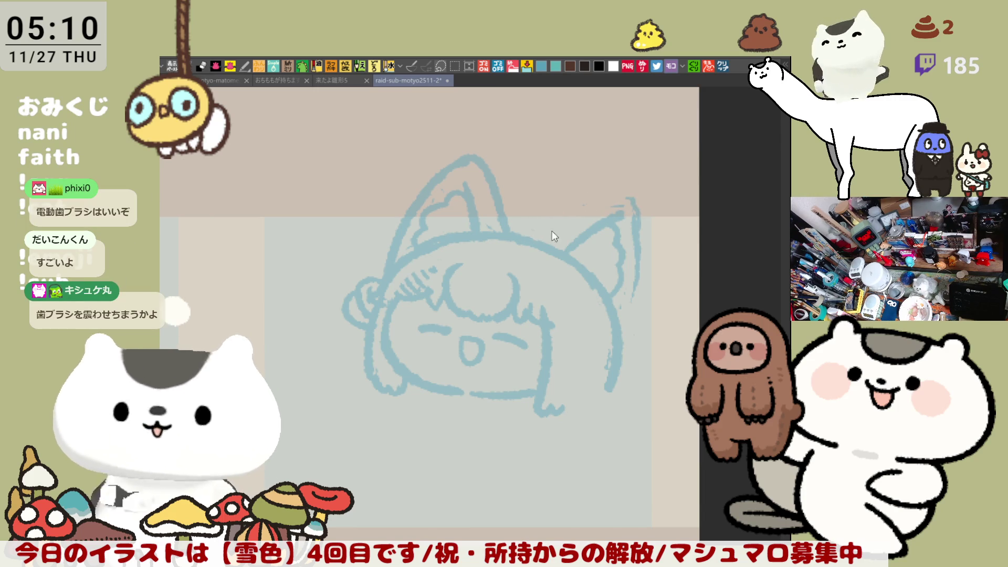
{"action": "key", "text": "h"}
{"action": "mouse_move", "coordinate": [382, 212]}
{"action": "left_mouse_down"}
{"action": "mouse_move", "coordinate": [457, 239]}
{"action": "mouse_move", "coordinate": [489, 265]}
{"action": "left_mouse_up"}
{"action": "key", "text": "ctrl+z"}
{"action": "left_click_drag", "start_coordinate": [373, 234], "coordinate": [462, 249]}
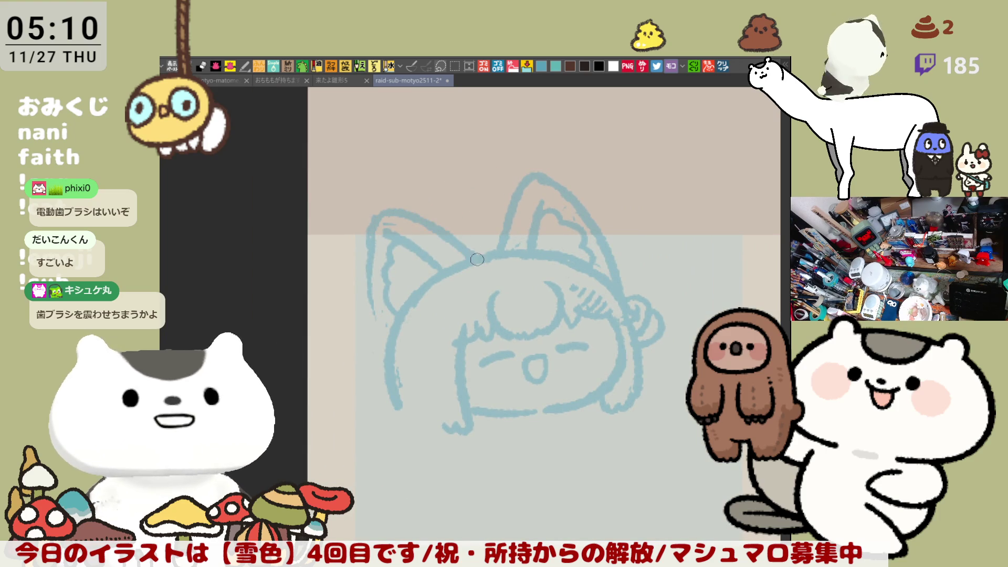
{"action": "key", "text": "h"}
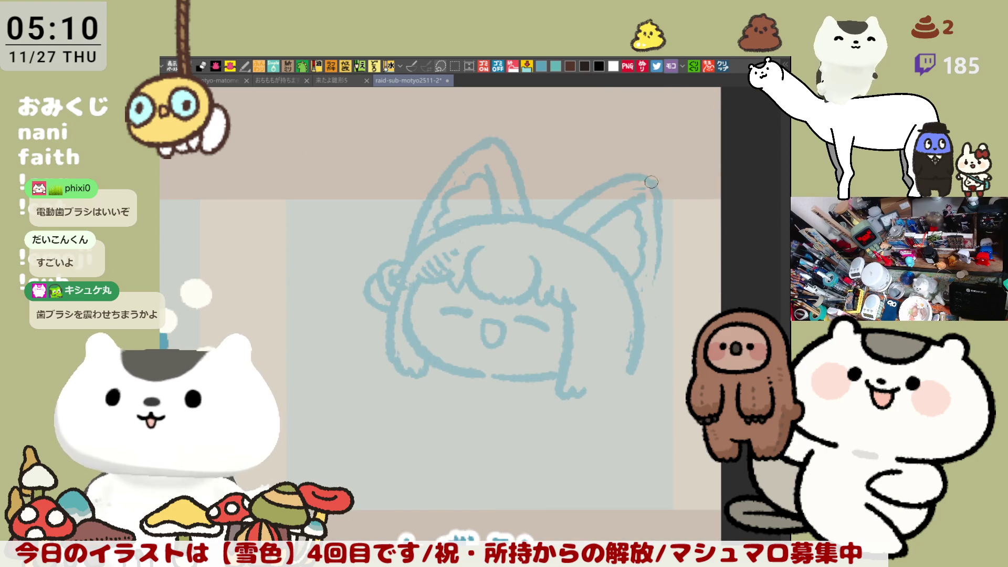
Step: Retrace the right ear's tip and outer edge down along the head
{"action": "left_click_drag", "start_coordinate": [643, 176], "coordinate": [659, 223]}
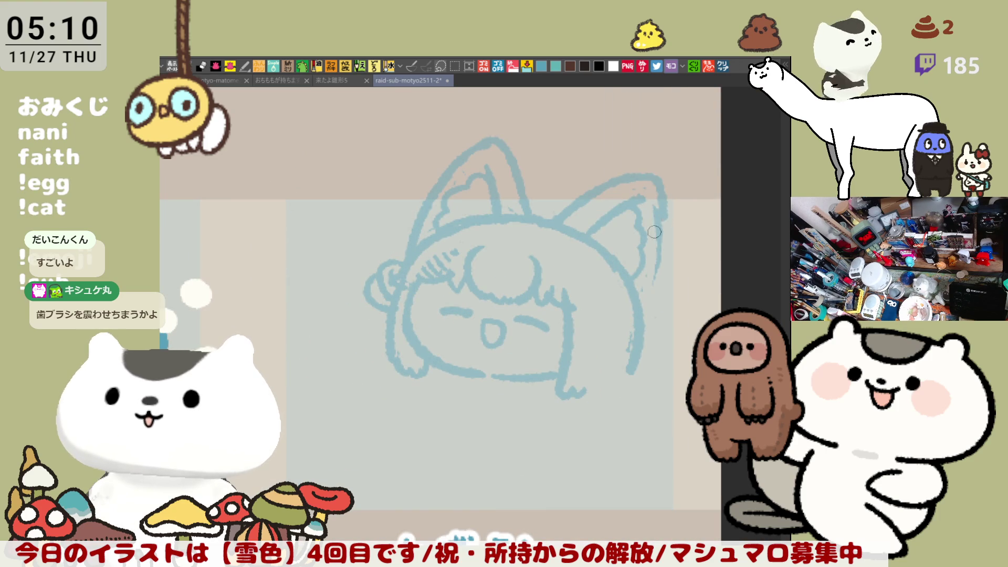
{"action": "key", "text": "ctrl+z"}
{"action": "left_click_drag", "start_coordinate": [630, 171], "coordinate": [659, 223]}
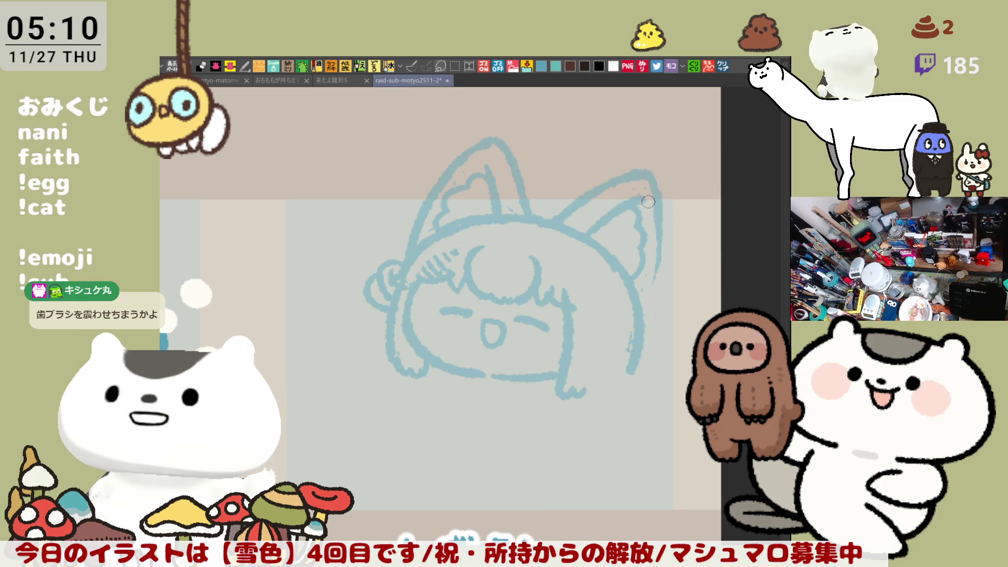
{"action": "key", "text": "ctrl+z"}
{"action": "mouse_move", "coordinate": [658, 196]}
{"action": "left_mouse_down"}
{"action": "mouse_move", "coordinate": [659, 247]}
{"action": "mouse_move", "coordinate": [638, 313]}
{"action": "left_mouse_up"}
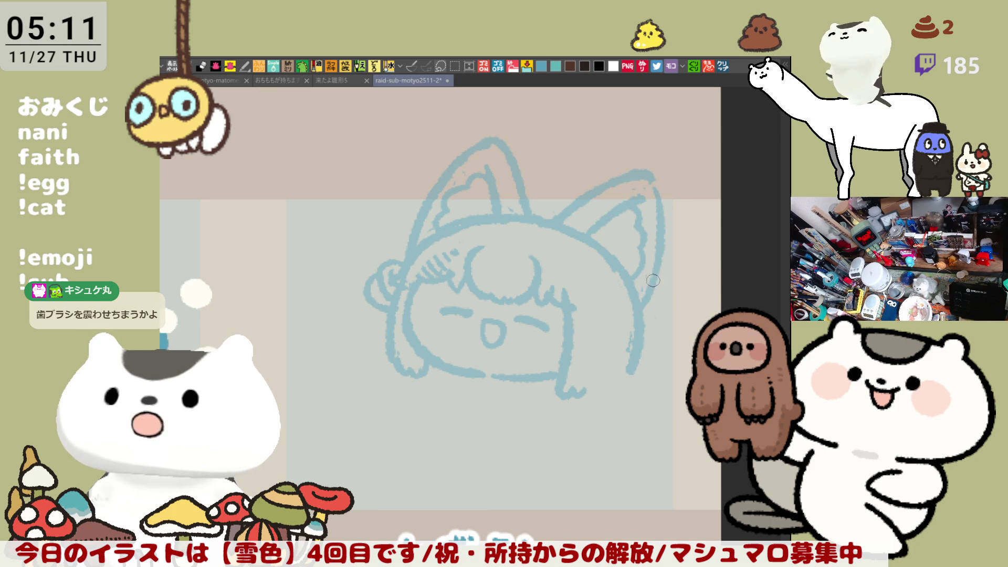
{"action": "scroll", "coordinate": [604, 293], "scroll_direction": "down", "scroll_amount": 3}
{"action": "left_click_drag", "start_coordinate": [594, 278], "coordinate": [610, 288]}
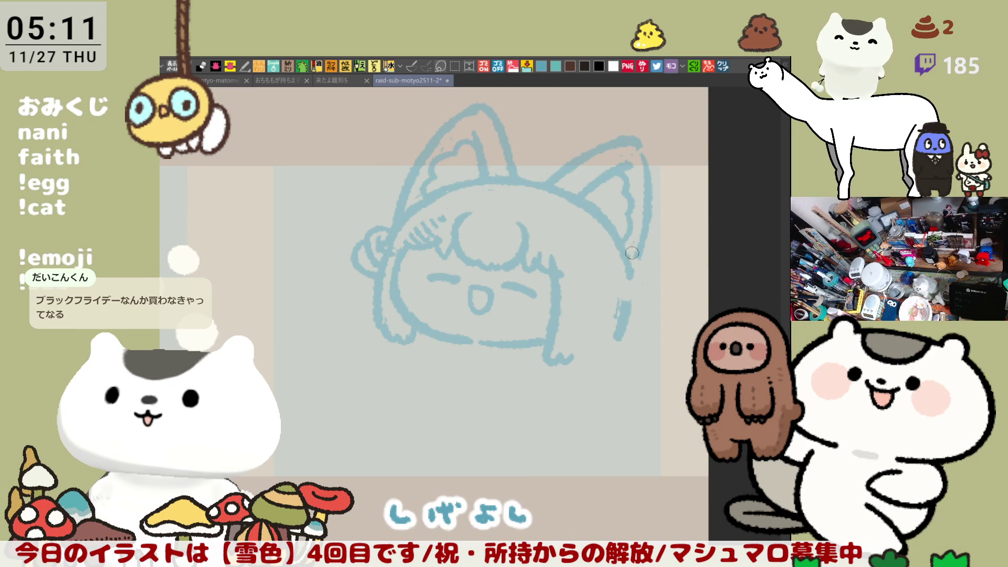
Step: Remove stray strokes and redraw the left head outline more smoothly
{"action": "key", "text": "ctrl+z"}
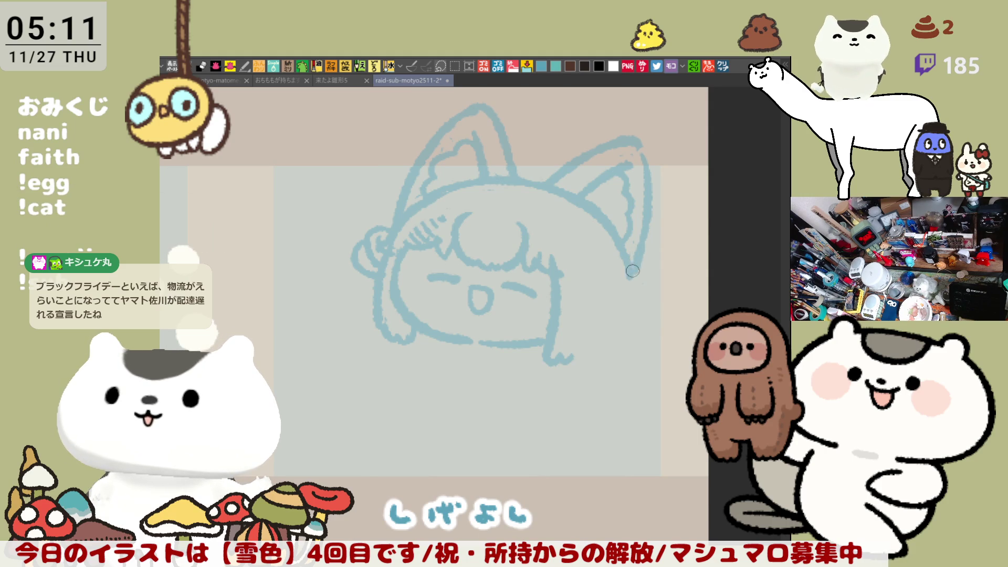
{"action": "mouse_move", "coordinate": [622, 273]}
{"action": "left_mouse_down"}
{"action": "mouse_move", "coordinate": [614, 293]}
{"action": "mouse_move", "coordinate": [634, 304]}
{"action": "mouse_move", "coordinate": [635, 293]}
{"action": "mouse_move", "coordinate": [617, 310]}
{"action": "mouse_move", "coordinate": [630, 287]}
{"action": "left_mouse_up"}
{"action": "key", "text": "ctrl+z"}
{"action": "mouse_move", "coordinate": [367, 253]}
{"action": "left_mouse_down"}
{"action": "mouse_move", "coordinate": [367, 237]}
{"action": "mouse_move", "coordinate": [358, 274]}
{"action": "mouse_move", "coordinate": [392, 224]}
{"action": "mouse_move", "coordinate": [385, 246]}
{"action": "left_mouse_up"}
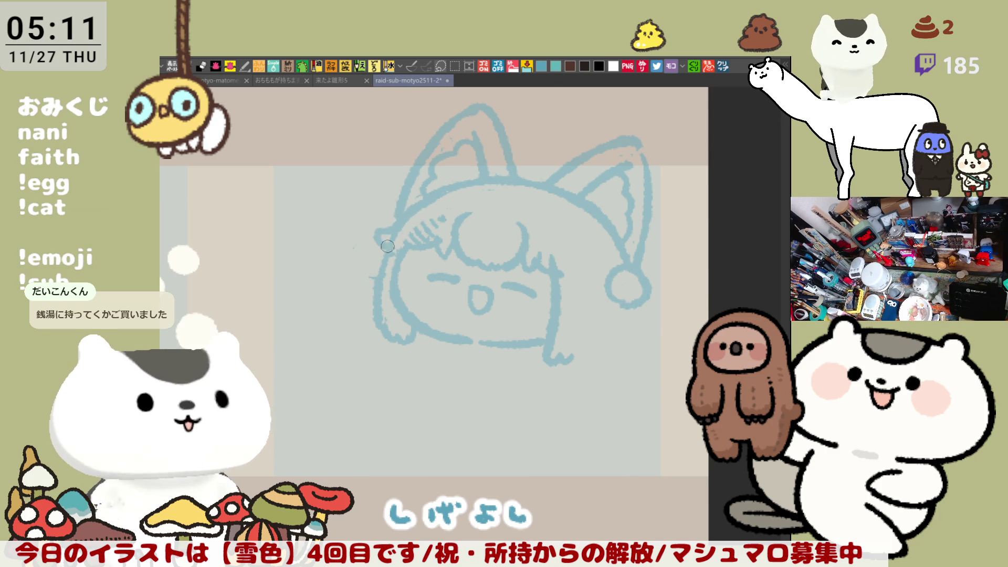
{"action": "key", "text": "ctrl+z"}
{"action": "key", "text": "ctrl+z"}
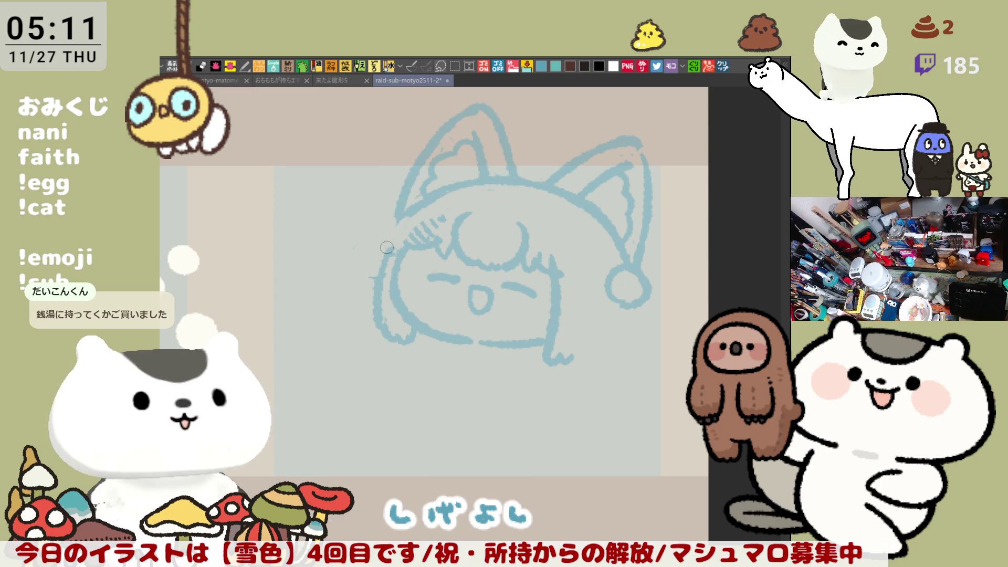
{"action": "mouse_move", "coordinate": [393, 220]}
{"action": "left_mouse_down"}
{"action": "mouse_move", "coordinate": [396, 231]}
{"action": "mouse_move", "coordinate": [376, 243]}
{"action": "left_mouse_up"}
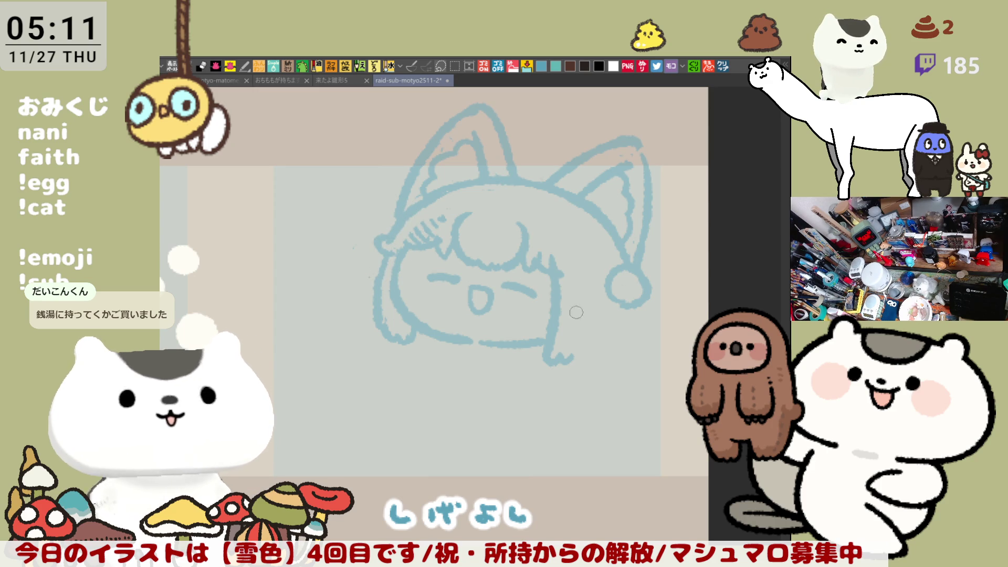
Step: Draw the curved line down beside the right of the face
{"action": "left_click_drag", "start_coordinate": [593, 290], "coordinate": [571, 360]}
{"action": "key", "text": "ctrl+z"}
{"action": "left_click_drag", "start_coordinate": [596, 292], "coordinate": [567, 361]}
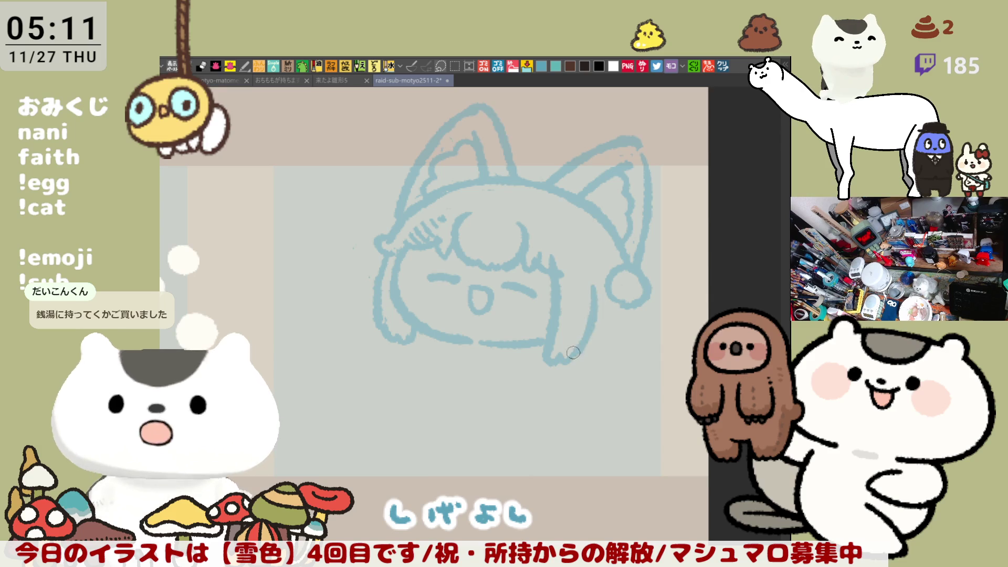
{"action": "key", "text": "ctrl+z"}
{"action": "left_click_drag", "start_coordinate": [598, 294], "coordinate": [572, 361]}
{"action": "key", "text": "ctrl+z"}
{"action": "left_click_drag", "start_coordinate": [598, 297], "coordinate": [576, 352]}
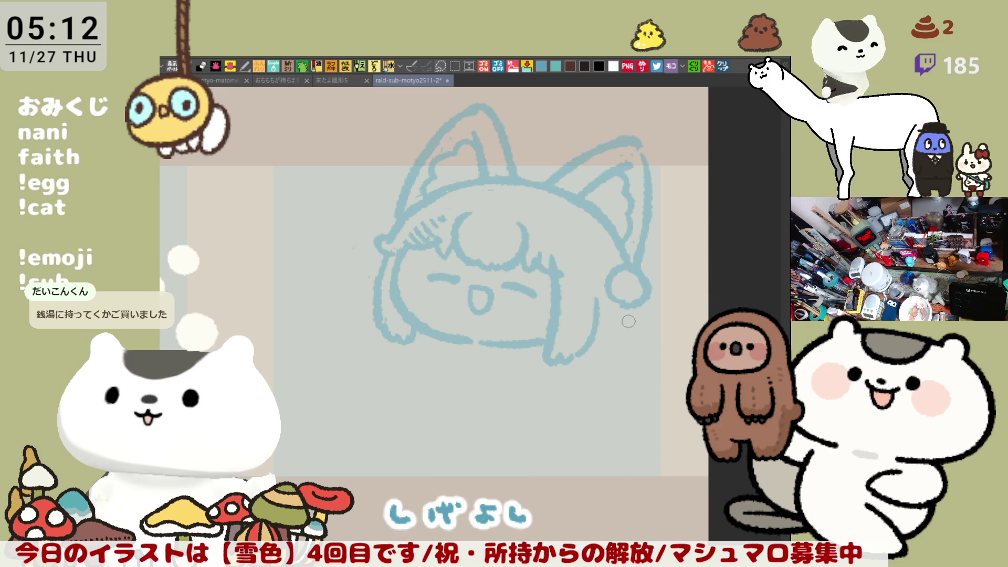
Step: Redraw the hat's tail and its pompom near the right ear
{"action": "mouse_move", "coordinate": [629, 319]}
{"action": "left_mouse_down"}
{"action": "mouse_move", "coordinate": [644, 286]}
{"action": "mouse_move", "coordinate": [628, 265]}
{"action": "mouse_move", "coordinate": [630, 305]}
{"action": "left_mouse_up"}
{"action": "key", "text": "ctrl+z"}
{"action": "mouse_move", "coordinate": [637, 261]}
{"action": "left_mouse_down"}
{"action": "mouse_move", "coordinate": [649, 286]}
{"action": "mouse_move", "coordinate": [622, 304]}
{"action": "left_mouse_up"}
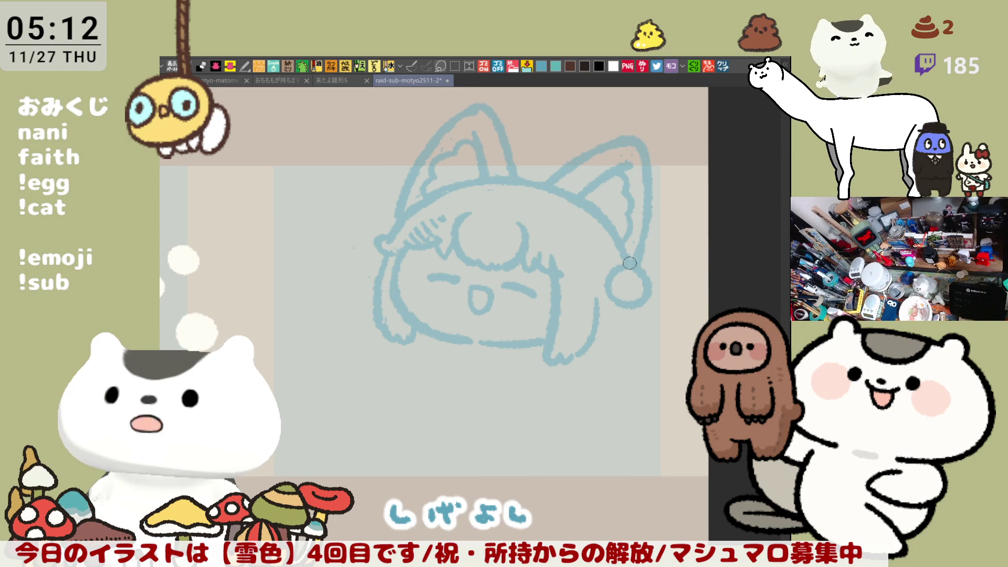
{"action": "left_click_drag", "start_coordinate": [607, 248], "coordinate": [614, 261]}
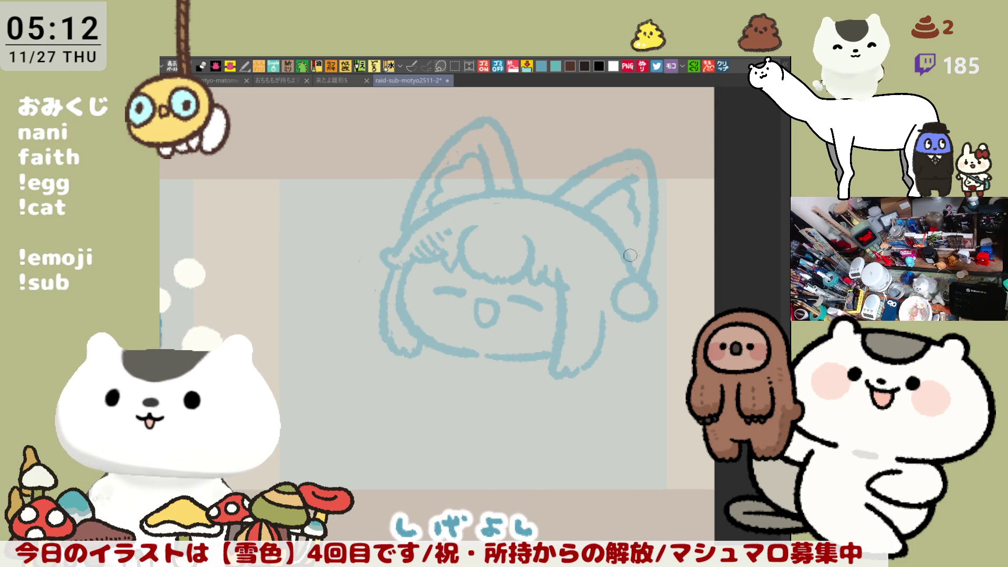
{"action": "mouse_move", "coordinate": [604, 320]}
{"action": "left_mouse_down"}
{"action": "mouse_move", "coordinate": [617, 290]}
{"action": "mouse_move", "coordinate": [682, 288]}
{"action": "left_mouse_up"}
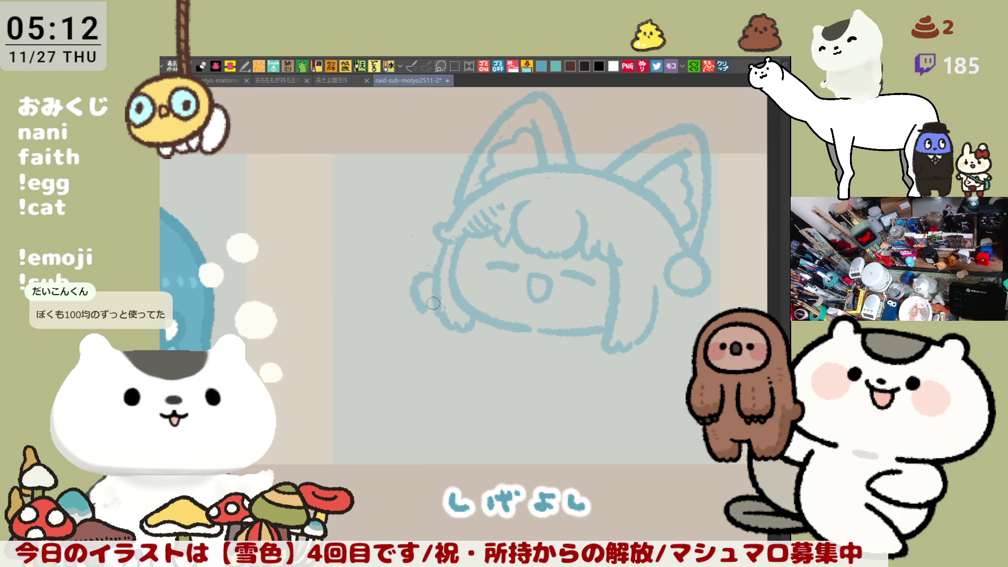
Step: Draw the curved left paw stroke beside the head, retrying until its shape fits
{"action": "mouse_move", "coordinate": [425, 288]}
{"action": "left_mouse_down"}
{"action": "mouse_move", "coordinate": [407, 308]}
{"action": "mouse_move", "coordinate": [444, 333]}
{"action": "left_mouse_up"}
{"action": "key", "text": "ctrl+z"}
{"action": "left_click_drag", "start_coordinate": [417, 289], "coordinate": [450, 334]}
{"action": "key", "text": "ctrl+z"}
{"action": "left_click_drag", "start_coordinate": [420, 294], "coordinate": [459, 340]}
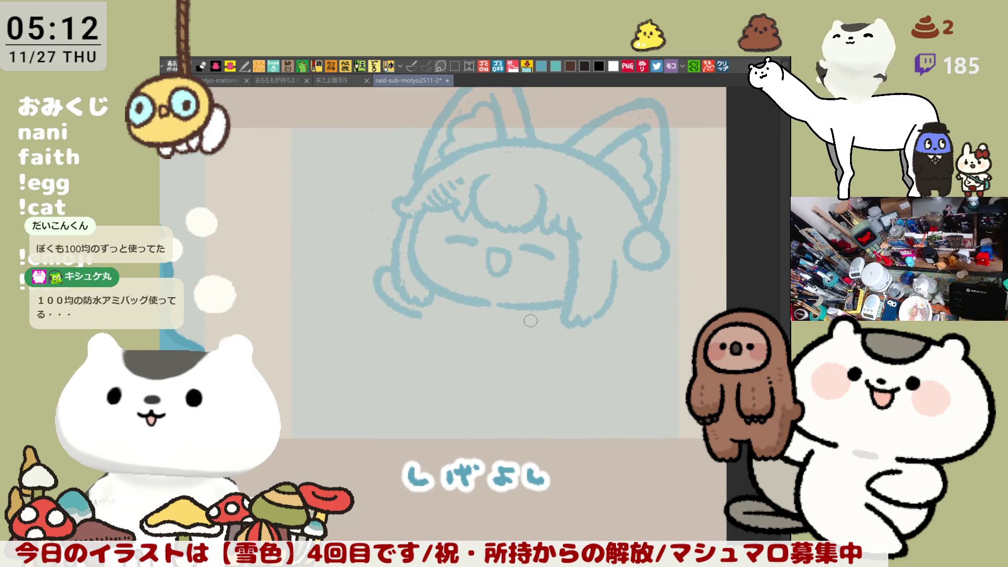
{"action": "key", "text": "ctrl+z"}
{"action": "left_click_drag", "start_coordinate": [381, 264], "coordinate": [413, 314]}
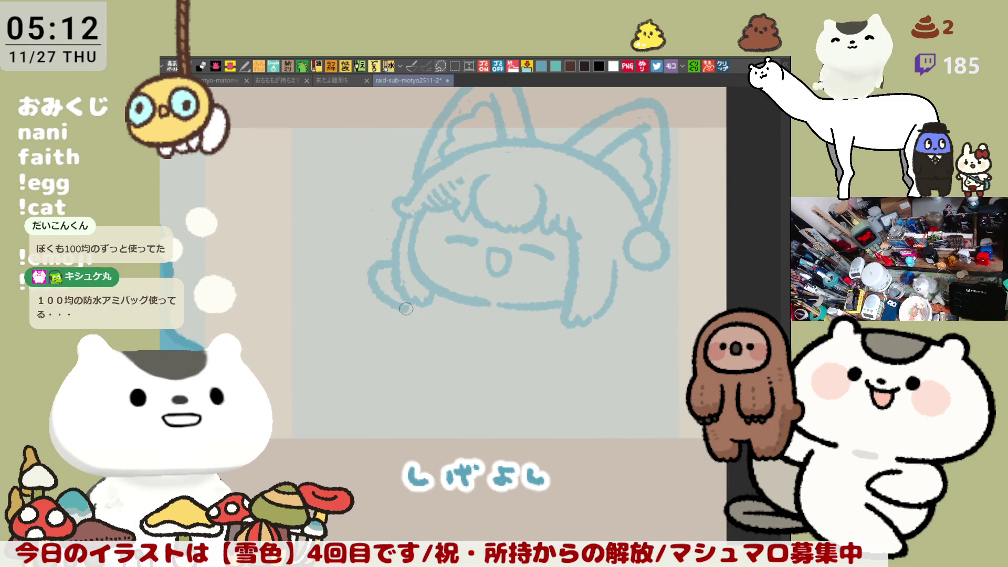
{"action": "key", "text": "ctrl+z"}
{"action": "left_click_drag", "start_coordinate": [391, 262], "coordinate": [415, 313]}
{"action": "key", "text": "ctrl+z"}
{"action": "left_click_drag", "start_coordinate": [391, 262], "coordinate": [424, 318]}
{"action": "key", "text": "ctrl+z"}
{"action": "mouse_move", "coordinate": [391, 261]}
{"action": "left_mouse_down"}
{"action": "mouse_move", "coordinate": [395, 311]}
{"action": "mouse_move", "coordinate": [416, 316]}
{"action": "left_mouse_up"}
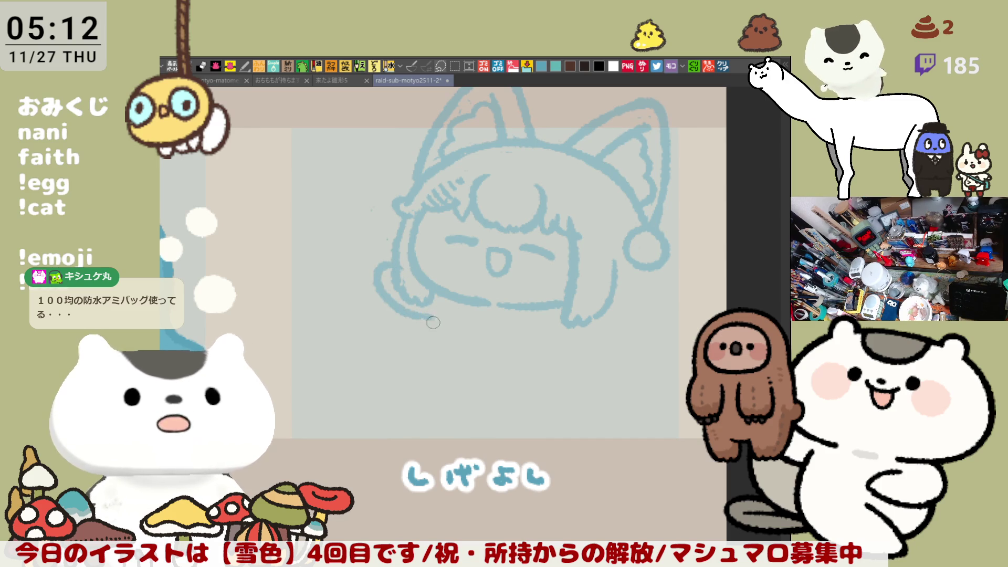
{"action": "key", "text": "ctrl+z"}
{"action": "left_click_drag", "start_coordinate": [393, 261], "coordinate": [412, 306]}
{"action": "key", "text": "ctrl+z"}
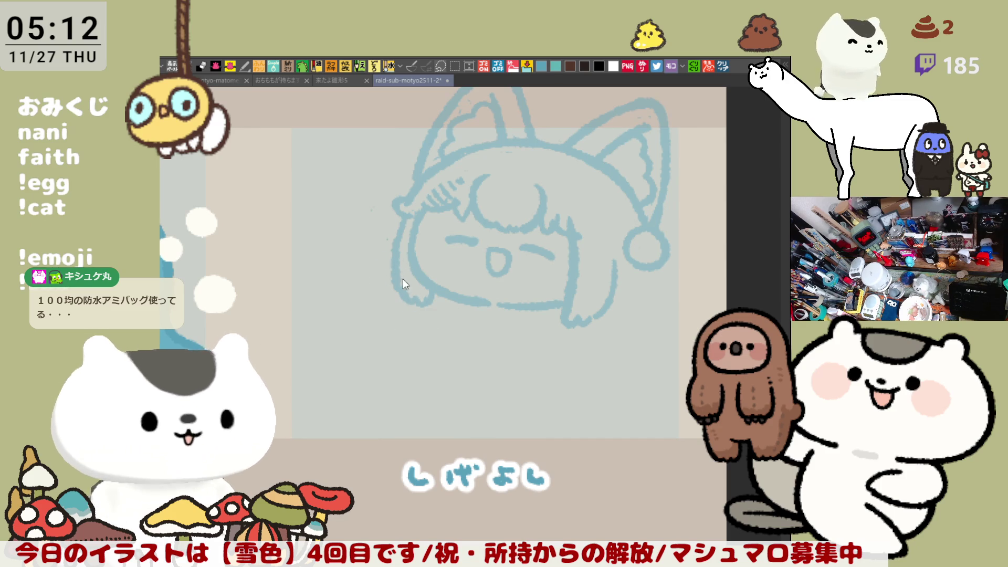
{"action": "left_click_drag", "start_coordinate": [391, 262], "coordinate": [412, 311]}
{"action": "key", "text": "ctrl+z"}
{"action": "mouse_move", "coordinate": [392, 261]}
{"action": "left_mouse_down"}
{"action": "mouse_move", "coordinate": [376, 278]}
{"action": "mouse_move", "coordinate": [411, 310]}
{"action": "left_mouse_up"}
{"action": "key", "text": "ctrl+z"}
{"action": "mouse_move", "coordinate": [391, 262]}
{"action": "left_mouse_down"}
{"action": "mouse_move", "coordinate": [377, 281]}
{"action": "mouse_move", "coordinate": [420, 315]}
{"action": "mouse_move", "coordinate": [439, 317]}
{"action": "left_mouse_up"}
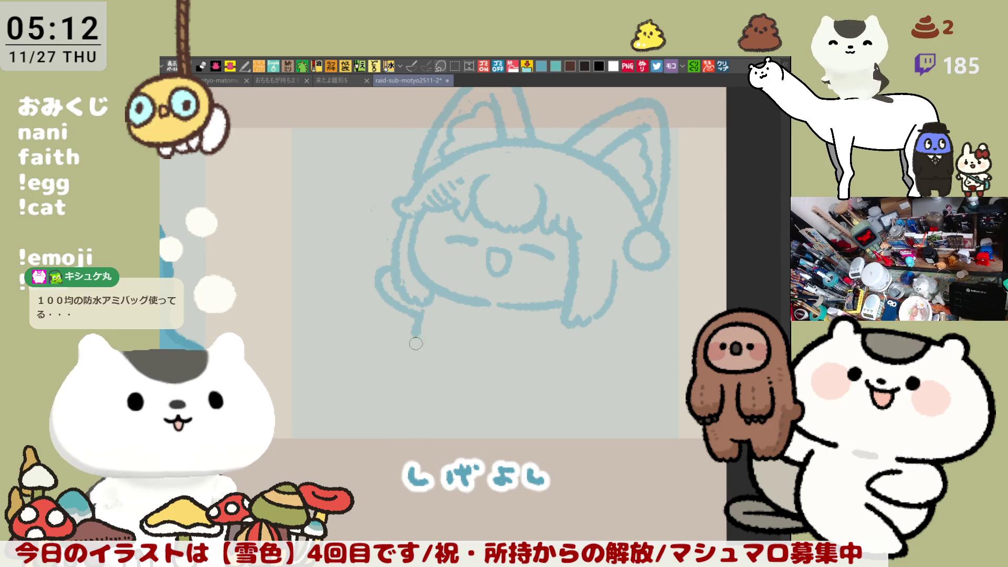
Step: Draw a line down from the paw and the scarf band with diagonal stripes under the face
{"action": "left_click_drag", "start_coordinate": [427, 309], "coordinate": [526, 376]}
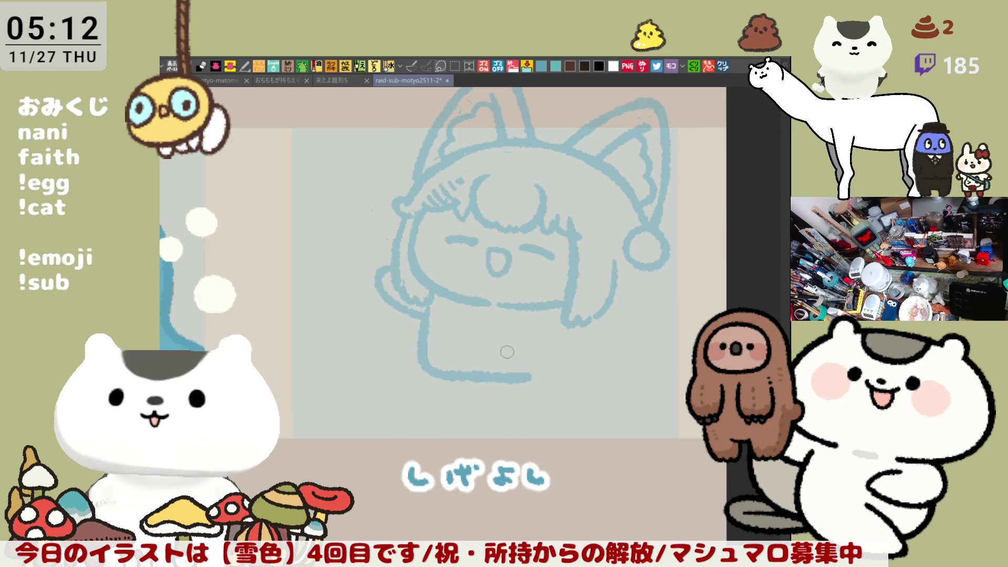
{"action": "key", "text": "ctrl+z"}
{"action": "mouse_move", "coordinate": [427, 313]}
{"action": "left_mouse_down"}
{"action": "mouse_move", "coordinate": [441, 377]}
{"action": "mouse_move", "coordinate": [536, 386]}
{"action": "left_mouse_up"}
{"action": "mouse_move", "coordinate": [433, 289]}
{"action": "left_mouse_down"}
{"action": "mouse_move", "coordinate": [455, 323]}
{"action": "mouse_move", "coordinate": [562, 320]}
{"action": "left_mouse_up"}
{"action": "key", "text": "ctrl+z"}
{"action": "key", "text": "ctrl+z"}
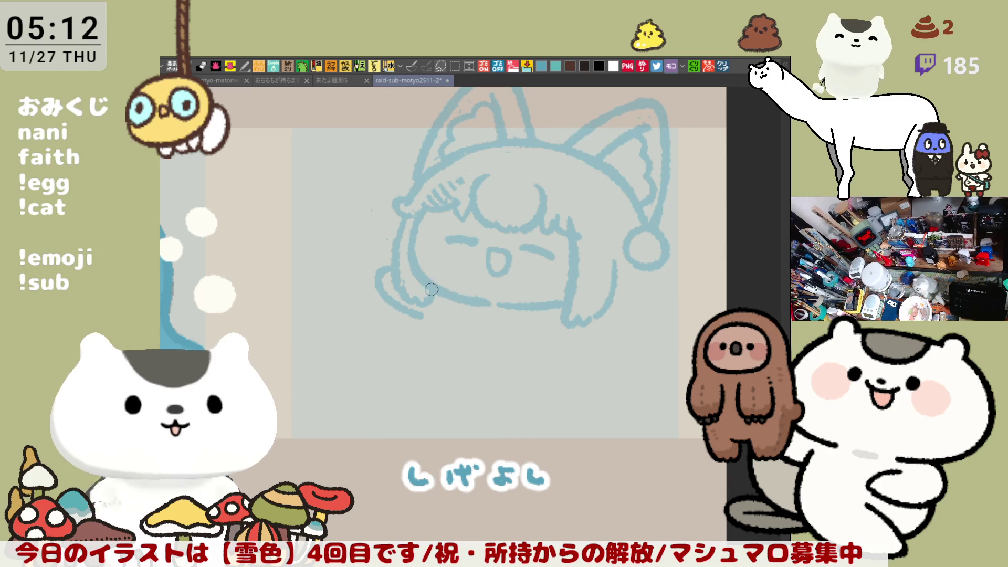
{"action": "left_click_drag", "start_coordinate": [433, 290], "coordinate": [568, 316]}
{"action": "mouse_move", "coordinate": [456, 305]}
{"action": "left_mouse_down"}
{"action": "mouse_move", "coordinate": [456, 326]}
{"action": "mouse_move", "coordinate": [533, 327]}
{"action": "left_mouse_up"}
{"action": "left_click_drag", "start_coordinate": [454, 307], "coordinate": [560, 310]}
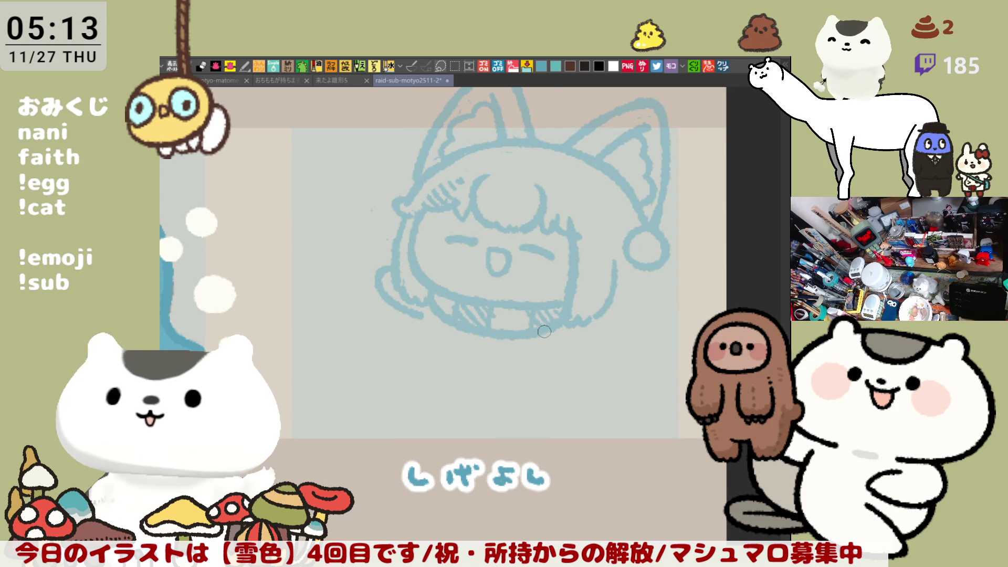
Step: Add the scarf's boxy hanging end and a faint short mark beside the face
{"action": "mouse_move", "coordinate": [532, 336]}
{"action": "left_mouse_down"}
{"action": "mouse_move", "coordinate": [533, 386]}
{"action": "mouse_move", "coordinate": [578, 376]}
{"action": "mouse_move", "coordinate": [532, 352]}
{"action": "mouse_move", "coordinate": [578, 374]}
{"action": "left_mouse_up"}
{"action": "key", "text": "ctrl+z"}
{"action": "left_click_drag", "start_coordinate": [578, 339], "coordinate": [580, 377]}
{"action": "mouse_move", "coordinate": [533, 344]}
{"action": "left_mouse_down"}
{"action": "mouse_move", "coordinate": [571, 334]}
{"action": "mouse_move", "coordinate": [536, 360]}
{"action": "mouse_move", "coordinate": [533, 344]}
{"action": "mouse_move", "coordinate": [573, 340]}
{"action": "left_mouse_up"}
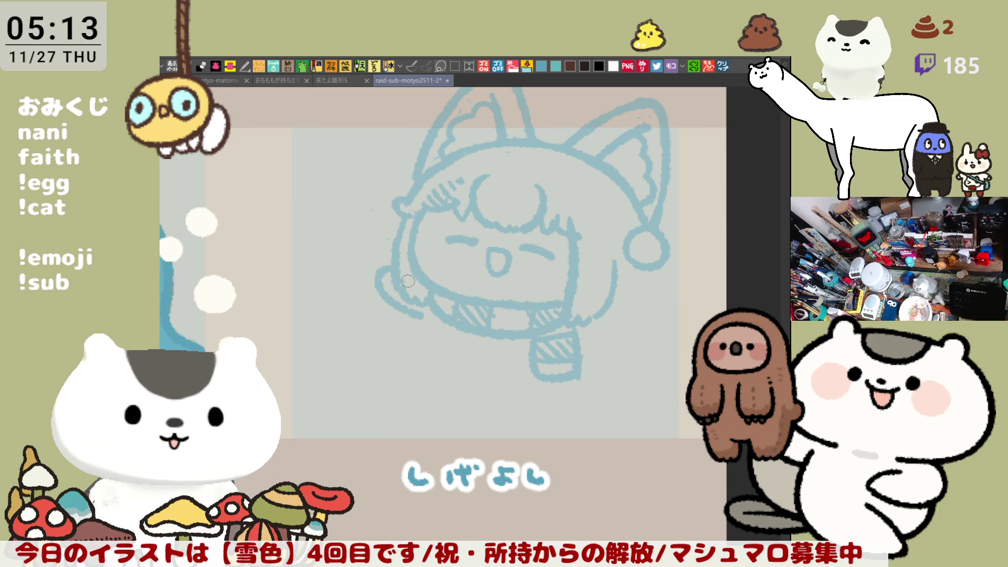
{"action": "left_click_drag", "start_coordinate": [375, 273], "coordinate": [376, 286]}
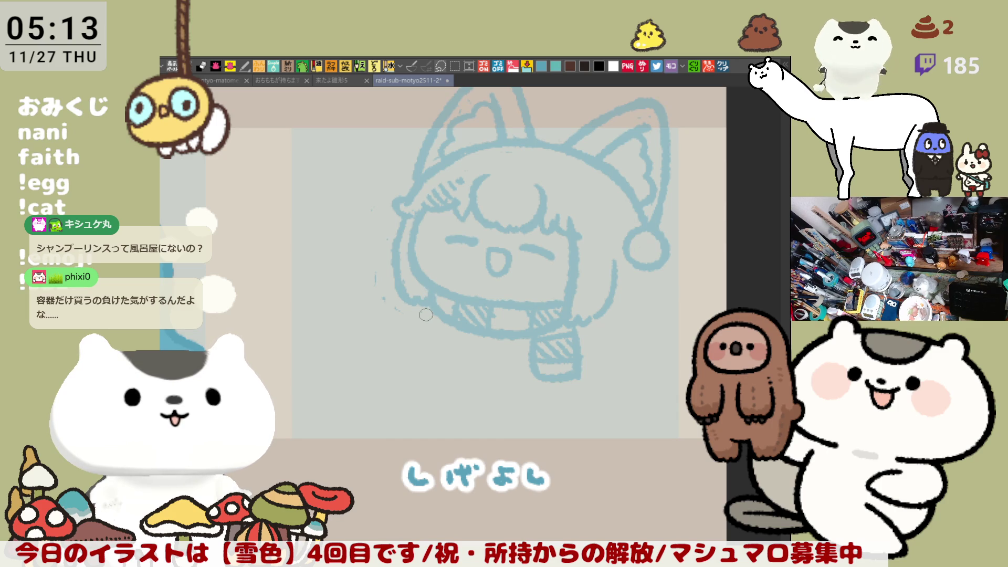
{"action": "left_click_drag", "start_coordinate": [426, 315], "coordinate": [417, 282]}
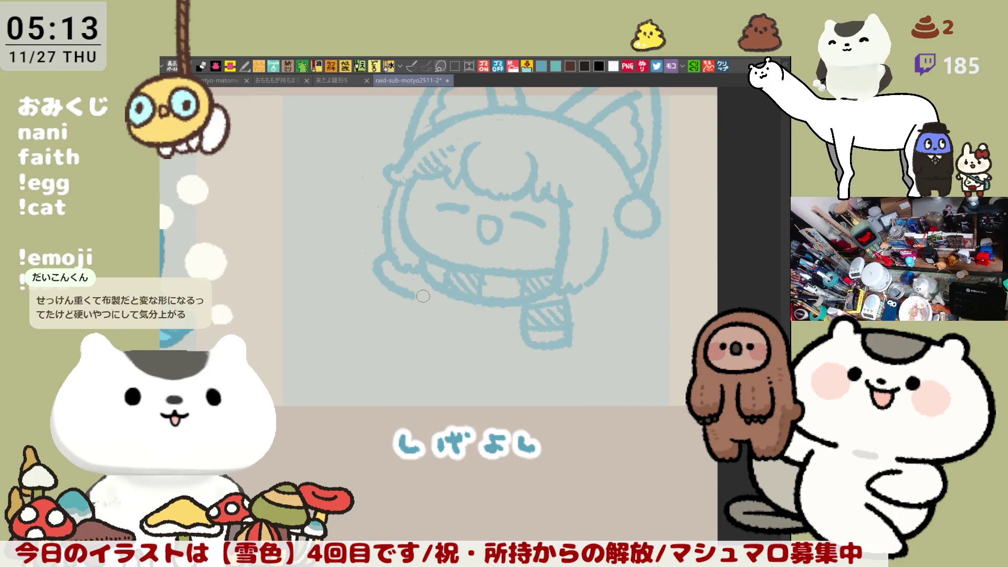
Step: Draw the body's left side line running down from the chin
{"action": "left_click_drag", "start_coordinate": [416, 290], "coordinate": [410, 336]}
{"action": "key", "text": "ctrl+z"}
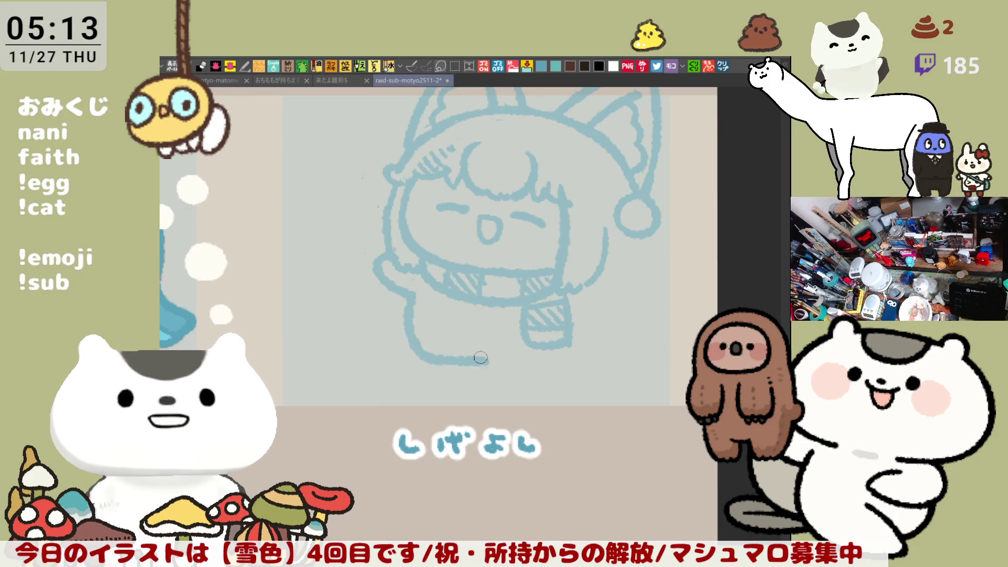
{"action": "left_click_drag", "start_coordinate": [388, 253], "coordinate": [424, 300]}
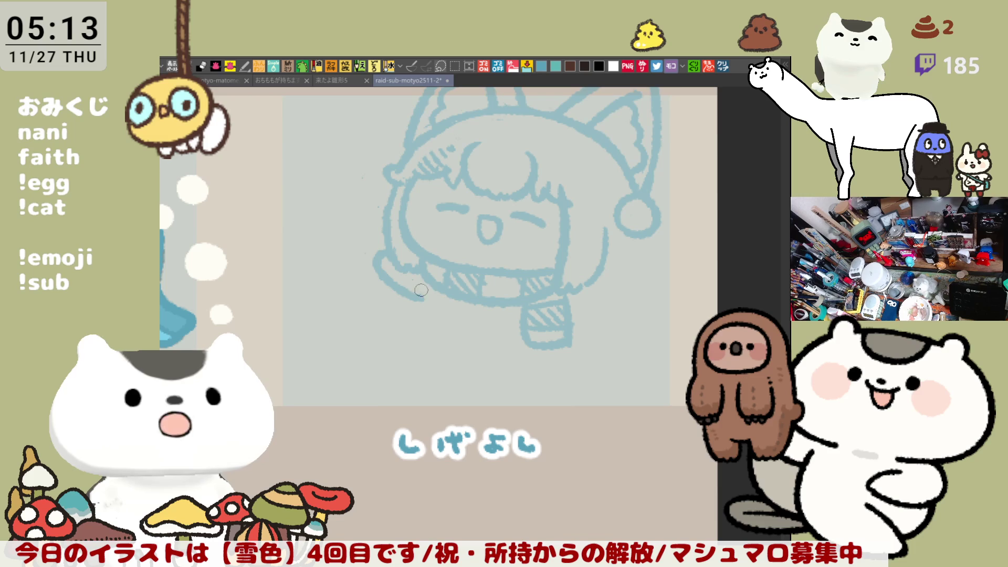
{"action": "key", "text": "ctrl+z"}
{"action": "mouse_move", "coordinate": [387, 250]}
{"action": "left_mouse_down"}
{"action": "mouse_move", "coordinate": [444, 346]}
{"action": "mouse_move", "coordinate": [481, 350]}
{"action": "left_mouse_up"}
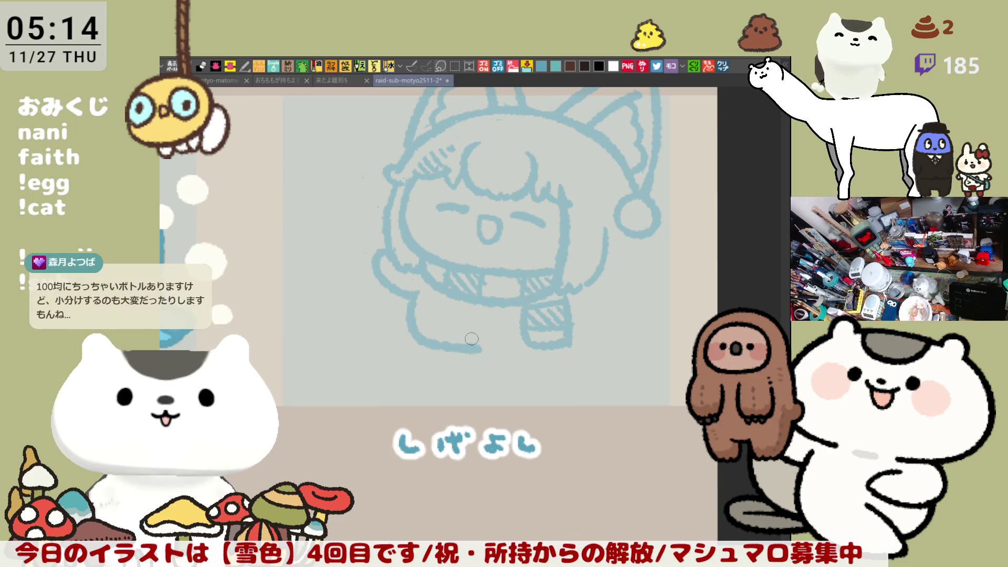
{"action": "key", "text": "ctrl+z"}
{"action": "left_click_drag", "start_coordinate": [411, 296], "coordinate": [473, 349]}
{"action": "key", "text": "ctrl+z"}
{"action": "mouse_move", "coordinate": [423, 290]}
{"action": "left_mouse_down"}
{"action": "mouse_move", "coordinate": [410, 317]}
{"action": "mouse_move", "coordinate": [515, 354]}
{"action": "left_mouse_up"}
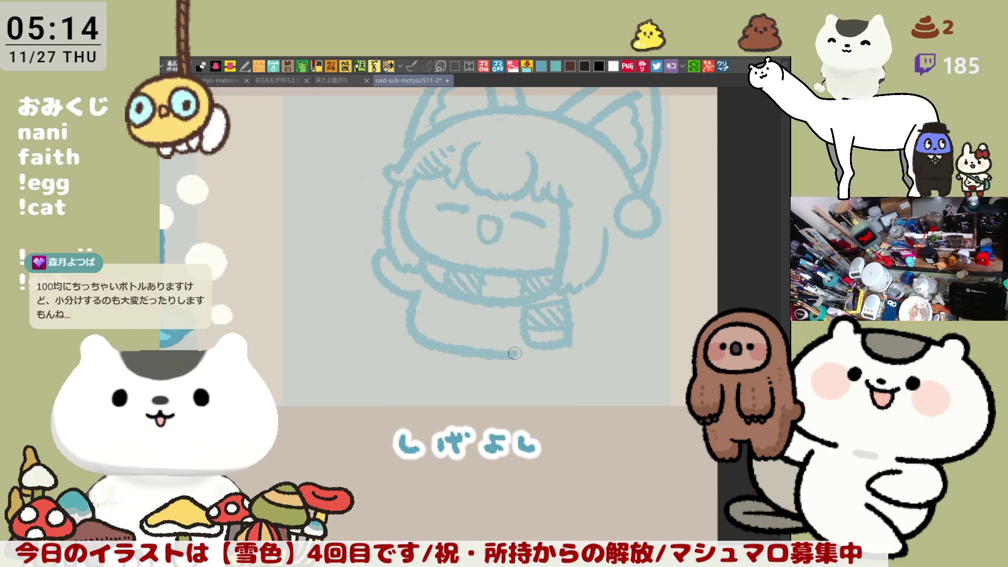
Step: Add a hand beside the scarf and a bottom body outline meeting the scarf end
{"action": "mouse_move", "coordinate": [588, 280]}
{"action": "left_mouse_down"}
{"action": "mouse_move", "coordinate": [593, 313]}
{"action": "mouse_move", "coordinate": [615, 292]}
{"action": "mouse_move", "coordinate": [591, 314]}
{"action": "mouse_move", "coordinate": [571, 315]}
{"action": "left_mouse_up"}
{"action": "key", "text": "ctrl+z"}
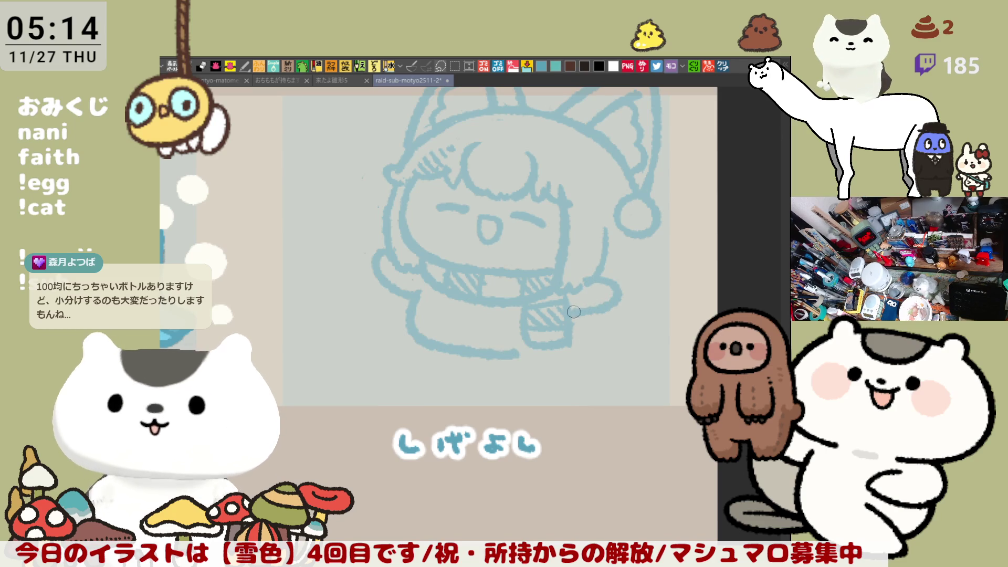
{"action": "left_click_drag", "start_coordinate": [515, 354], "coordinate": [564, 352]}
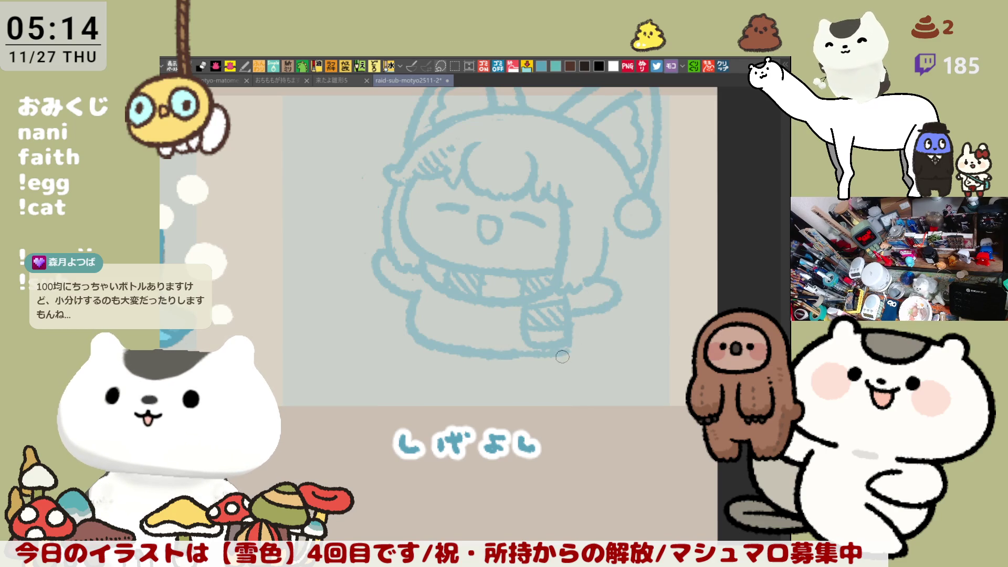
{"action": "key", "text": "ctrl+z"}
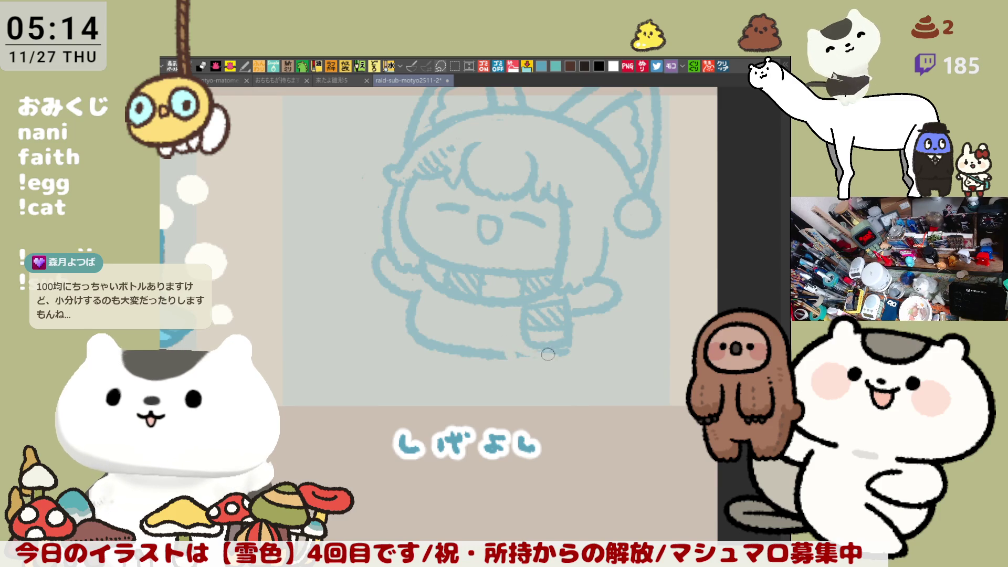
{"action": "left_click_drag", "start_coordinate": [507, 357], "coordinate": [570, 351]}
{"action": "key", "text": "ctrl+z"}
{"action": "left_click_drag", "start_coordinate": [505, 357], "coordinate": [570, 352]}
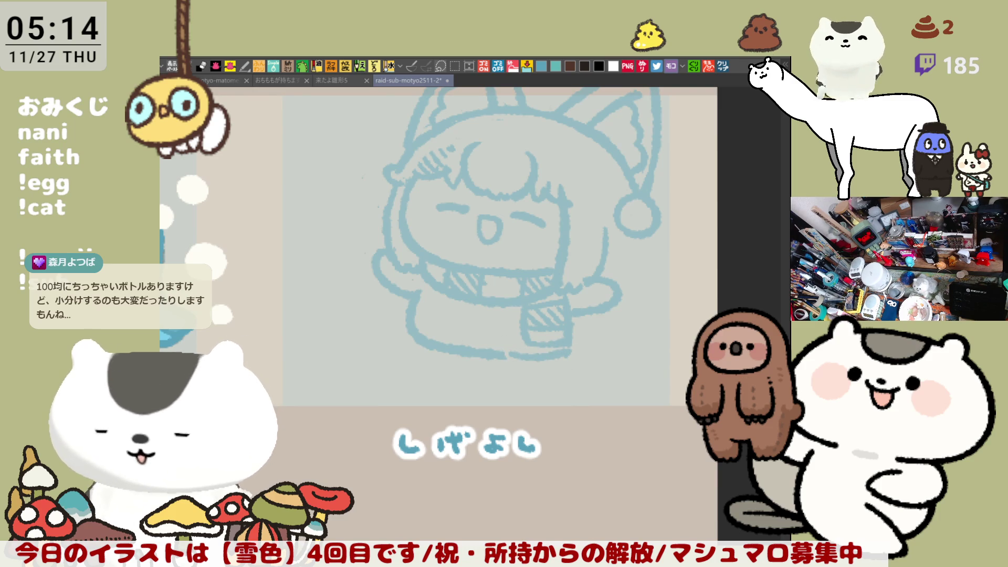
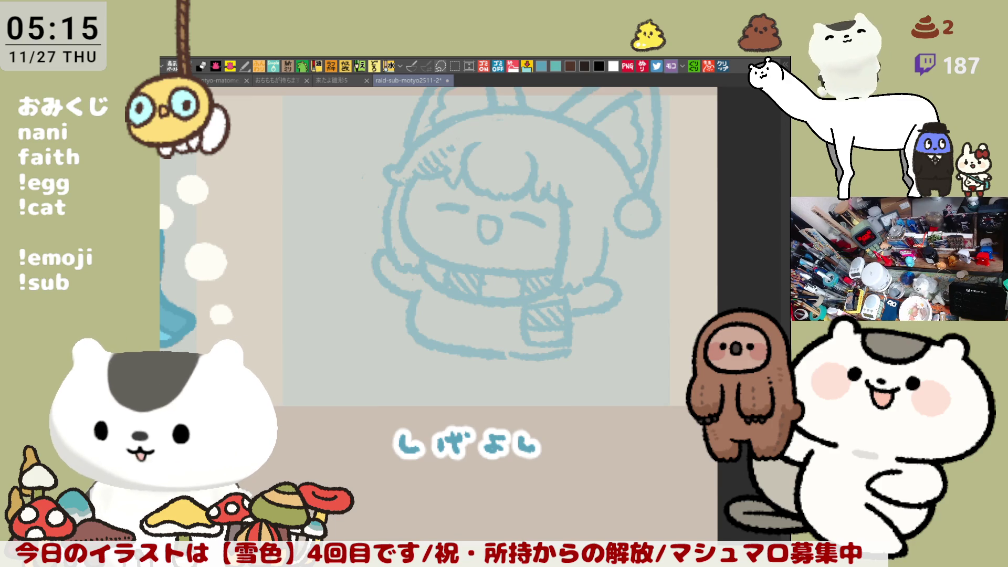
Step: Redraw the right hand's curve and the scarf tail's right edge, retrying failed strokes
{"action": "left_click_drag", "start_coordinate": [589, 319], "coordinate": [621, 344]}
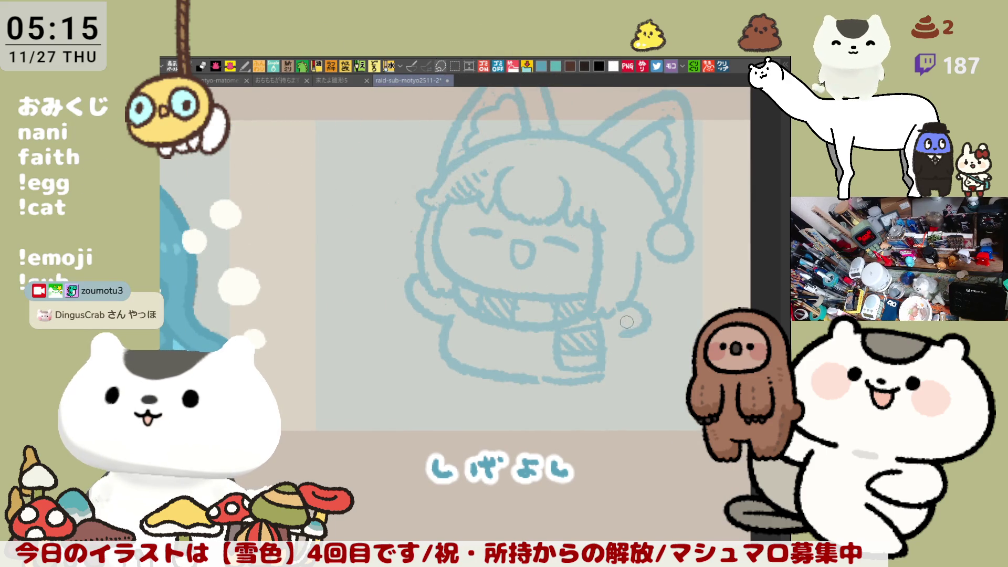
{"action": "key", "text": "ctrl+z"}
{"action": "mouse_move", "coordinate": [633, 304]}
{"action": "left_mouse_down"}
{"action": "mouse_move", "coordinate": [613, 338]}
{"action": "mouse_move", "coordinate": [618, 375]}
{"action": "left_mouse_up"}
{"action": "key", "text": "ctrl+z"}
{"action": "left_click_drag", "start_coordinate": [612, 335], "coordinate": [616, 374]}
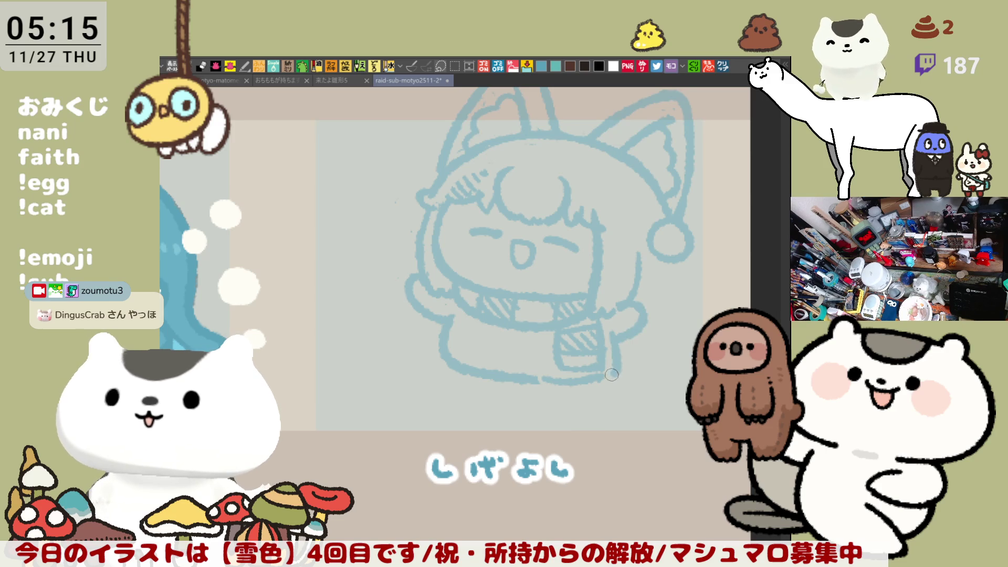
{"action": "key", "text": "ctrl+z"}
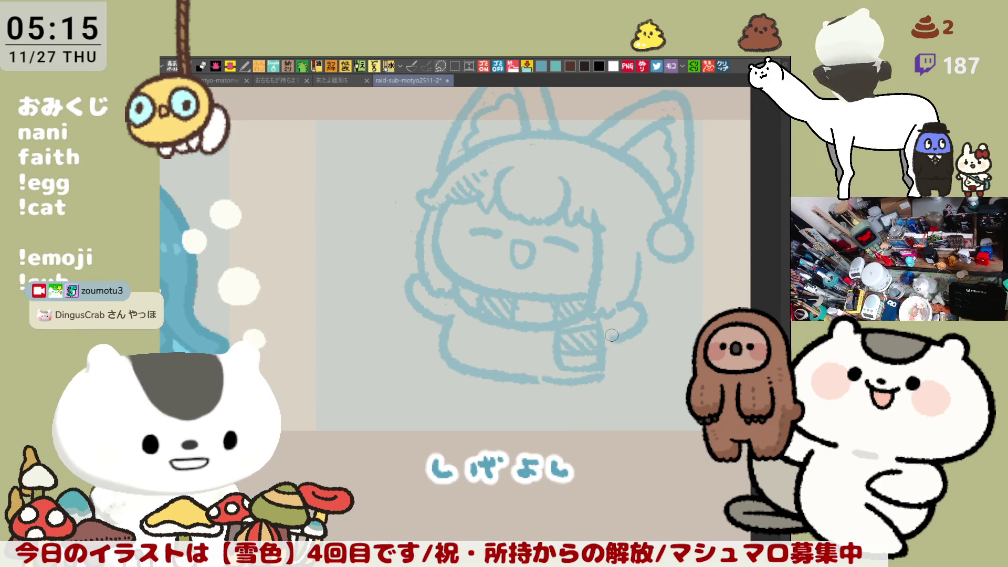
Step: Erase the scarf tail's hatching, then redraw its right edge and the body's lower outlines
{"action": "mouse_move", "coordinate": [545, 342]}
{"action": "left_mouse_down"}
{"action": "mouse_move", "coordinate": [594, 334]}
{"action": "mouse_move", "coordinate": [604, 352]}
{"action": "mouse_move", "coordinate": [557, 374]}
{"action": "mouse_move", "coordinate": [584, 332]}
{"action": "mouse_move", "coordinate": [613, 358]}
{"action": "left_mouse_up"}
{"action": "left_click_drag", "start_coordinate": [600, 313], "coordinate": [616, 336]}
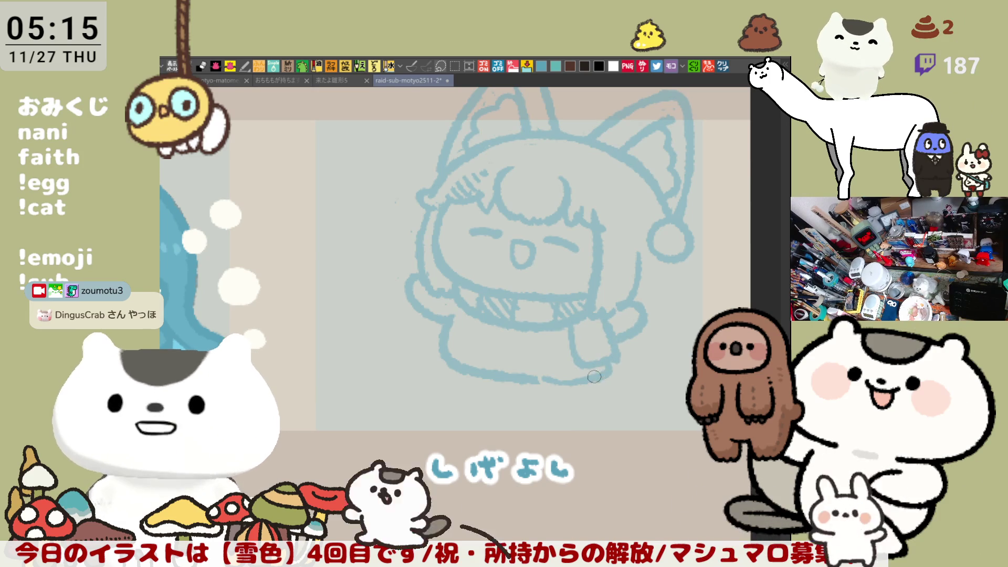
{"action": "mouse_move", "coordinate": [565, 381]}
{"action": "left_mouse_down"}
{"action": "mouse_move", "coordinate": [533, 384]}
{"action": "mouse_move", "coordinate": [596, 373]}
{"action": "left_mouse_up"}
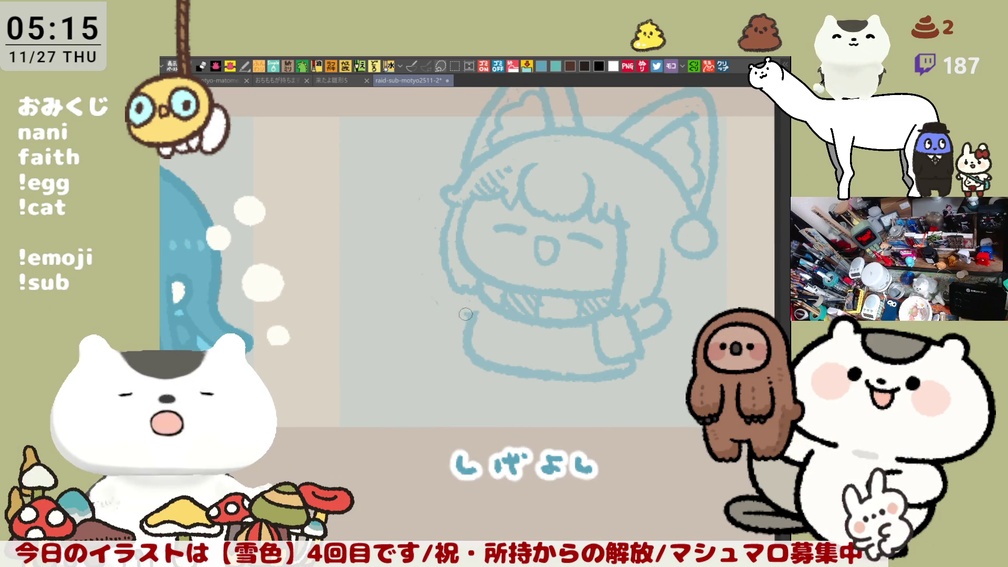
{"action": "left_click_drag", "start_coordinate": [449, 272], "coordinate": [470, 319]}
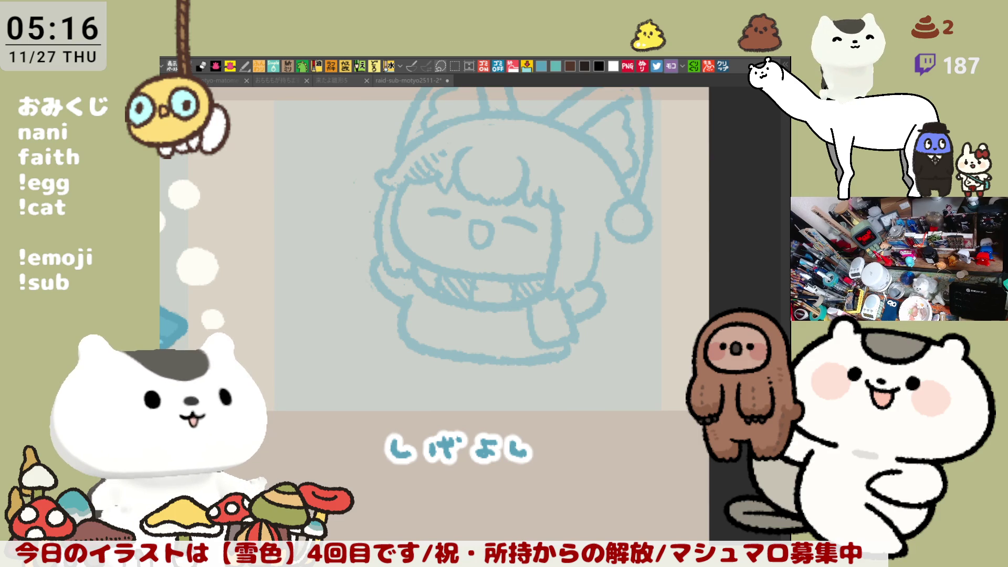
Step: Hide the palettes with Tab to enlarge the canvas working area
{"action": "left_click", "coordinate": [471, 241]}
{"action": "key", "text": "Tab"}
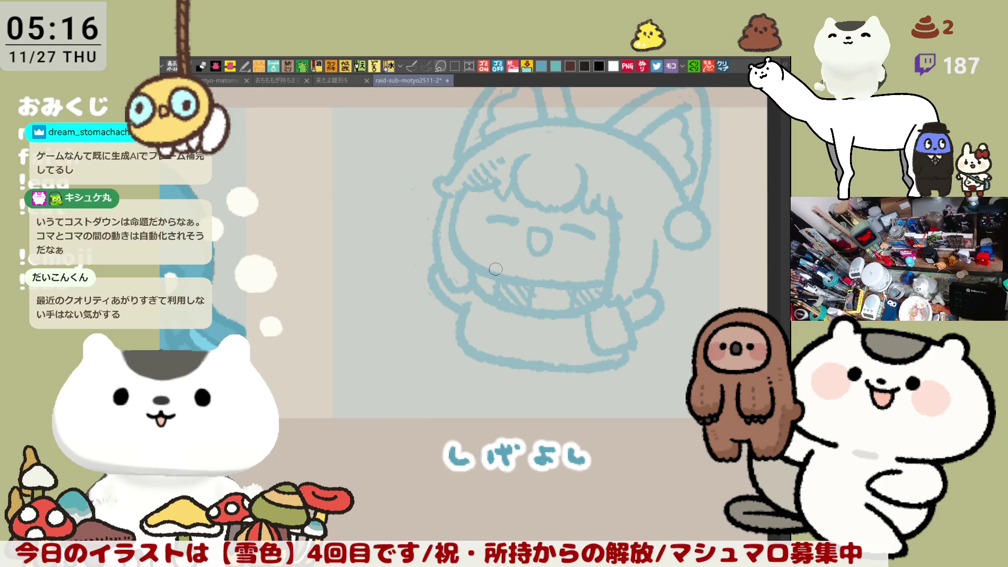
{"action": "scroll", "coordinate": [524, 288], "scroll_direction": "right", "scroll_amount": 2}
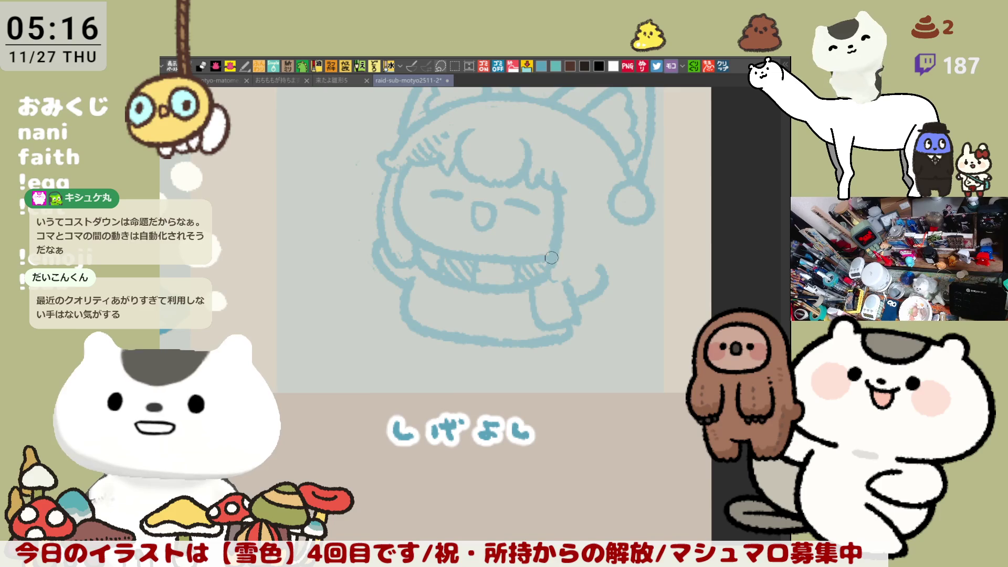
Step: Draw the line hanging down the right side of the face, redrawing until it fits
{"action": "left_click_drag", "start_coordinate": [593, 201], "coordinate": [580, 268]}
{"action": "key", "text": "ctrl+z"}
{"action": "left_click_drag", "start_coordinate": [600, 202], "coordinate": [570, 283]}
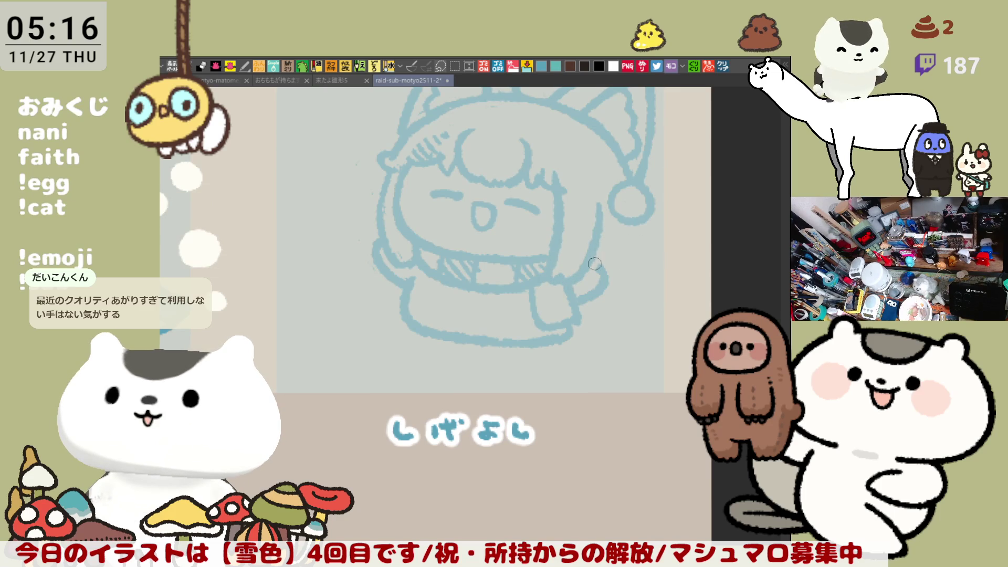
{"action": "left_click_drag", "start_coordinate": [637, 218], "coordinate": [618, 267]}
{"action": "key", "text": "ctrl+z"}
{"action": "left_click_drag", "start_coordinate": [637, 218], "coordinate": [604, 268]}
{"action": "key", "text": "ctrl+z"}
{"action": "left_click_drag", "start_coordinate": [636, 218], "coordinate": [604, 269]}
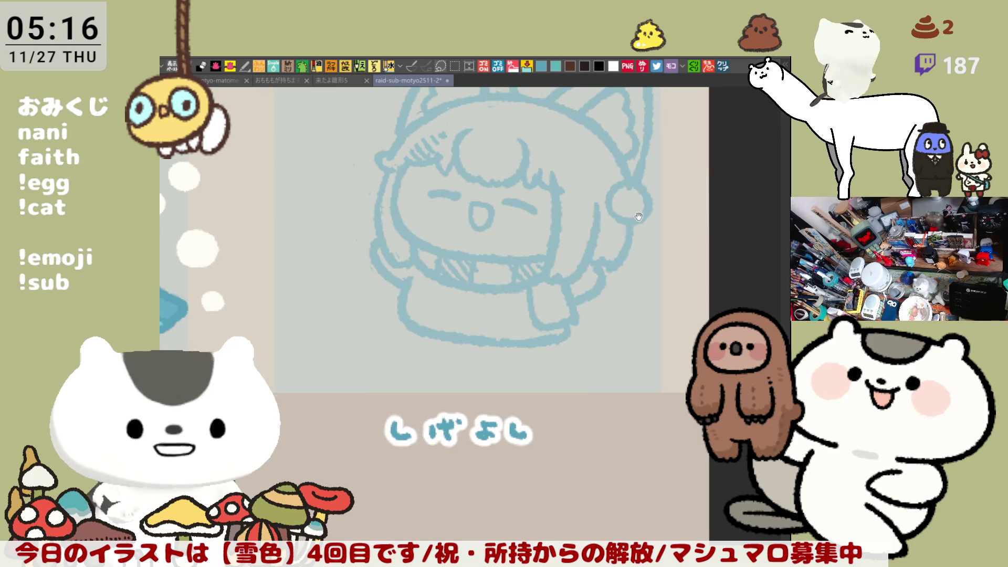
Step: Add a short curve at the hood's left edge and erase part of its right edge
{"action": "left_click_drag", "start_coordinate": [596, 180], "coordinate": [540, 181]}
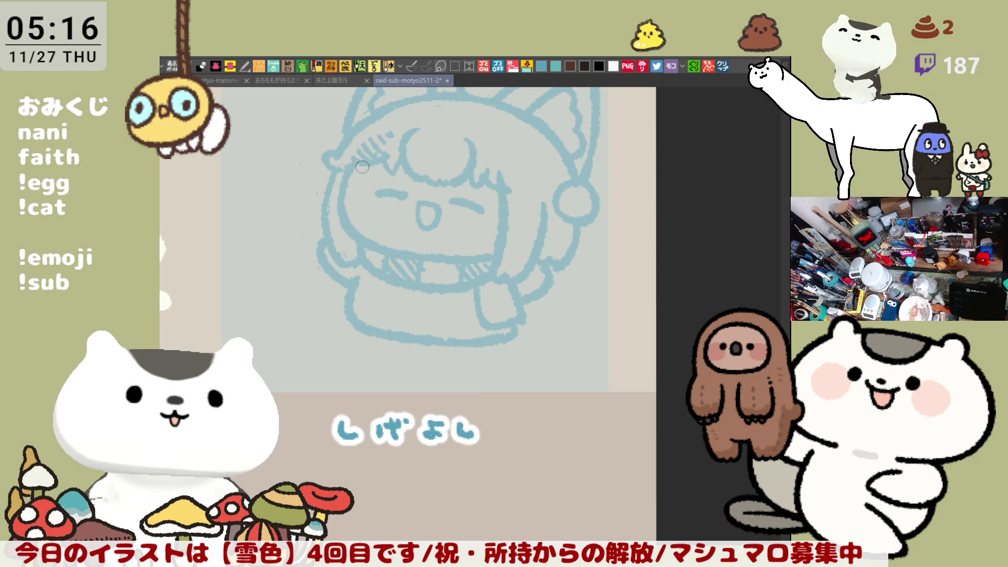
{"action": "left_click_drag", "start_coordinate": [312, 159], "coordinate": [322, 169]}
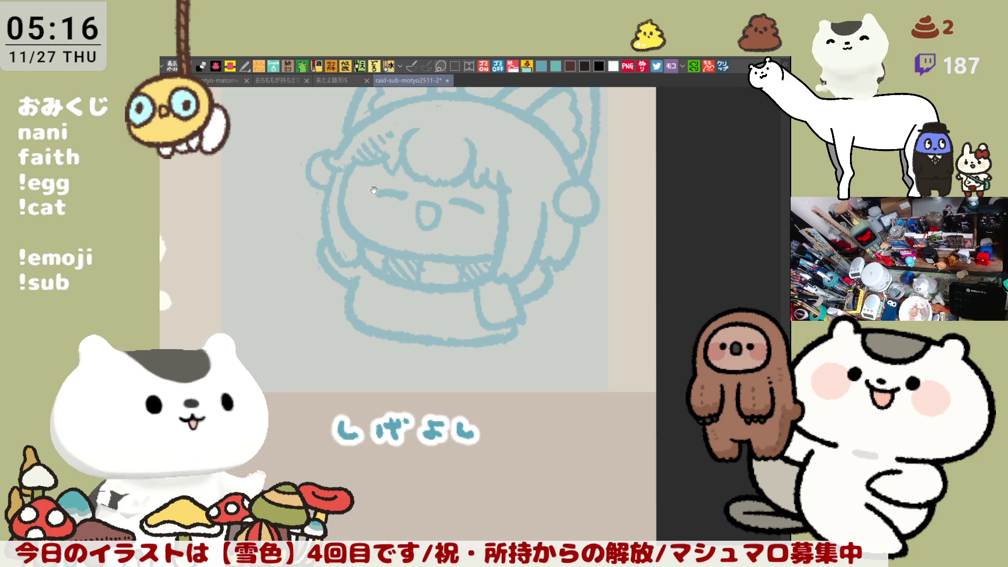
{"action": "left_click_drag", "start_coordinate": [361, 182], "coordinate": [273, 163]}
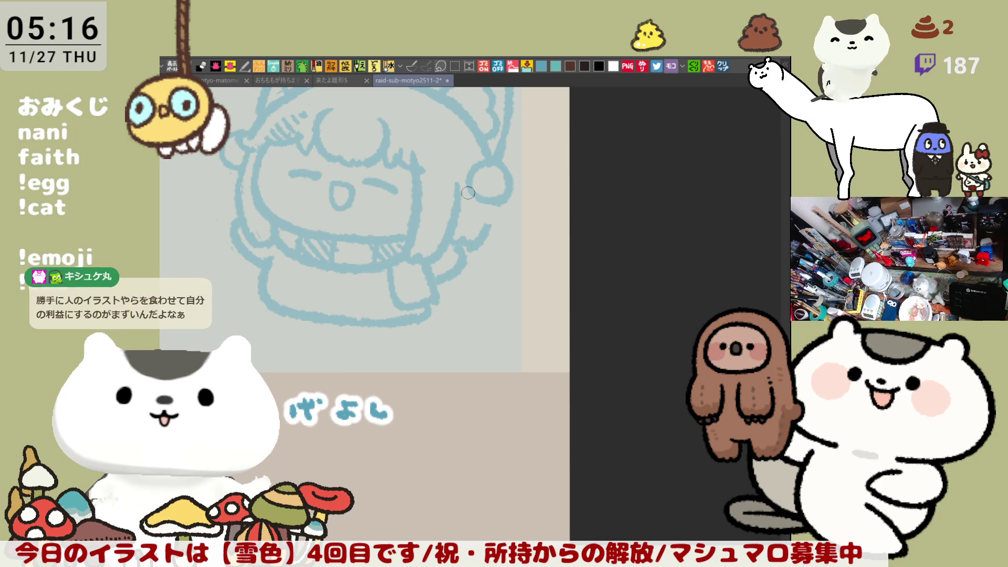
{"action": "left_click_drag", "start_coordinate": [476, 193], "coordinate": [469, 220]}
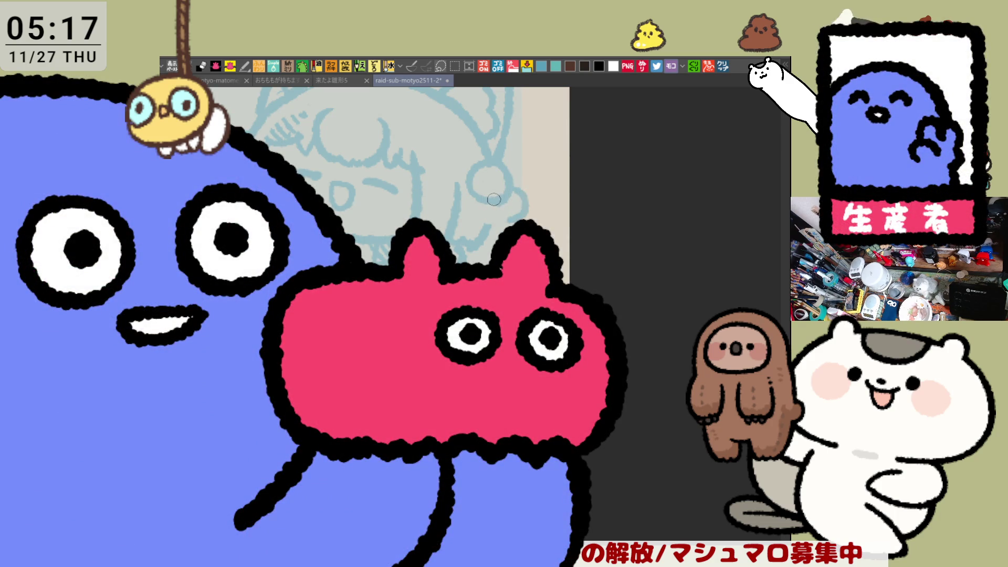
Step: Undo the stray stroke and redraw the right pompom's outline as a hanging bell
{"action": "key", "text": "ctrl+z"}
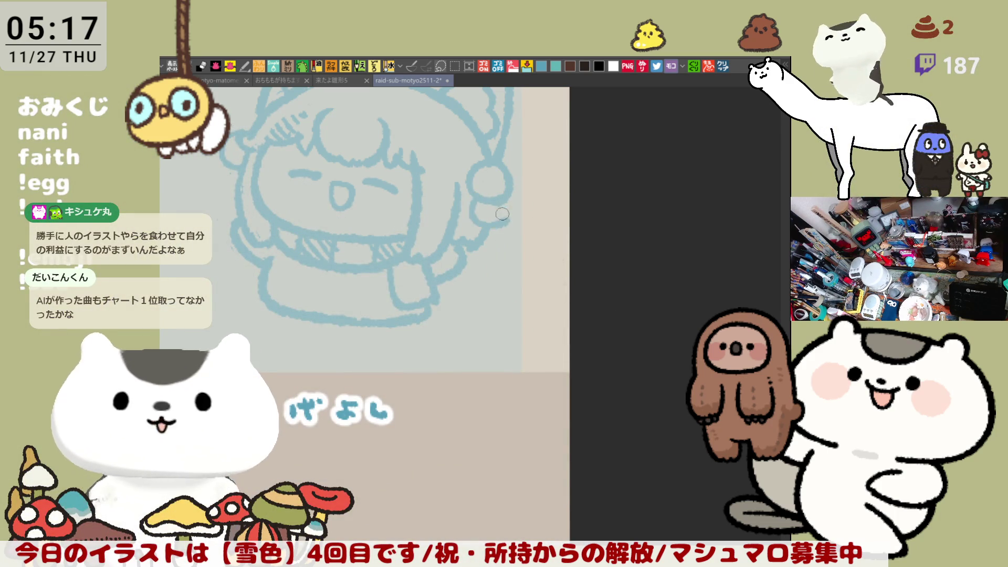
{"action": "mouse_move", "coordinate": [480, 194]}
{"action": "left_mouse_down"}
{"action": "mouse_move", "coordinate": [491, 223]}
{"action": "mouse_move", "coordinate": [505, 198]}
{"action": "mouse_move", "coordinate": [486, 228]}
{"action": "mouse_move", "coordinate": [519, 215]}
{"action": "mouse_move", "coordinate": [503, 195]}
{"action": "mouse_move", "coordinate": [506, 226]}
{"action": "mouse_move", "coordinate": [514, 208]}
{"action": "left_mouse_up"}
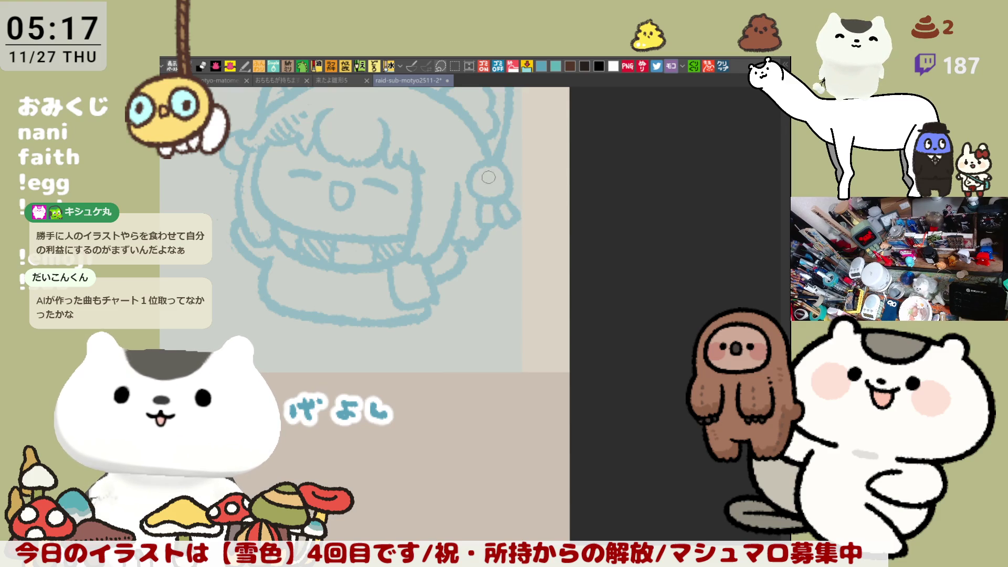
{"action": "left_click_drag", "start_coordinate": [489, 176], "coordinate": [503, 183]}
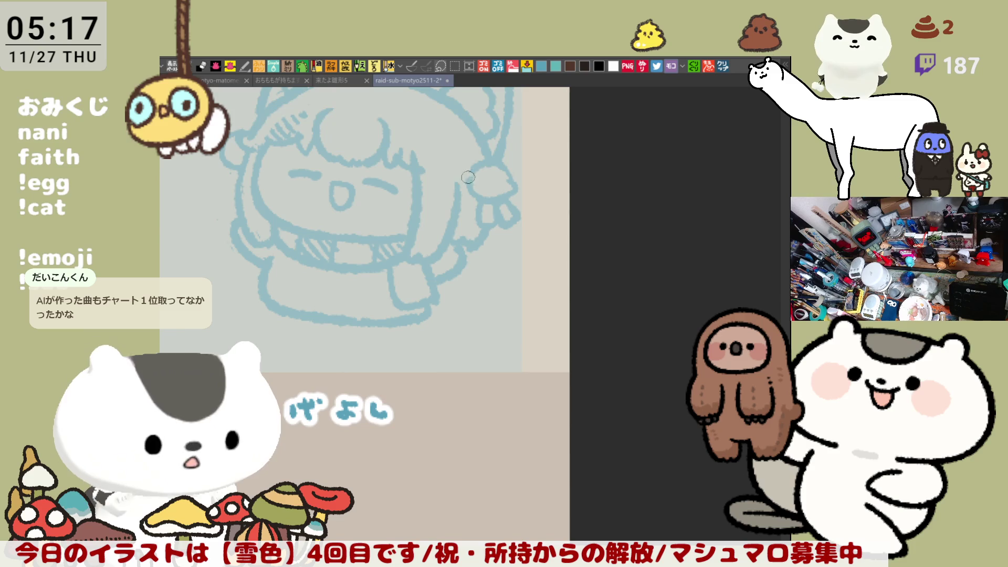
{"action": "mouse_move", "coordinate": [476, 171]}
{"action": "left_mouse_down"}
{"action": "mouse_move", "coordinate": [466, 181]}
{"action": "mouse_move", "coordinate": [509, 181]}
{"action": "mouse_move", "coordinate": [549, 239]}
{"action": "left_mouse_up"}
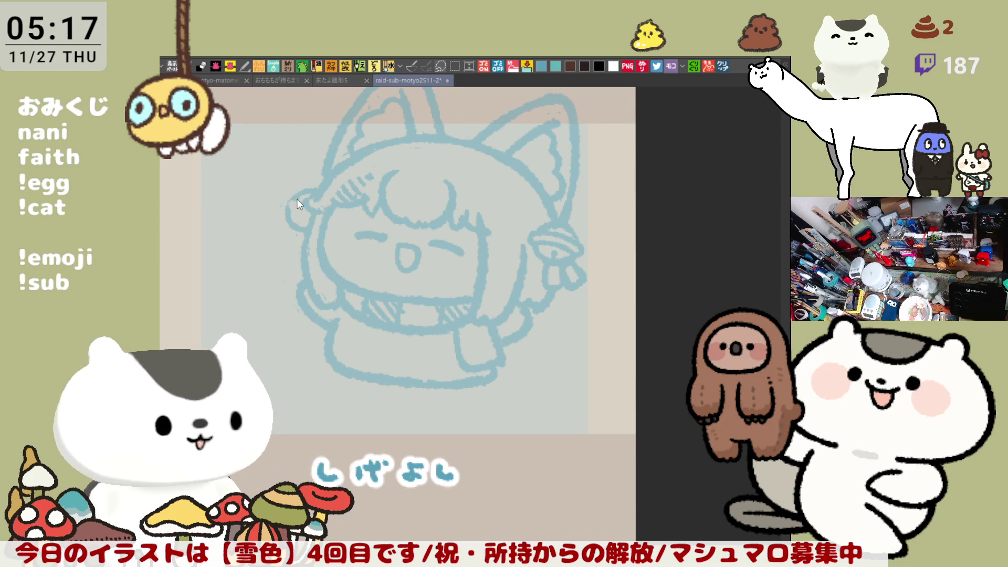
Step: Touch up the left hair outline and draw the left ribbon and bell, extending it further left
{"action": "mouse_move", "coordinate": [292, 211]}
{"action": "left_mouse_down"}
{"action": "mouse_move", "coordinate": [320, 215]}
{"action": "mouse_move", "coordinate": [310, 199]}
{"action": "mouse_move", "coordinate": [319, 201]}
{"action": "left_mouse_up"}
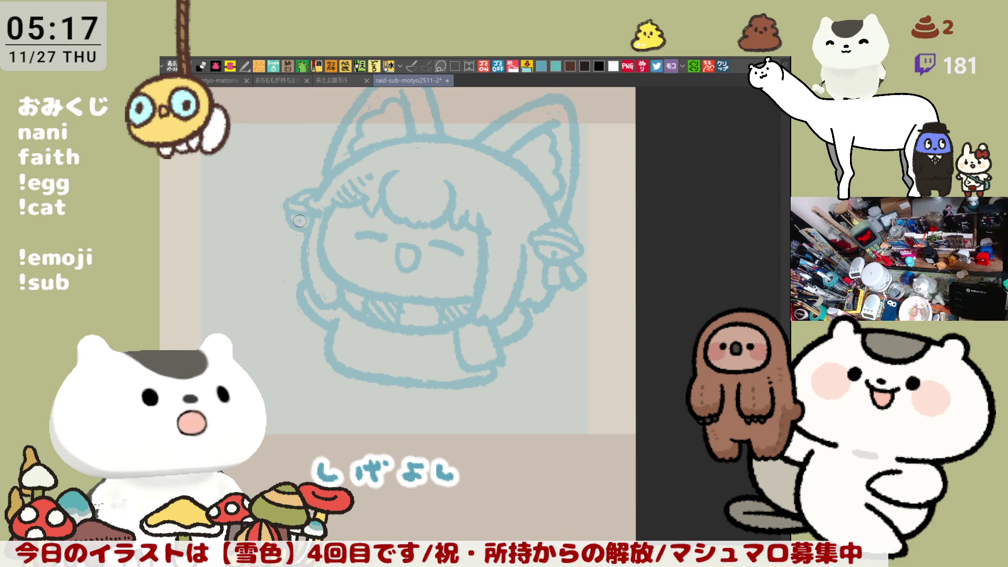
{"action": "mouse_move", "coordinate": [486, 247]}
{"action": "left_mouse_down"}
{"action": "mouse_move", "coordinate": [541, 225]}
{"action": "mouse_move", "coordinate": [498, 226]}
{"action": "left_mouse_up"}
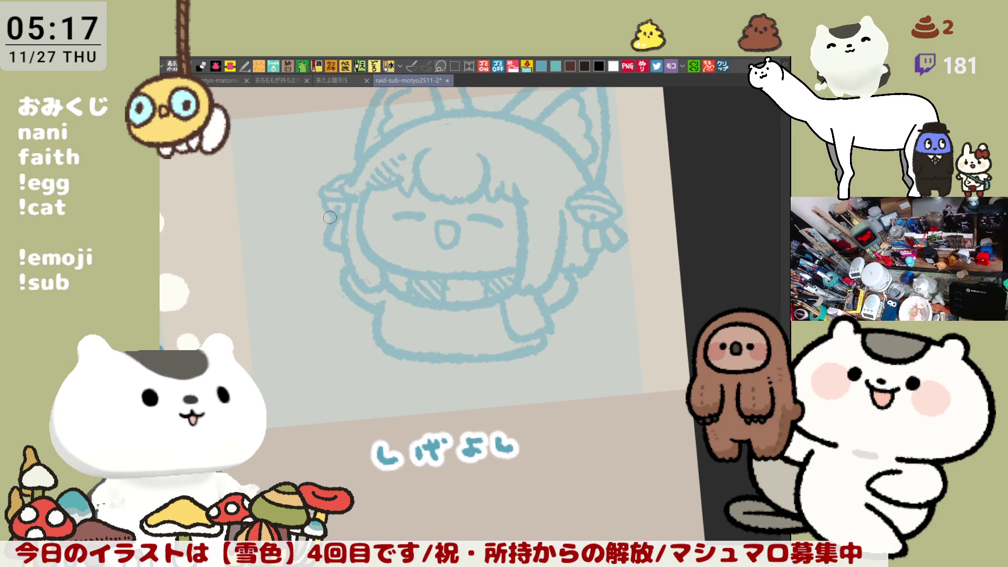
{"action": "left_click_drag", "start_coordinate": [310, 218], "coordinate": [328, 234]}
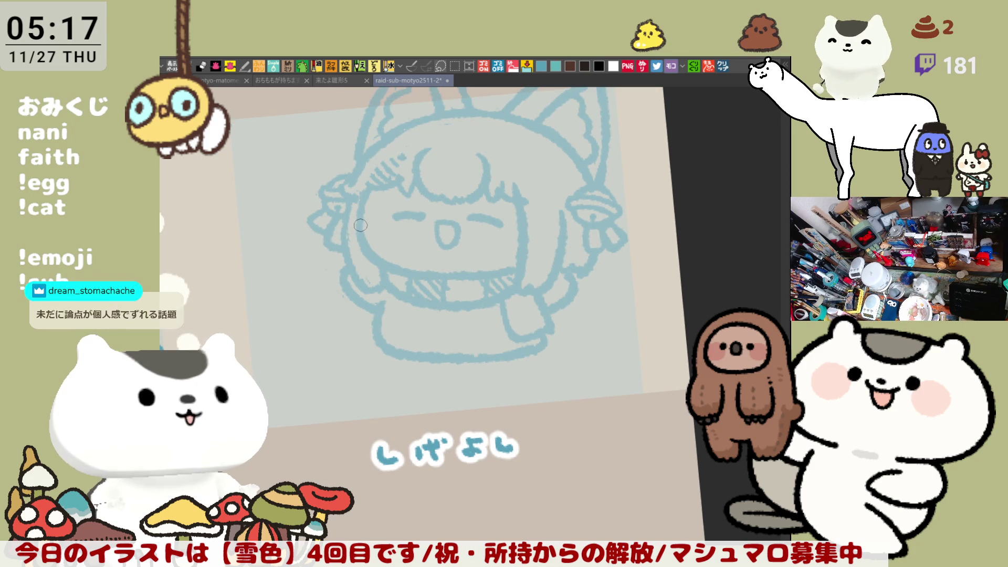
{"action": "key", "text": "ctrl+z"}
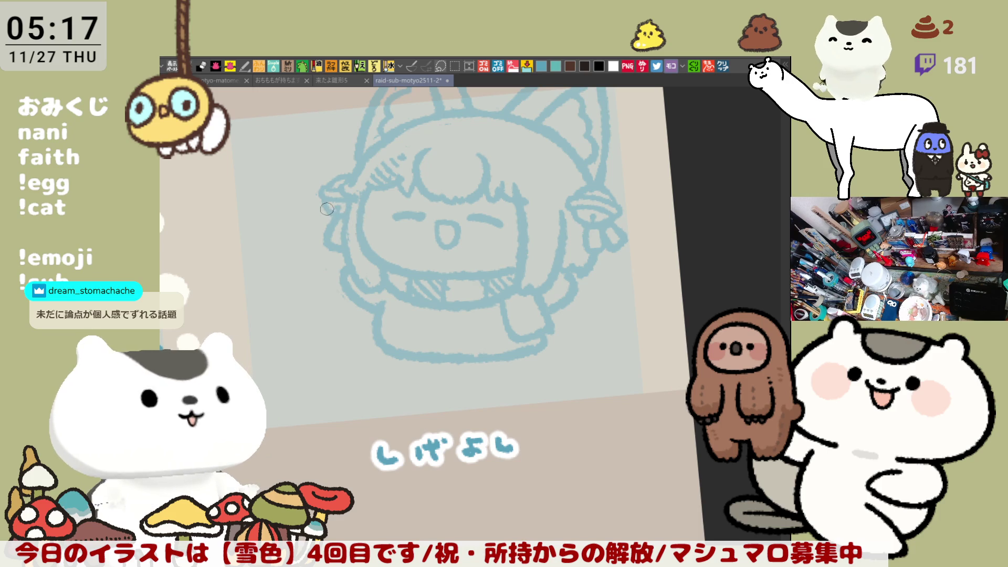
{"action": "left_click_drag", "start_coordinate": [313, 217], "coordinate": [327, 235]}
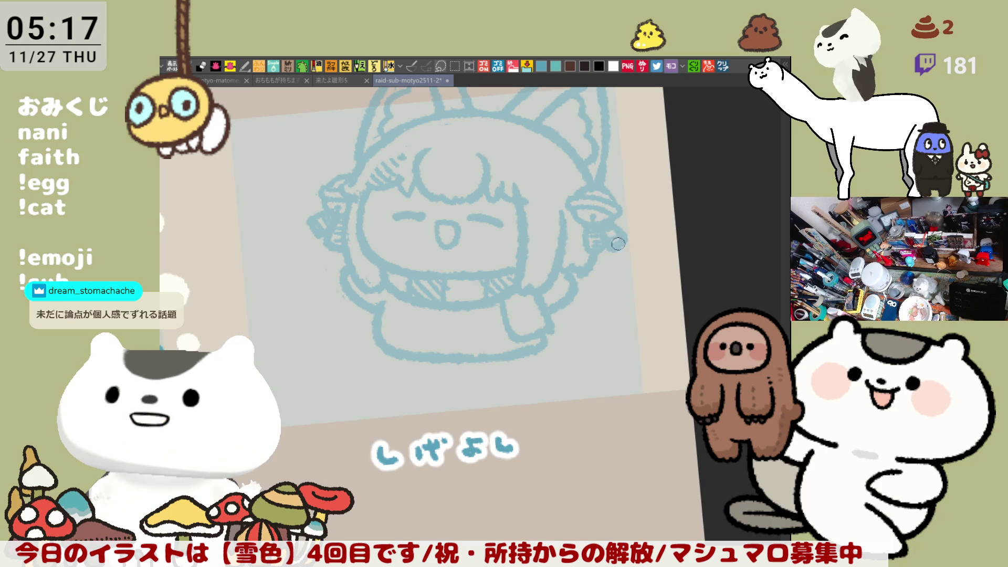
{"action": "left_click_drag", "start_coordinate": [597, 240], "coordinate": [589, 254]}
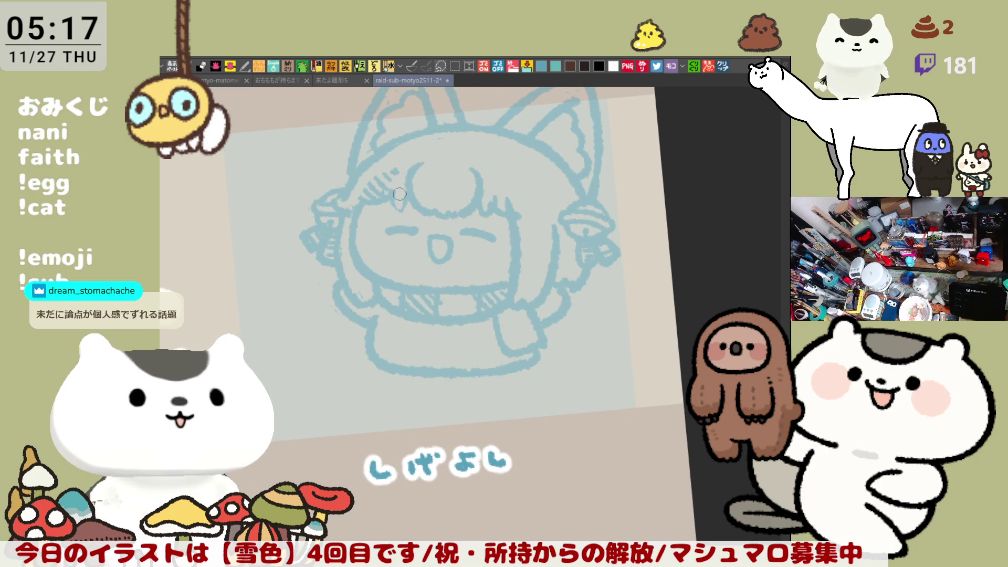
{"action": "mouse_move", "coordinate": [496, 210]}
{"action": "left_mouse_down"}
{"action": "mouse_move", "coordinate": [504, 182]}
{"action": "mouse_move", "coordinate": [478, 205]}
{"action": "left_mouse_up"}
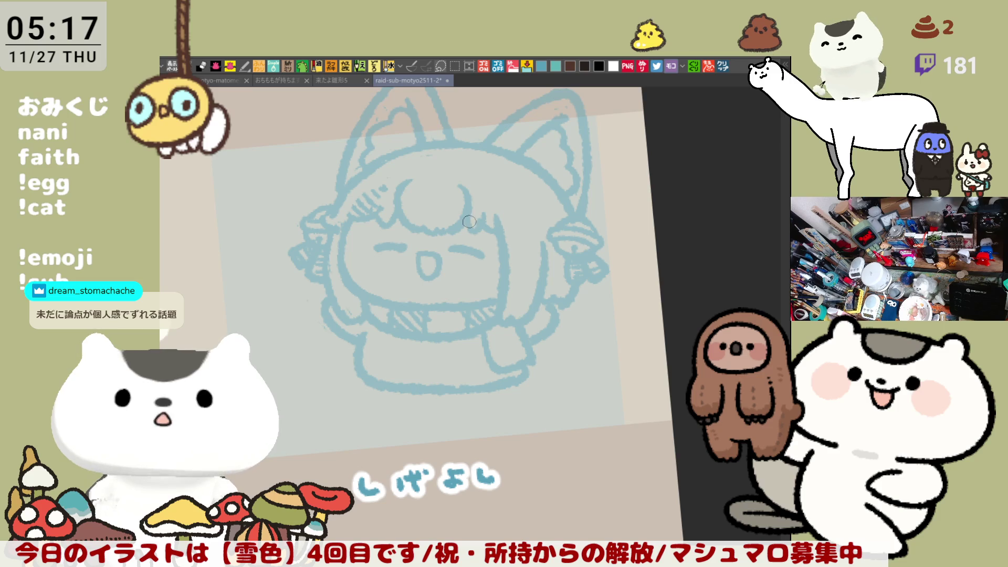
{"action": "scroll", "coordinate": [482, 208], "scroll_direction": "up", "scroll_amount": 3}
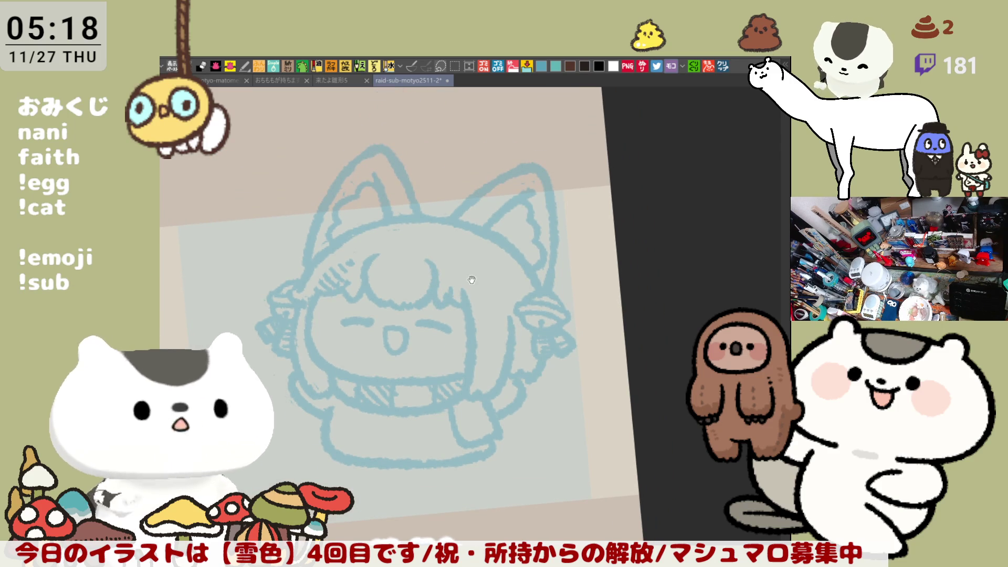
{"action": "scroll", "coordinate": [421, 190], "scroll_direction": "down", "scroll_amount": 1}
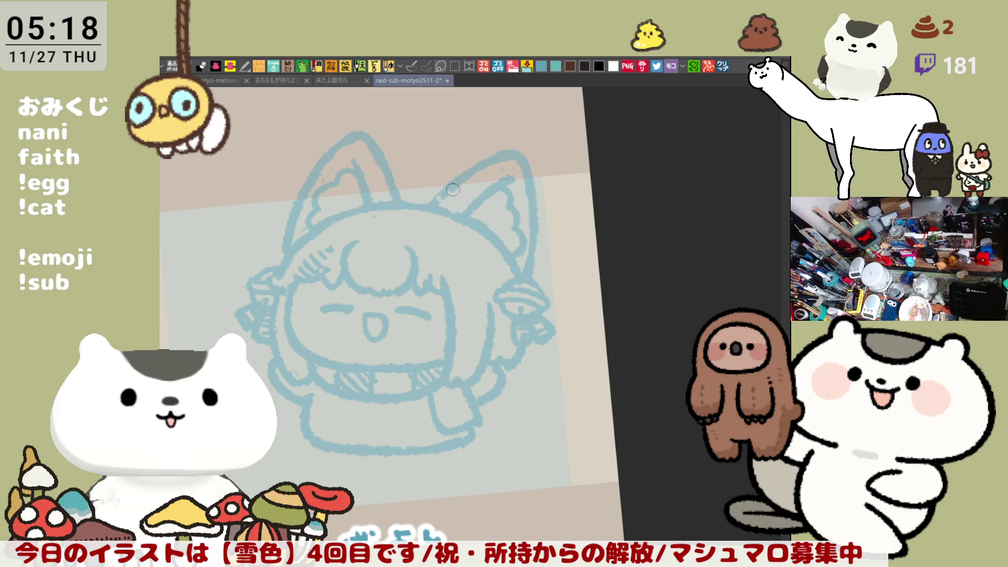
{"action": "mouse_move", "coordinate": [440, 198]}
{"action": "left_mouse_down"}
{"action": "mouse_move", "coordinate": [479, 176]}
{"action": "mouse_move", "coordinate": [497, 181]}
{"action": "mouse_move", "coordinate": [507, 153]}
{"action": "mouse_move", "coordinate": [501, 179]}
{"action": "mouse_move", "coordinate": [514, 171]}
{"action": "left_mouse_up"}
{"action": "mouse_move", "coordinate": [351, 149]}
{"action": "left_mouse_down"}
{"action": "mouse_move", "coordinate": [375, 173]}
{"action": "mouse_move", "coordinate": [373, 195]}
{"action": "mouse_move", "coordinate": [344, 158]}
{"action": "mouse_move", "coordinate": [318, 188]}
{"action": "left_mouse_up"}
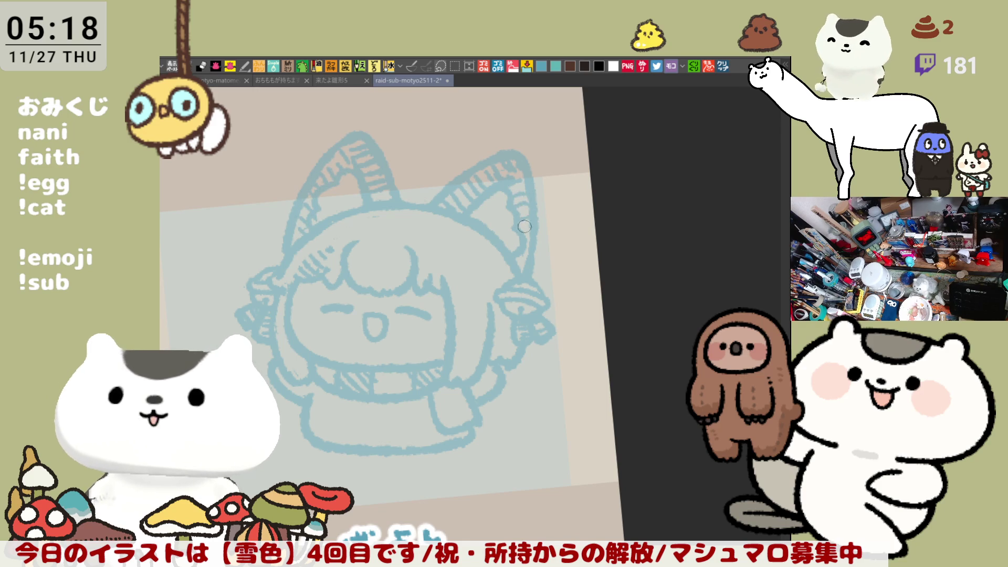
{"action": "left_click_drag", "start_coordinate": [486, 283], "coordinate": [509, 274]}
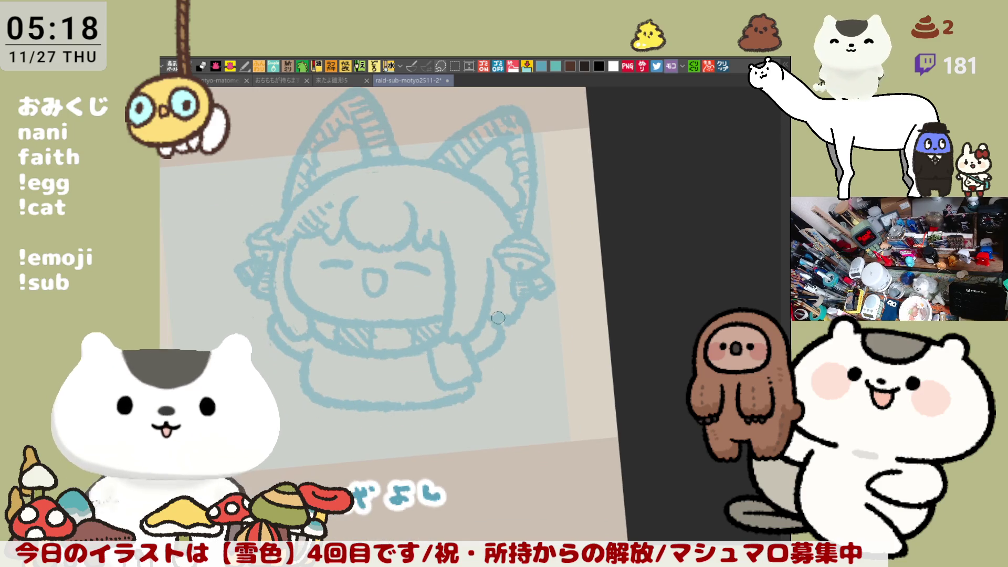
{"action": "left_click_drag", "start_coordinate": [492, 323], "coordinate": [483, 356]}
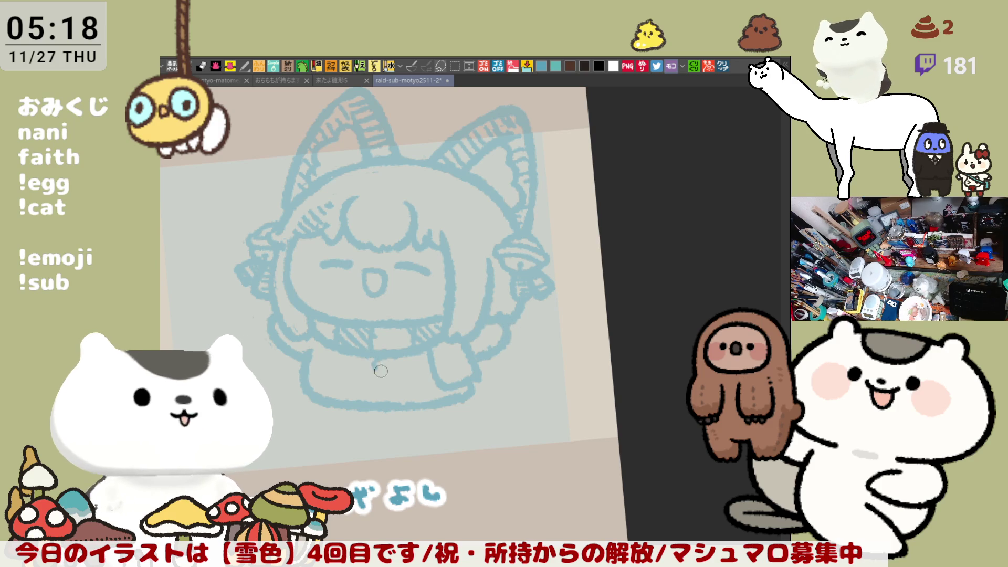
{"action": "mouse_move", "coordinate": [379, 389]}
{"action": "left_mouse_down"}
{"action": "mouse_move", "coordinate": [377, 360]}
{"action": "mouse_move", "coordinate": [379, 383]}
{"action": "left_mouse_up"}
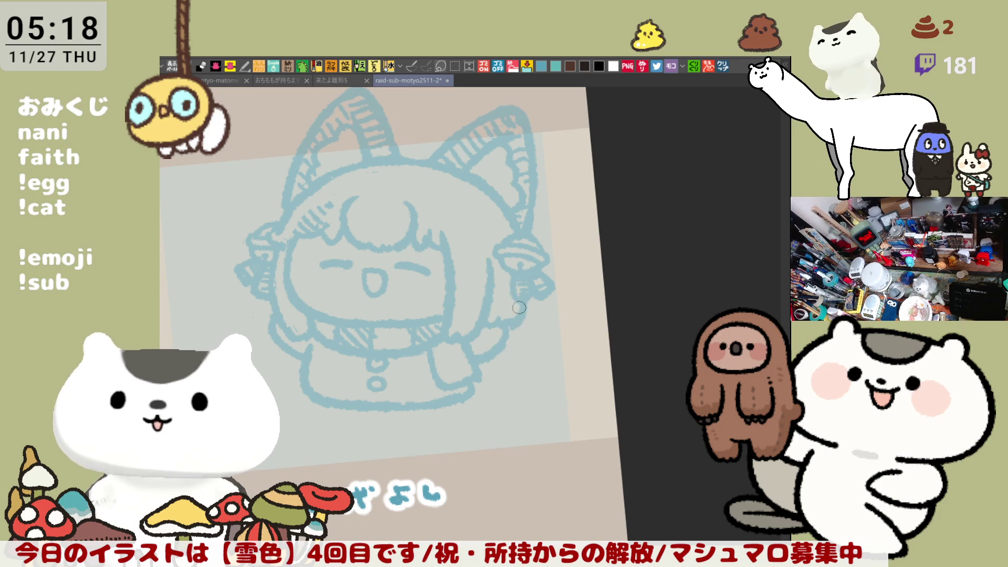
Step: Trace ink strokes along the hood's left edge
{"action": "left_click_drag", "start_coordinate": [502, 302], "coordinate": [550, 287]}
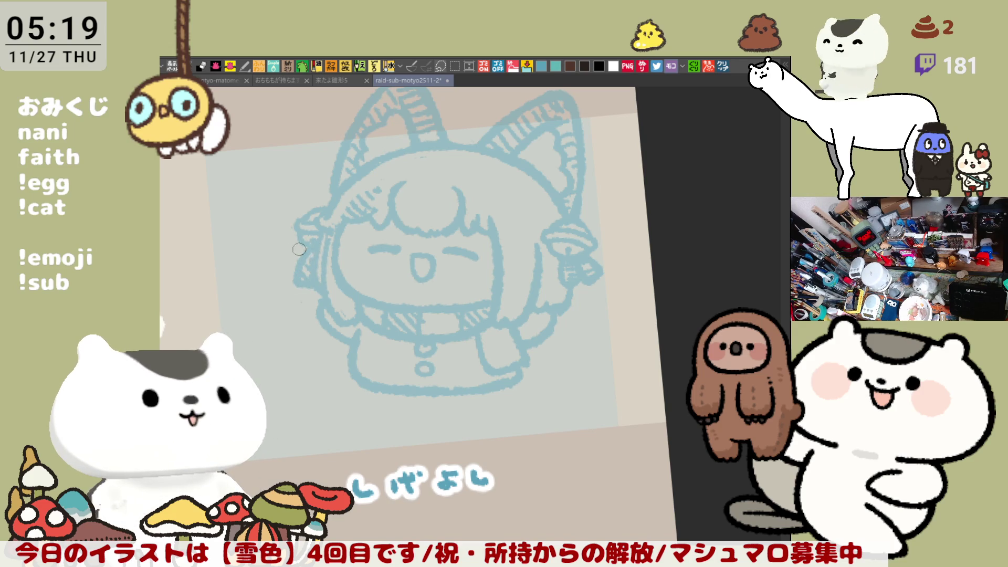
{"action": "mouse_move", "coordinate": [305, 245]}
{"action": "left_mouse_down"}
{"action": "mouse_move", "coordinate": [286, 257]}
{"action": "mouse_move", "coordinate": [292, 265]}
{"action": "mouse_move", "coordinate": [305, 252]}
{"action": "left_mouse_up"}
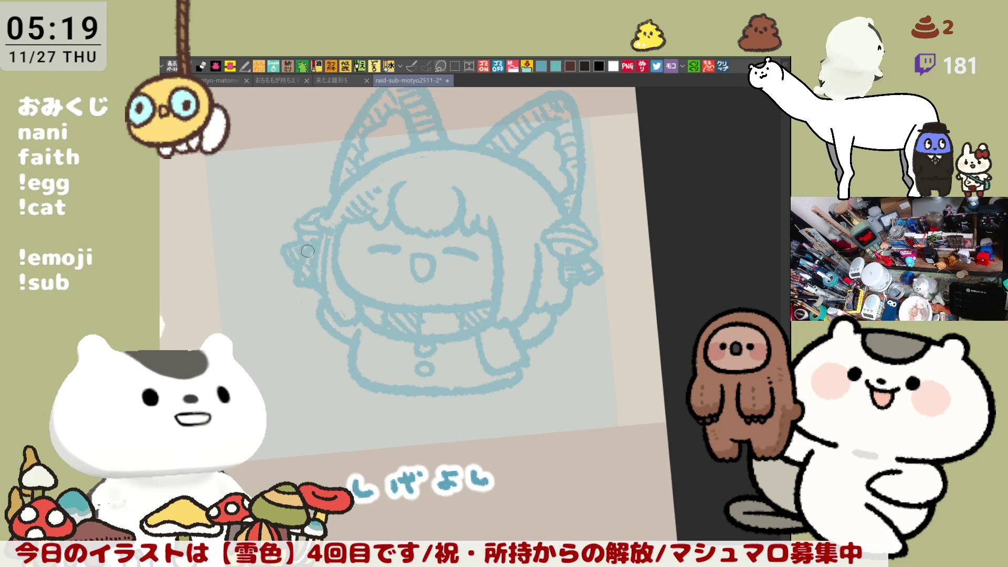
{"action": "left_click_drag", "start_coordinate": [333, 312], "coordinate": [257, 270]}
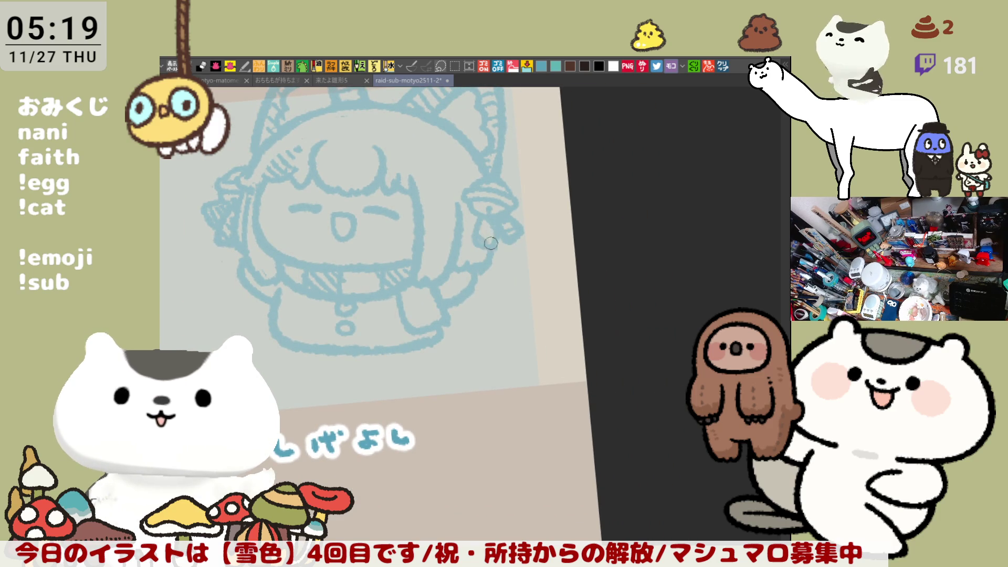
Step: Ink over the girl's right hand and arm, then straighten and reposition the view
{"action": "mouse_move", "coordinate": [506, 214]}
{"action": "left_mouse_down"}
{"action": "mouse_move", "coordinate": [517, 231]}
{"action": "mouse_move", "coordinate": [490, 257]}
{"action": "left_mouse_up"}
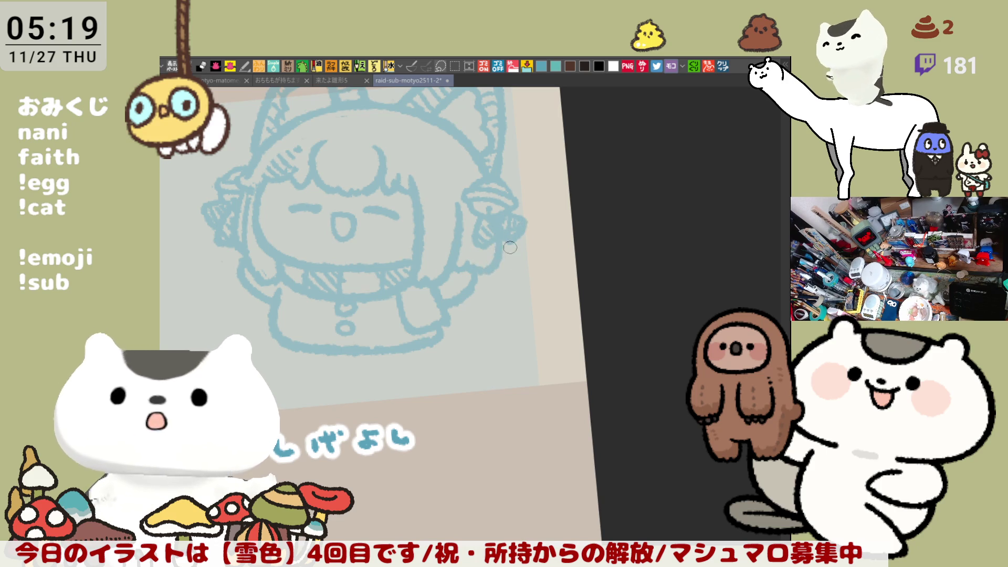
{"action": "scroll", "coordinate": [510, 252], "scroll_direction": "left", "scroll_amount": 5}
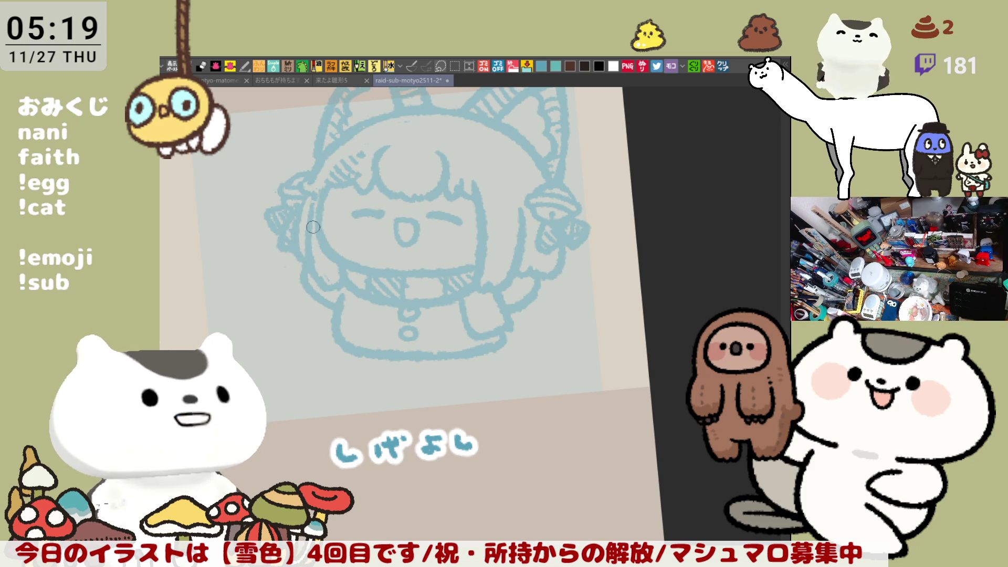
{"action": "left_click_drag", "start_coordinate": [329, 326], "coordinate": [403, 340]}
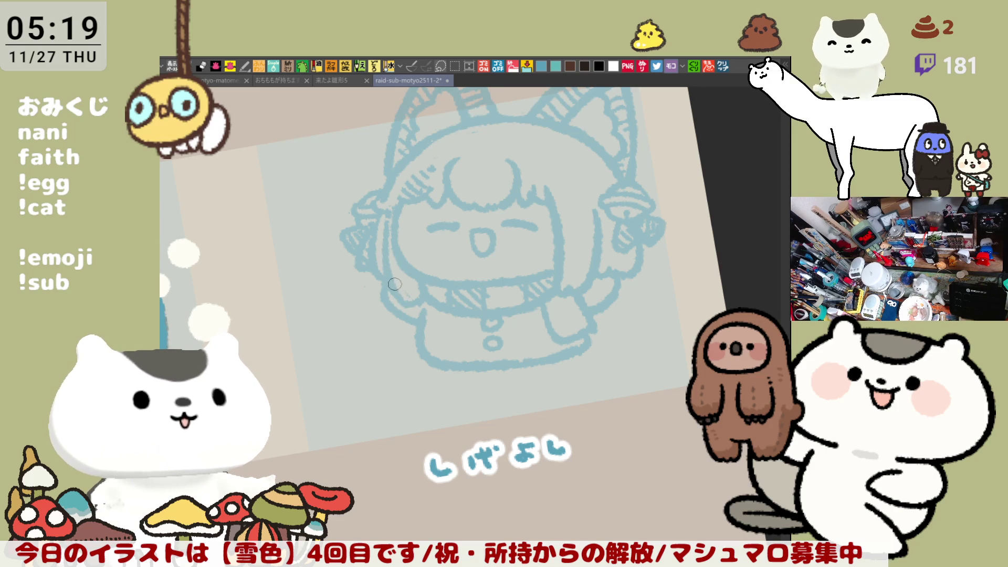
{"action": "left_click_drag", "start_coordinate": [548, 219], "coordinate": [580, 246]}
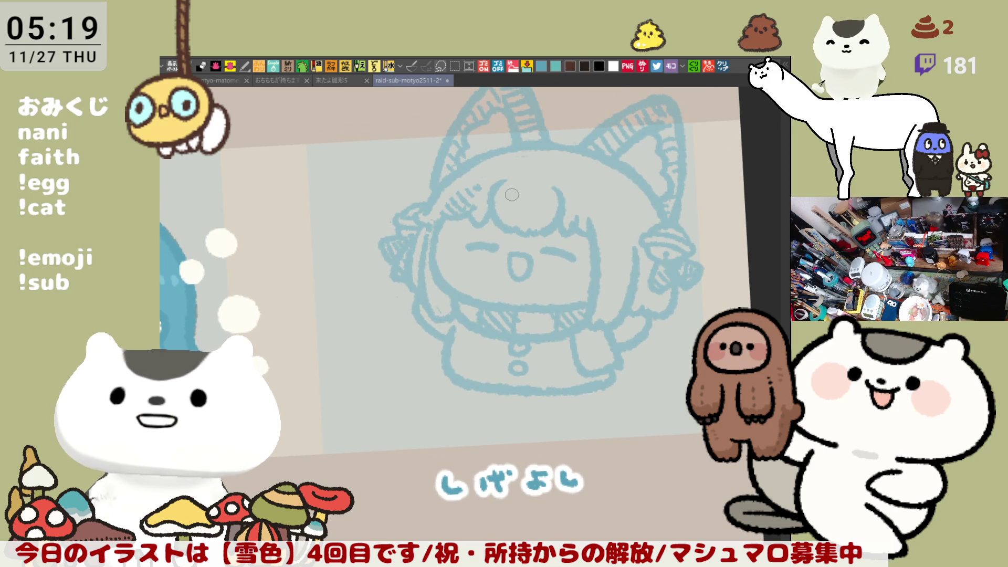
{"action": "left_click_drag", "start_coordinate": [550, 270], "coordinate": [496, 227]}
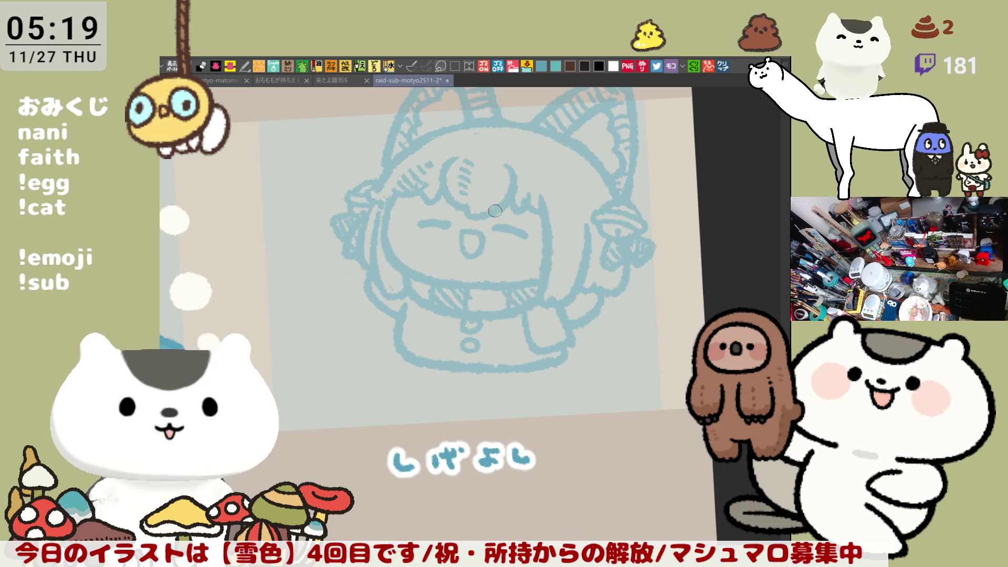
{"action": "mouse_move", "coordinate": [489, 223]}
{"action": "left_mouse_down"}
{"action": "mouse_move", "coordinate": [450, 226]}
{"action": "mouse_move", "coordinate": [465, 254]}
{"action": "mouse_move", "coordinate": [477, 252]}
{"action": "left_mouse_up"}
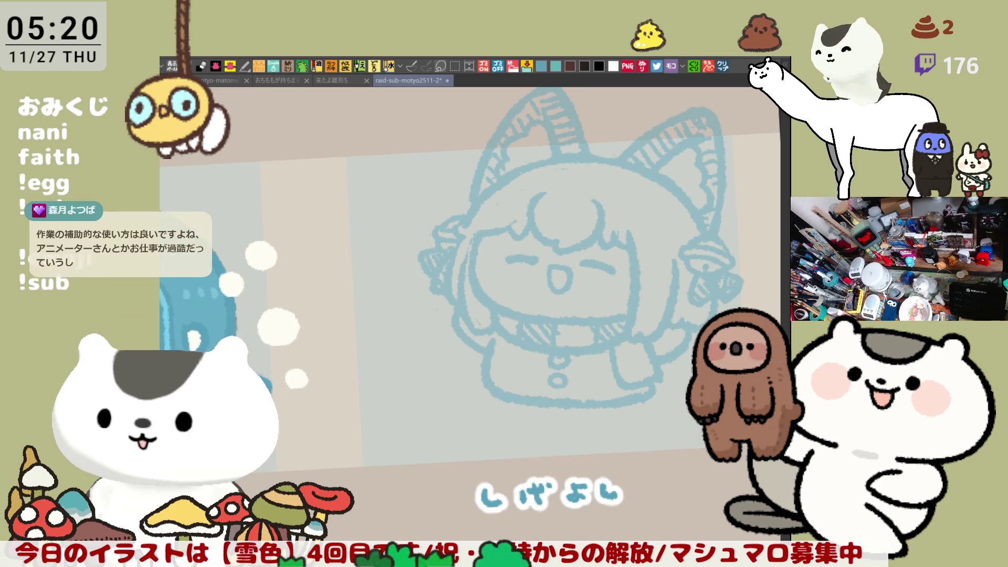
Step: Reset the canvas rotation upright and redraw the curved hair strands
{"action": "left_click_drag", "start_coordinate": [584, 309], "coordinate": [534, 254]}
{"action": "key", "text": "ctrl+0"}
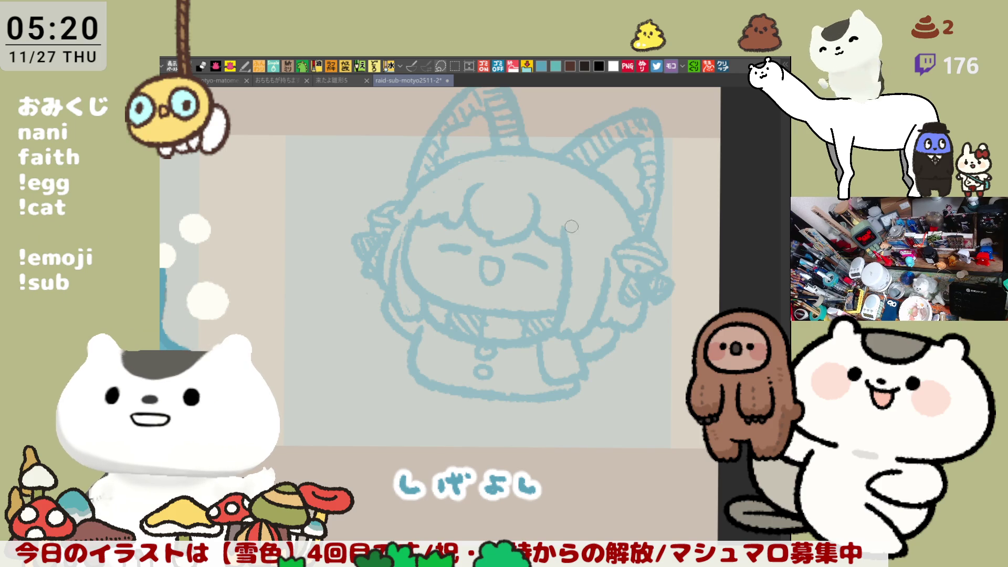
{"action": "left_click_drag", "start_coordinate": [462, 209], "coordinate": [478, 221]}
{"action": "left_click_drag", "start_coordinate": [478, 185], "coordinate": [476, 231]}
{"action": "key", "text": "ctrl+z"}
{"action": "mouse_move", "coordinate": [478, 181]}
{"action": "left_mouse_down"}
{"action": "mouse_move", "coordinate": [456, 215]}
{"action": "mouse_move", "coordinate": [484, 221]}
{"action": "left_mouse_up"}
Step: Redraw the body's bottom outline lower and thicken its right part
{"action": "mouse_move", "coordinate": [609, 201]}
{"action": "left_mouse_down"}
{"action": "mouse_move", "coordinate": [580, 190]}
{"action": "mouse_move", "coordinate": [518, 241]}
{"action": "left_mouse_up"}
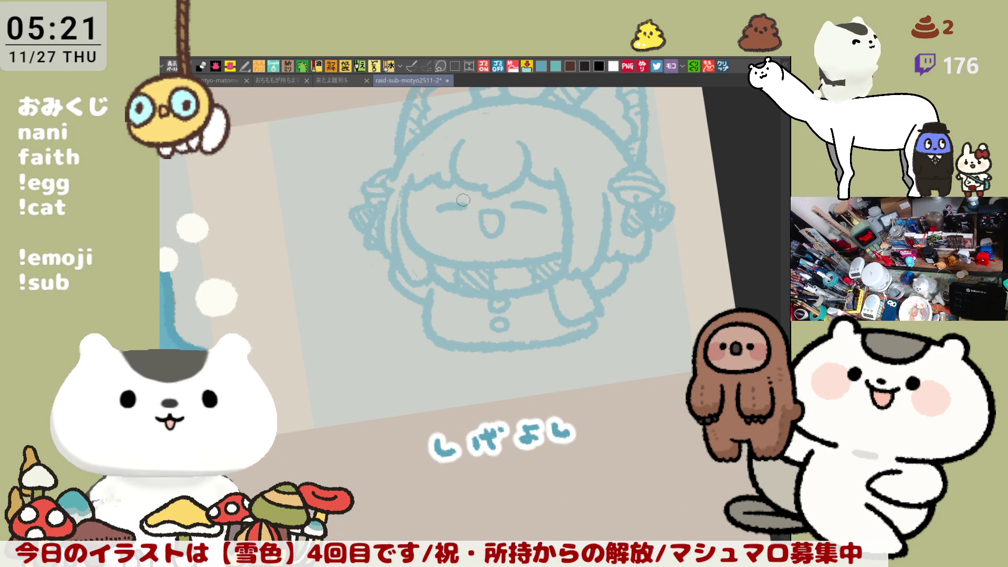
{"action": "left_click_drag", "start_coordinate": [531, 168], "coordinate": [592, 211]}
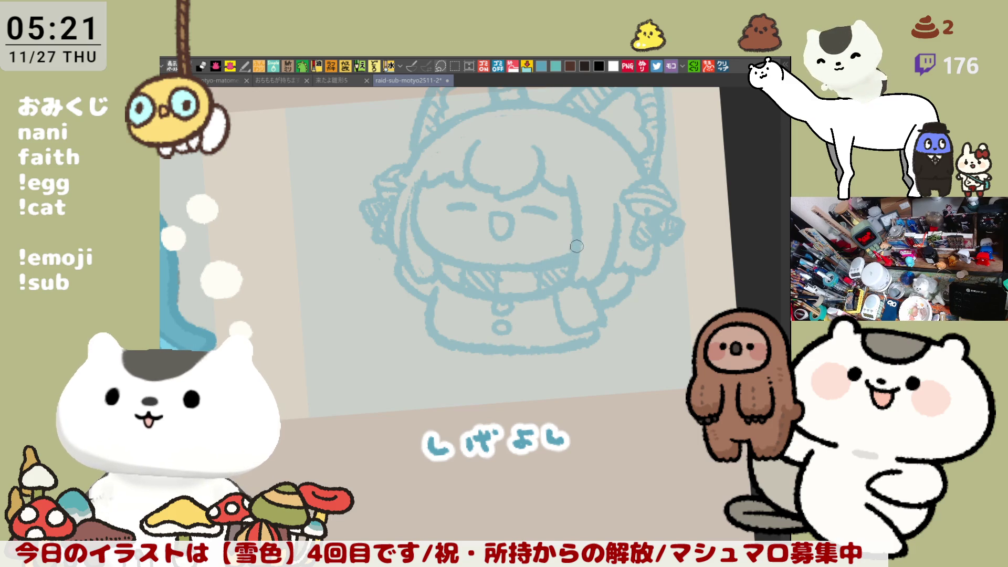
{"action": "left_click_drag", "start_coordinate": [509, 260], "coordinate": [567, 251]}
{"action": "key", "text": "ctrl+z"}
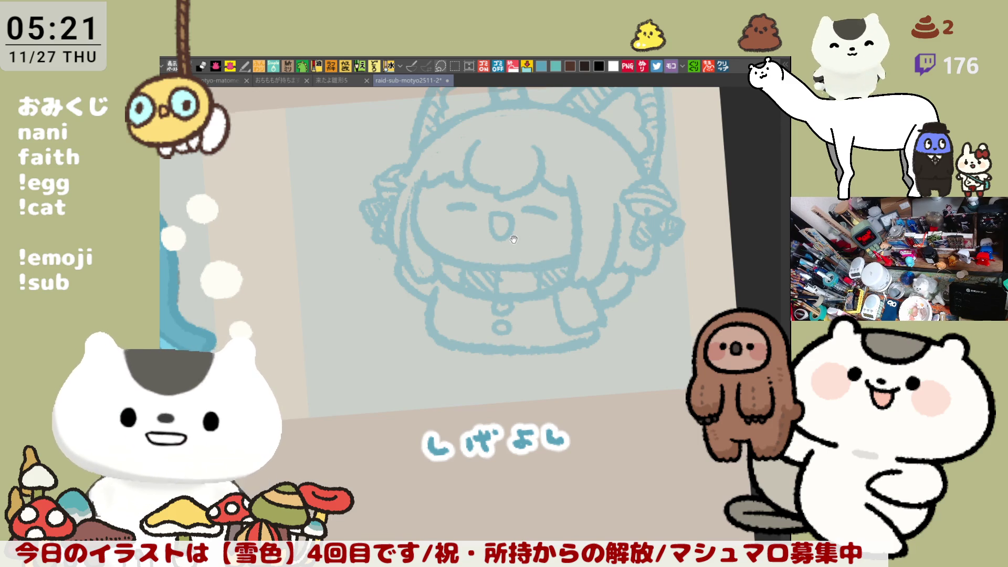
{"action": "left_click_drag", "start_coordinate": [510, 239], "coordinate": [560, 243]}
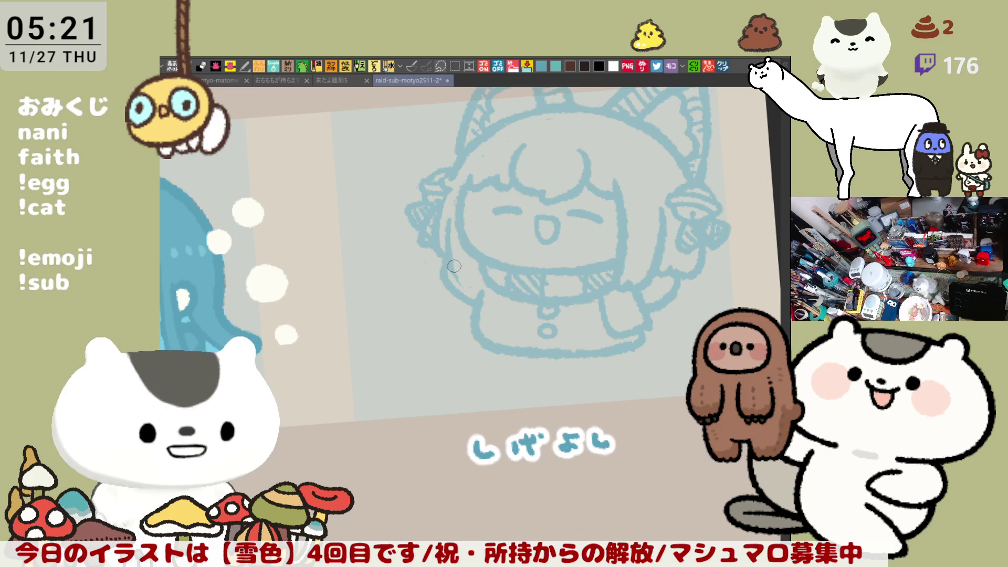
{"action": "mouse_move", "coordinate": [548, 235]}
{"action": "left_mouse_down"}
{"action": "mouse_move", "coordinate": [573, 246]}
{"action": "mouse_move", "coordinate": [476, 196]}
{"action": "left_mouse_up"}
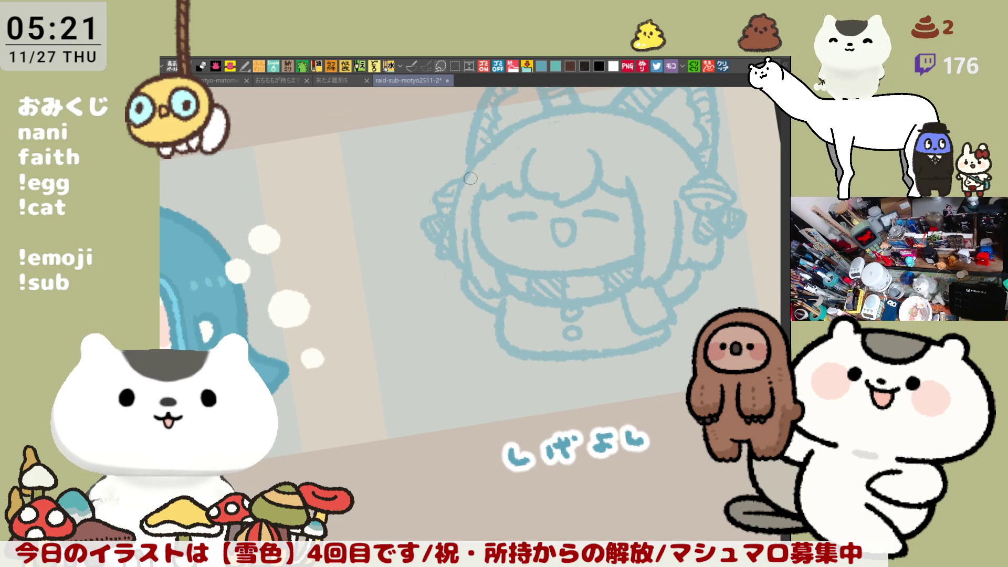
{"action": "mouse_move", "coordinate": [501, 174]}
{"action": "left_mouse_down"}
{"action": "mouse_move", "coordinate": [637, 306]}
{"action": "mouse_move", "coordinate": [605, 288]}
{"action": "left_mouse_up"}
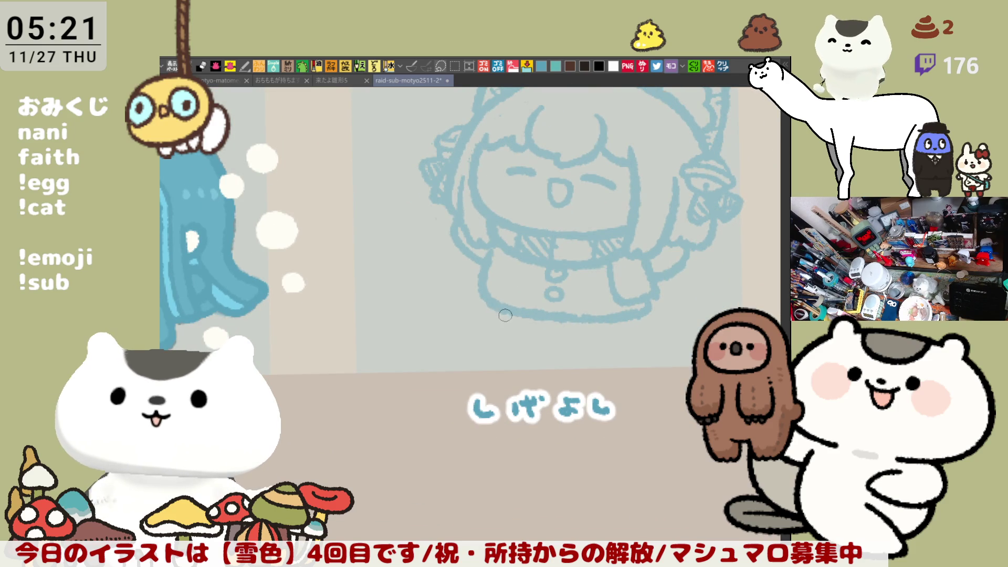
{"action": "mouse_move", "coordinate": [486, 298]}
{"action": "left_mouse_down"}
{"action": "mouse_move", "coordinate": [532, 334]}
{"action": "mouse_move", "coordinate": [630, 322]}
{"action": "left_mouse_up"}
{"action": "key", "text": "ctrl+z"}
{"action": "left_click_drag", "start_coordinate": [553, 322], "coordinate": [642, 319]}
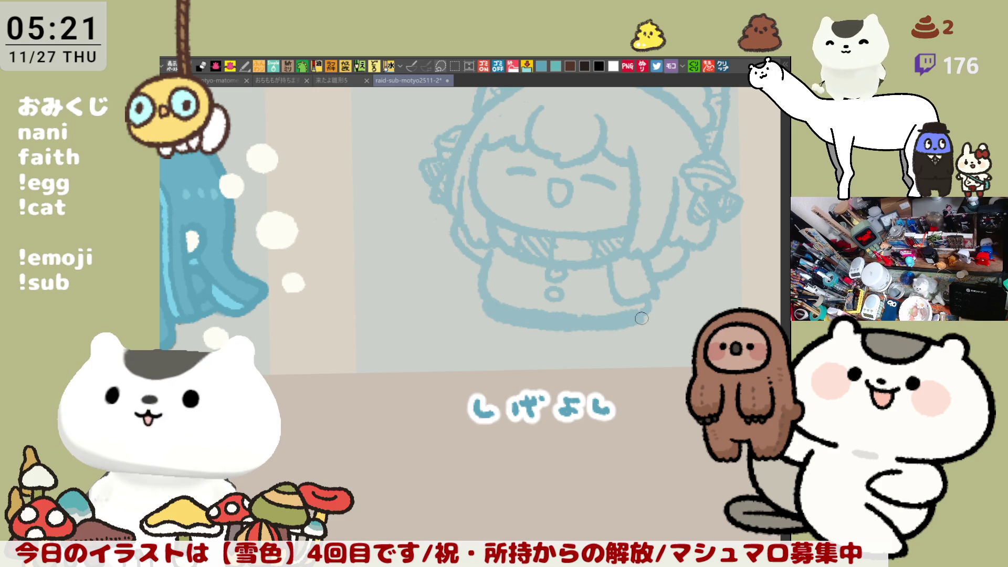
Step: Add a leg and foot below the body, then erase the left body edge and old right-hand outline
{"action": "mouse_move", "coordinate": [505, 321]}
{"action": "left_mouse_down"}
{"action": "mouse_move", "coordinate": [542, 329]}
{"action": "mouse_move", "coordinate": [492, 374]}
{"action": "left_mouse_up"}
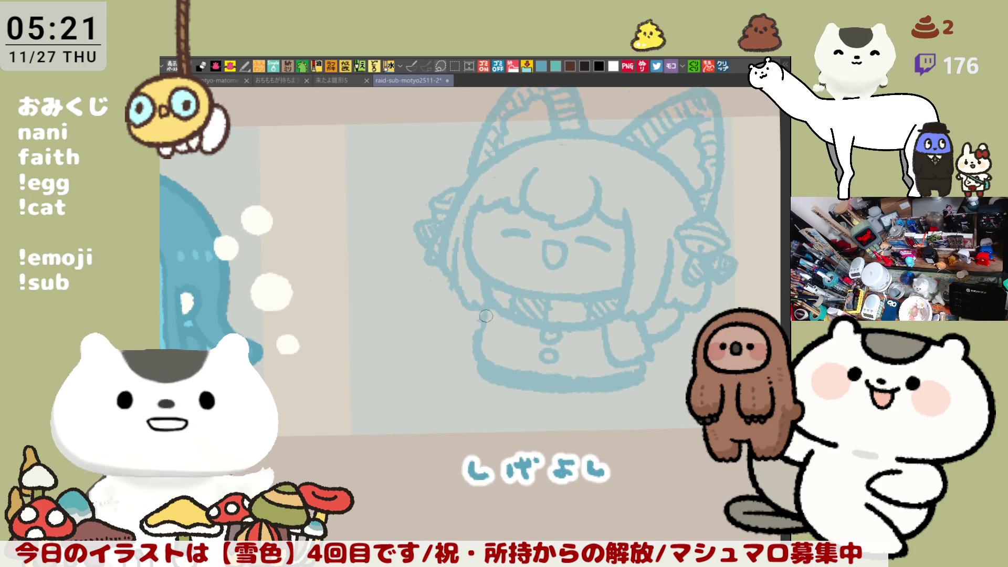
{"action": "left_click_drag", "start_coordinate": [482, 311], "coordinate": [484, 321]}
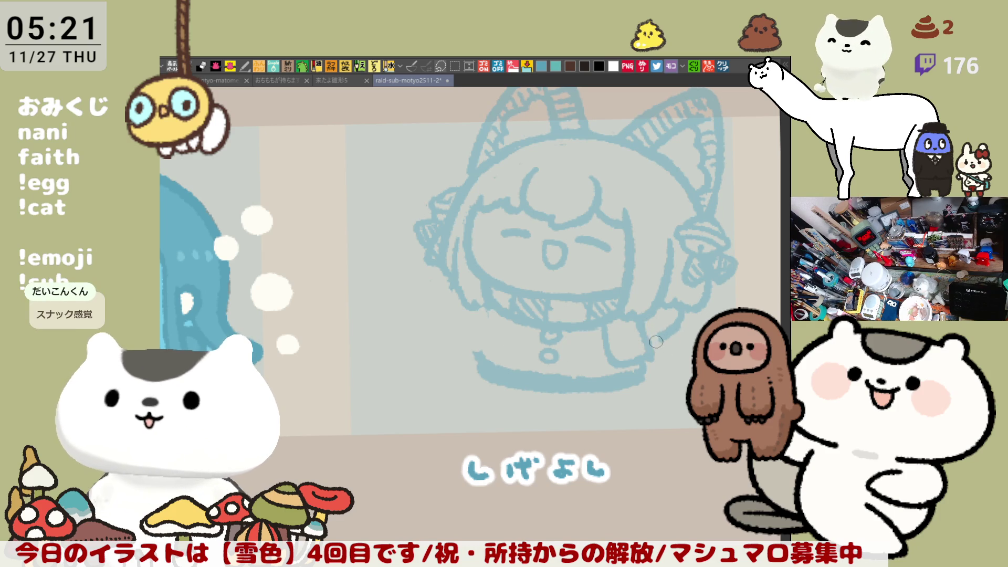
{"action": "mouse_move", "coordinate": [621, 338]}
{"action": "left_mouse_down"}
{"action": "mouse_move", "coordinate": [604, 333]}
{"action": "mouse_move", "coordinate": [649, 341]}
{"action": "mouse_move", "coordinate": [634, 362]}
{"action": "mouse_move", "coordinate": [653, 344]}
{"action": "mouse_move", "coordinate": [620, 339]}
{"action": "left_mouse_up"}
{"action": "left_click_drag", "start_coordinate": [582, 330], "coordinate": [617, 361]}
{"action": "key", "text": "ctrl+z"}
Step: Settle the right hand as an L-shaped outline with a shorter stroke on its right
{"action": "mouse_move", "coordinate": [576, 330]}
{"action": "left_mouse_down"}
{"action": "mouse_move", "coordinate": [624, 366]}
{"action": "mouse_move", "coordinate": [619, 338]}
{"action": "mouse_move", "coordinate": [576, 357]}
{"action": "mouse_move", "coordinate": [611, 362]}
{"action": "left_mouse_up"}
{"action": "key", "text": "ctrl+z"}
{"action": "key", "text": "ctrl+z"}
{"action": "left_click_drag", "start_coordinate": [620, 320], "coordinate": [617, 358]}
{"action": "key", "text": "ctrl+z"}
{"action": "key", "text": "ctrl+z"}
{"action": "mouse_move", "coordinate": [573, 322]}
{"action": "left_mouse_down"}
{"action": "mouse_move", "coordinate": [574, 336]}
{"action": "mouse_move", "coordinate": [615, 362]}
{"action": "left_mouse_up"}
{"action": "left_click_drag", "start_coordinate": [613, 320], "coordinate": [616, 363]}
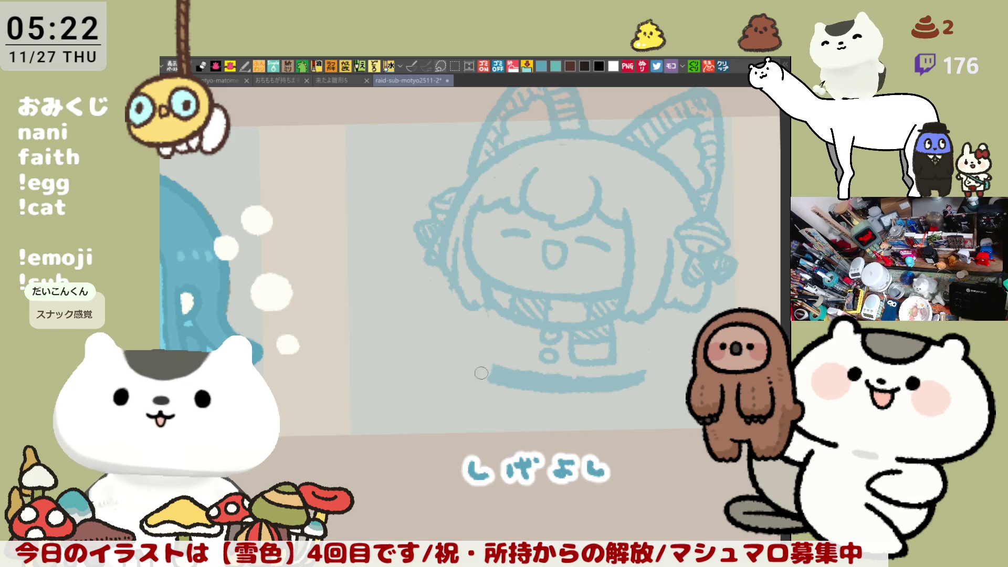
Step: Draw both sides of the body down into the bottom line
{"action": "left_click_drag", "start_coordinate": [492, 323], "coordinate": [497, 380]}
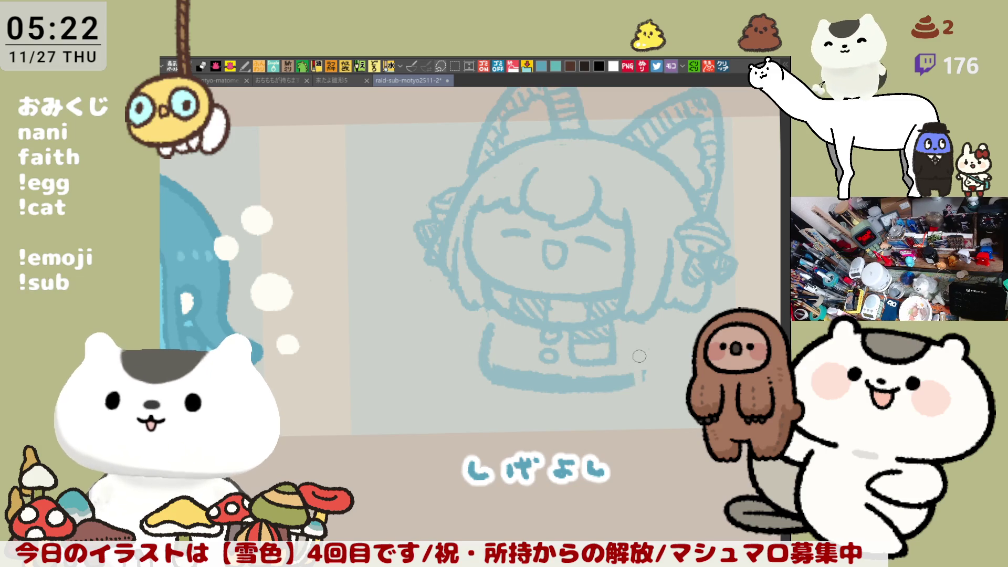
{"action": "left_click_drag", "start_coordinate": [635, 332], "coordinate": [637, 379]}
{"action": "key", "text": "ctrl+z"}
{"action": "left_click_drag", "start_coordinate": [633, 328], "coordinate": [627, 379]}
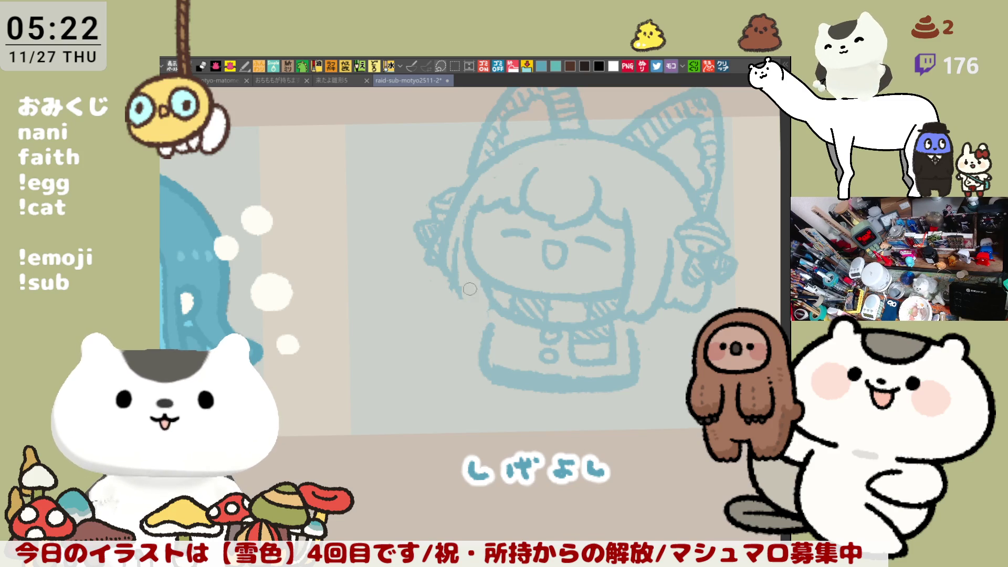
Step: Extend the left cheek contour and redraw the body's left outline further left
{"action": "mouse_move", "coordinate": [491, 328]}
{"action": "left_mouse_down"}
{"action": "mouse_move", "coordinate": [474, 273]}
{"action": "mouse_move", "coordinate": [452, 320]}
{"action": "left_mouse_up"}
{"action": "key", "text": "ctrl+z"}
{"action": "key", "text": "ctrl+z"}
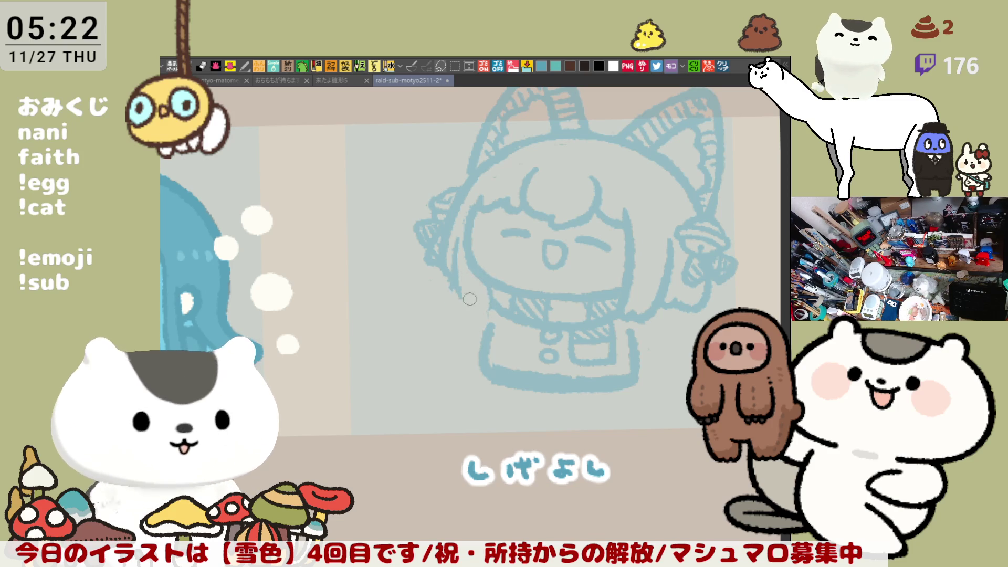
{"action": "left_click_drag", "start_coordinate": [460, 278], "coordinate": [450, 298]}
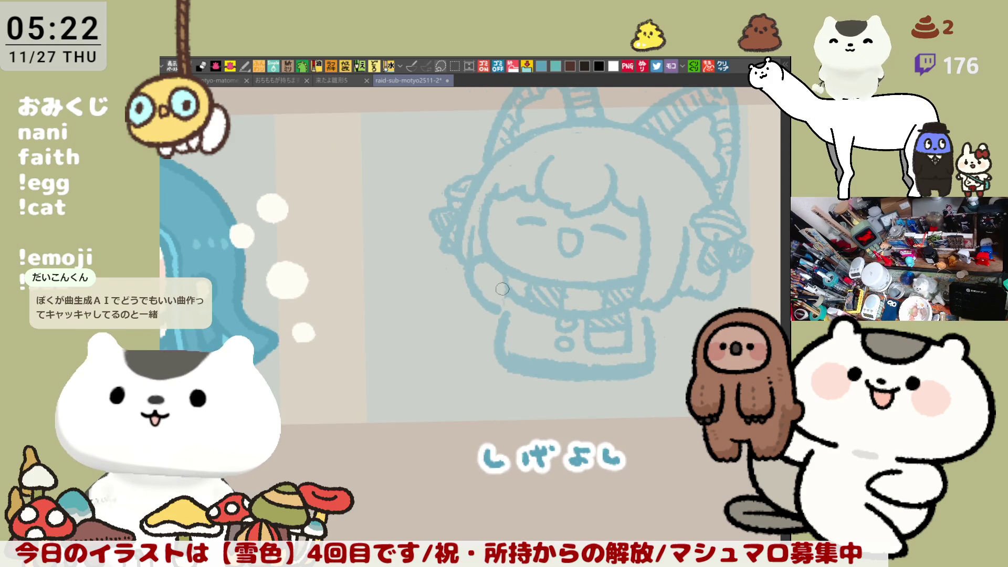
{"action": "mouse_move", "coordinate": [520, 317]}
{"action": "left_mouse_down"}
{"action": "mouse_move", "coordinate": [502, 346]}
{"action": "mouse_move", "coordinate": [499, 315]}
{"action": "mouse_move", "coordinate": [496, 357]}
{"action": "mouse_move", "coordinate": [520, 339]}
{"action": "mouse_move", "coordinate": [499, 315]}
{"action": "mouse_move", "coordinate": [503, 356]}
{"action": "mouse_move", "coordinate": [499, 310]}
{"action": "mouse_move", "coordinate": [505, 354]}
{"action": "left_mouse_up"}
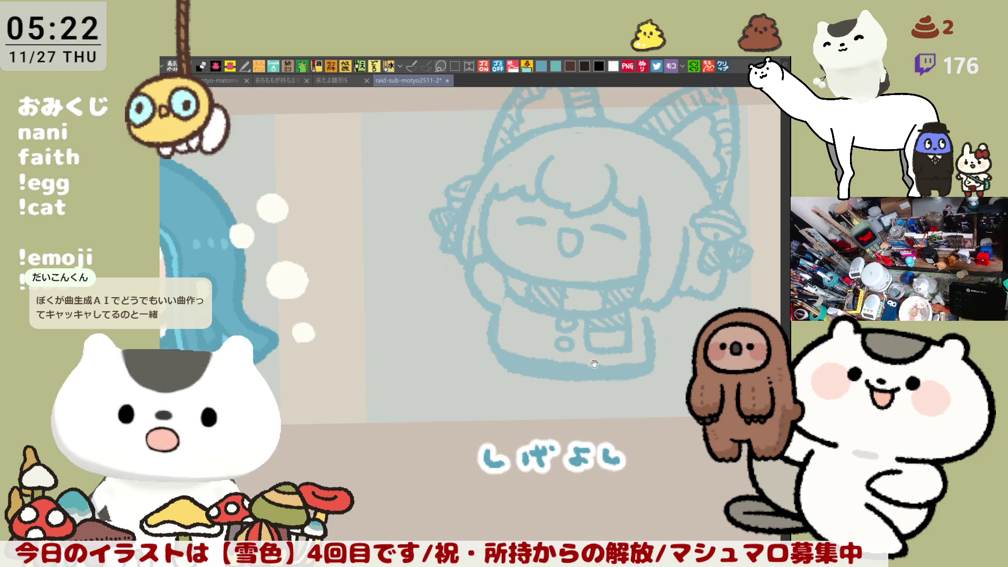
{"action": "left_click_drag", "start_coordinate": [595, 366], "coordinate": [538, 329]}
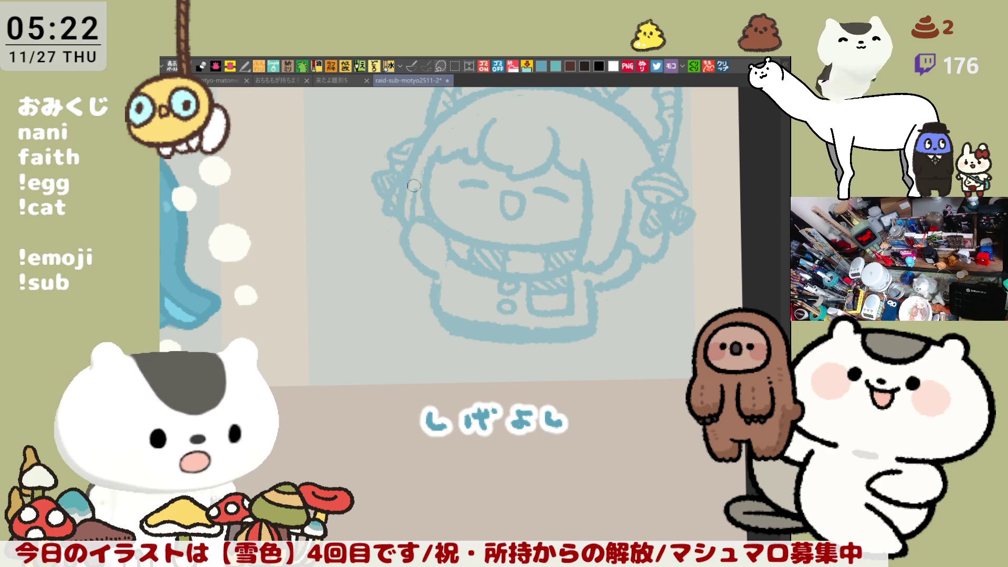
{"action": "key", "text": "minus"}
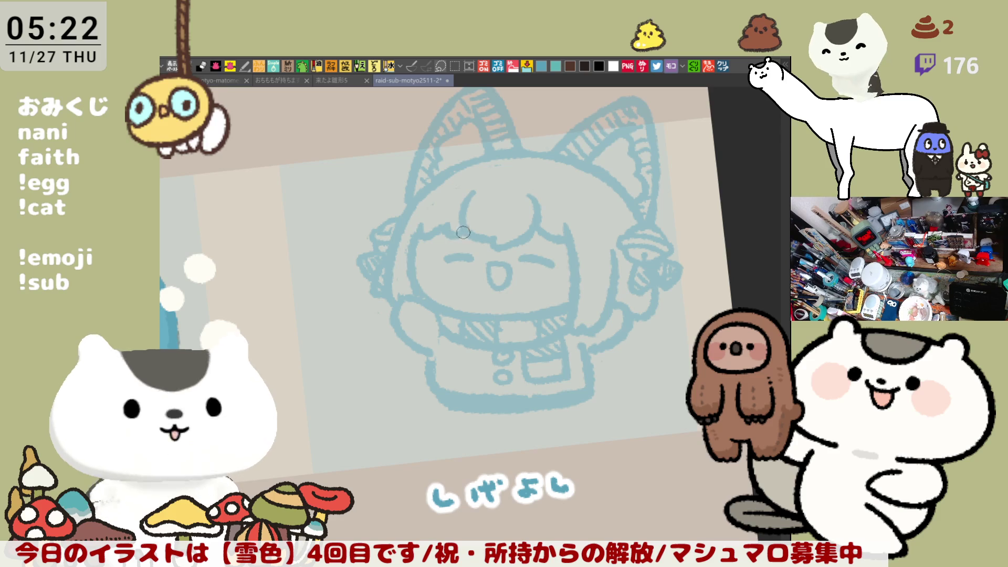
{"action": "key", "text": "ctrl+0"}
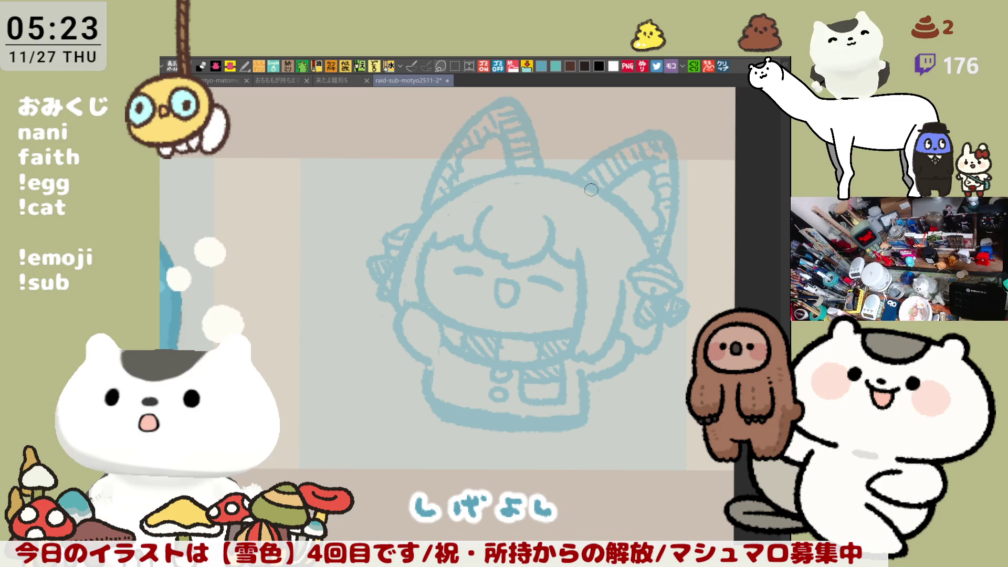
{"action": "key", "text": "minus"}
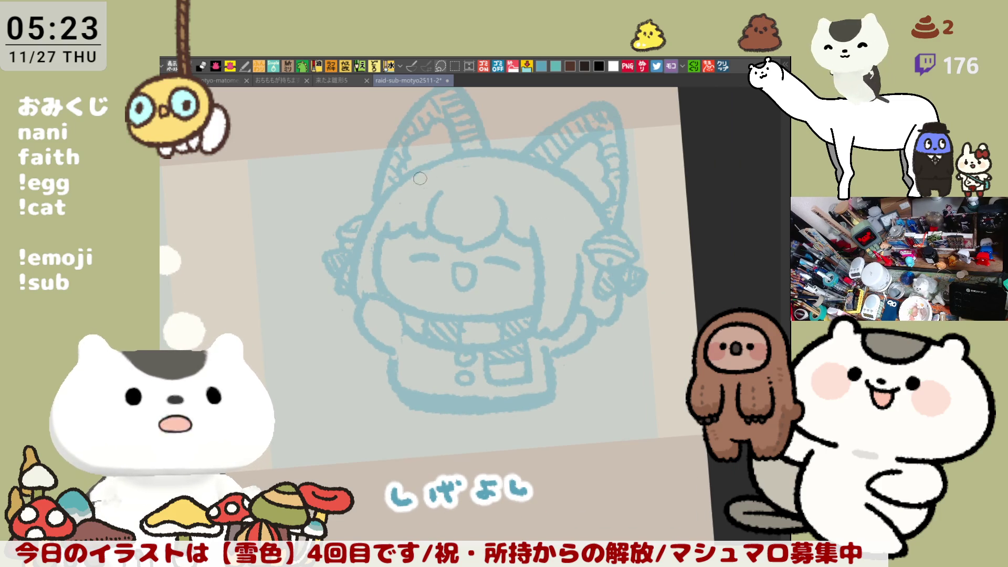
{"action": "key", "text": "minus"}
{"action": "key", "text": "minus"}
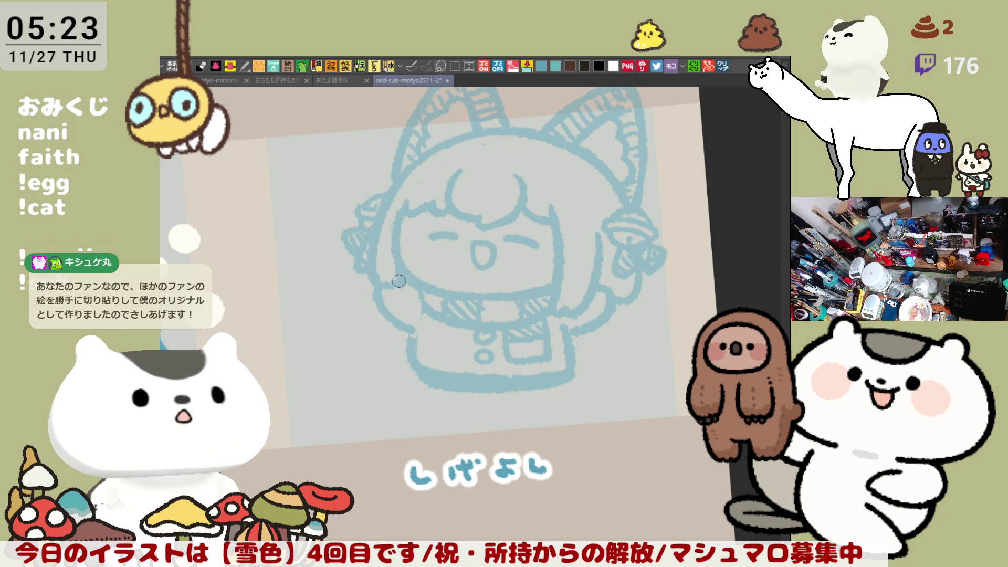
{"action": "mouse_move", "coordinate": [401, 280]}
{"action": "left_mouse_down"}
{"action": "mouse_move", "coordinate": [527, 249]}
{"action": "mouse_move", "coordinate": [528, 232]}
{"action": "left_mouse_up"}
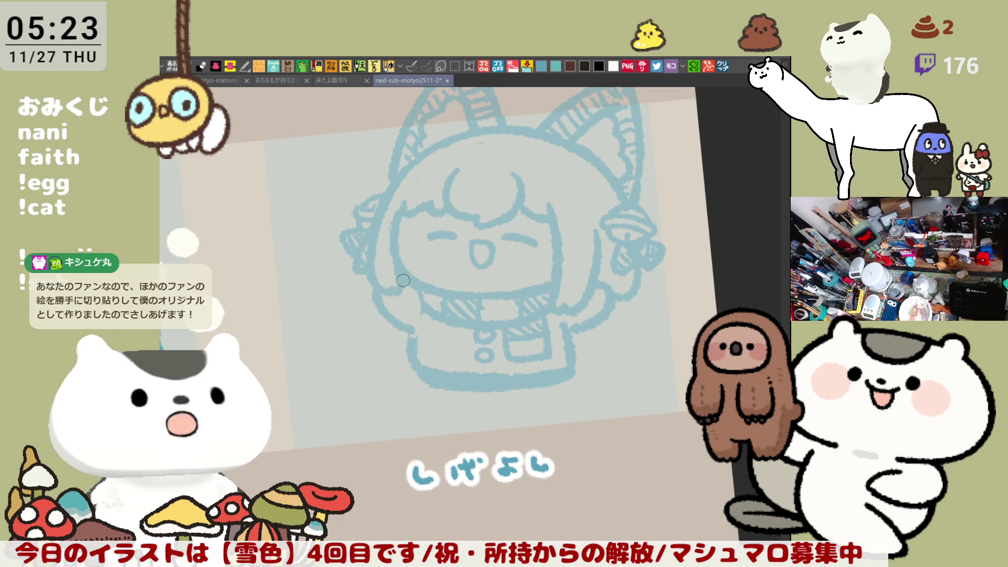
{"action": "left_click_drag", "start_coordinate": [520, 232], "coordinate": [529, 236]}
{"action": "key", "text": "h"}
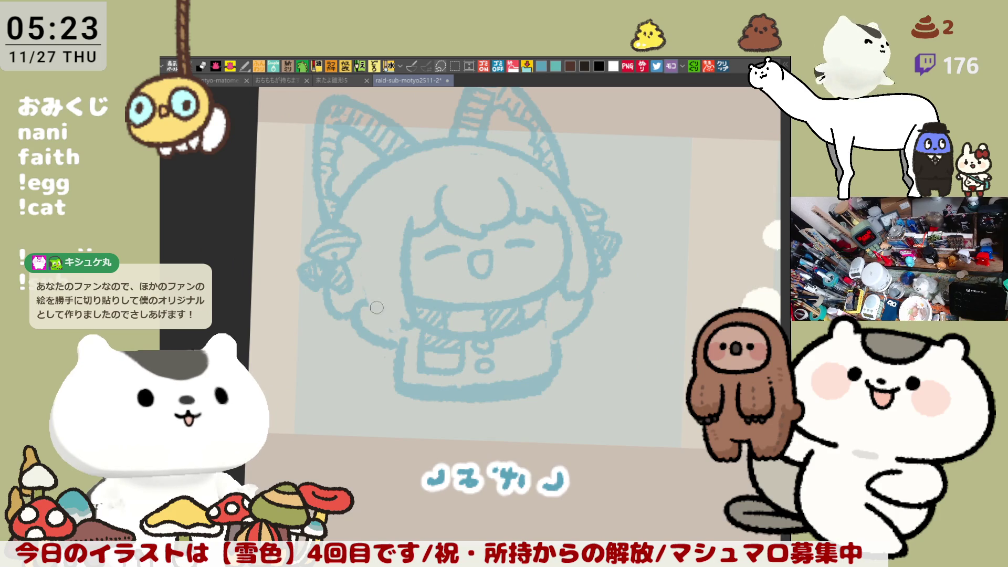
Step: Flip the canvas back to normal and redraw the right-side body and arm outline
{"action": "left_click_drag", "start_coordinate": [367, 246], "coordinate": [387, 318]}
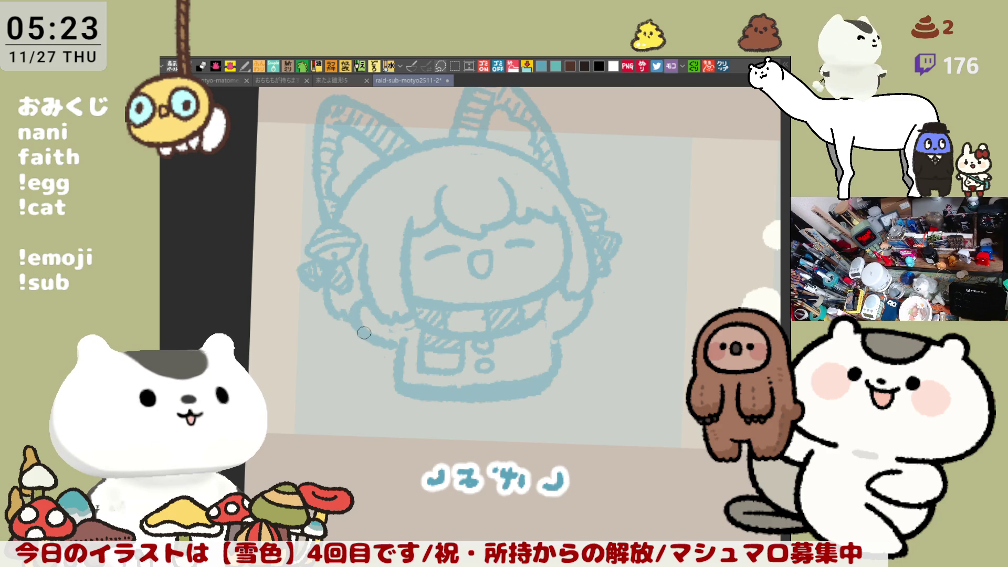
{"action": "key", "text": "h"}
{"action": "mouse_move", "coordinate": [529, 246]}
{"action": "left_mouse_down"}
{"action": "mouse_move", "coordinate": [512, 244]}
{"action": "mouse_move", "coordinate": [475, 286]}
{"action": "mouse_move", "coordinate": [500, 289]}
{"action": "mouse_move", "coordinate": [479, 310]}
{"action": "mouse_move", "coordinate": [480, 278]}
{"action": "mouse_move", "coordinate": [483, 315]}
{"action": "left_mouse_up"}
{"action": "left_click_drag", "start_coordinate": [480, 281], "coordinate": [494, 287]}
{"action": "mouse_move", "coordinate": [524, 243]}
{"action": "left_mouse_down"}
{"action": "mouse_move", "coordinate": [486, 289]}
{"action": "mouse_move", "coordinate": [505, 277]}
{"action": "mouse_move", "coordinate": [494, 284]}
{"action": "left_mouse_up"}
{"action": "key", "text": "ctrl+z"}
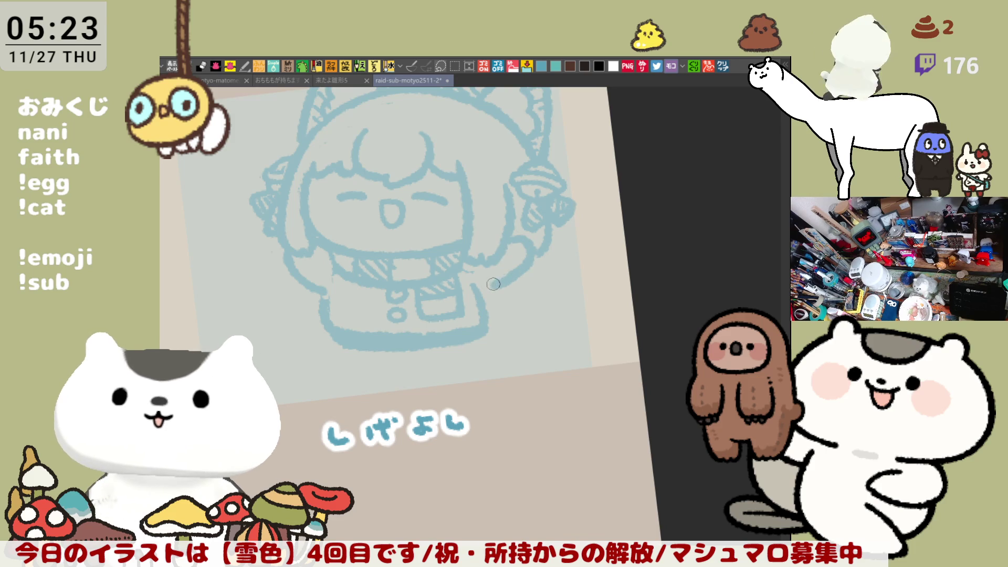
Step: Redraw the right arm curving downward and add a vertical line on the body's right
{"action": "key", "text": "ctrl+z"}
{"action": "mouse_move", "coordinate": [529, 239]}
{"action": "left_mouse_down"}
{"action": "mouse_move", "coordinate": [501, 258]}
{"action": "mouse_move", "coordinate": [485, 289]}
{"action": "mouse_move", "coordinate": [492, 325]}
{"action": "mouse_move", "coordinate": [495, 313]}
{"action": "mouse_move", "coordinate": [449, 334]}
{"action": "mouse_move", "coordinate": [546, 379]}
{"action": "mouse_move", "coordinate": [590, 381]}
{"action": "mouse_move", "coordinate": [603, 344]}
{"action": "left_mouse_up"}
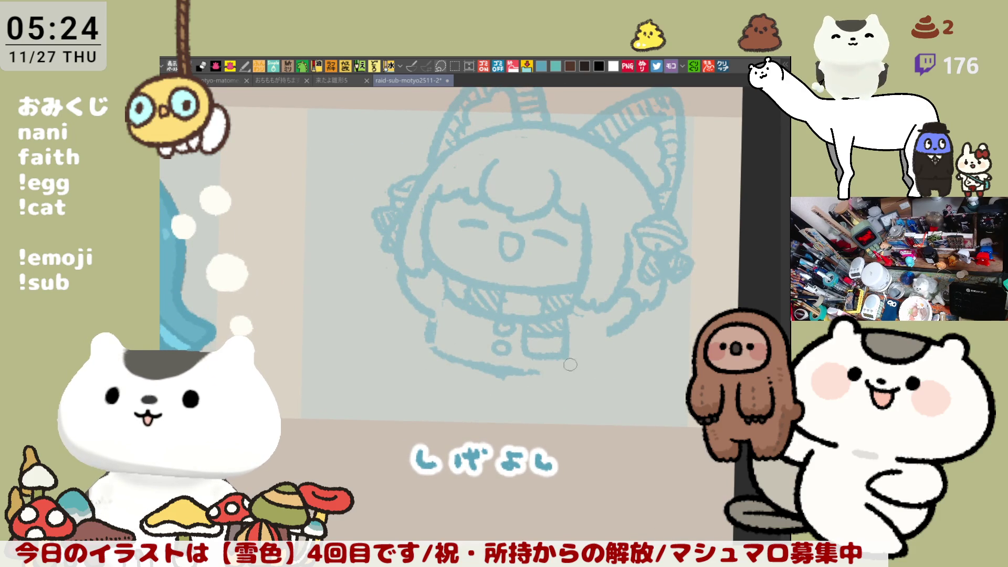
{"action": "key", "text": "minus"}
{"action": "key", "text": "minus"}
{"action": "left_click_drag", "start_coordinate": [524, 297], "coordinate": [584, 283]}
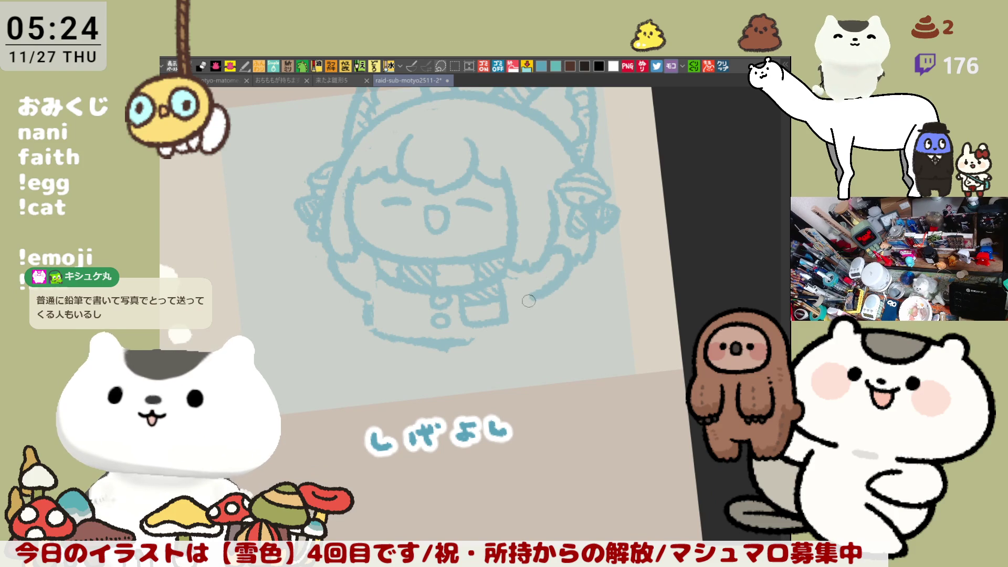
{"action": "left_click_drag", "start_coordinate": [527, 292], "coordinate": [535, 337]}
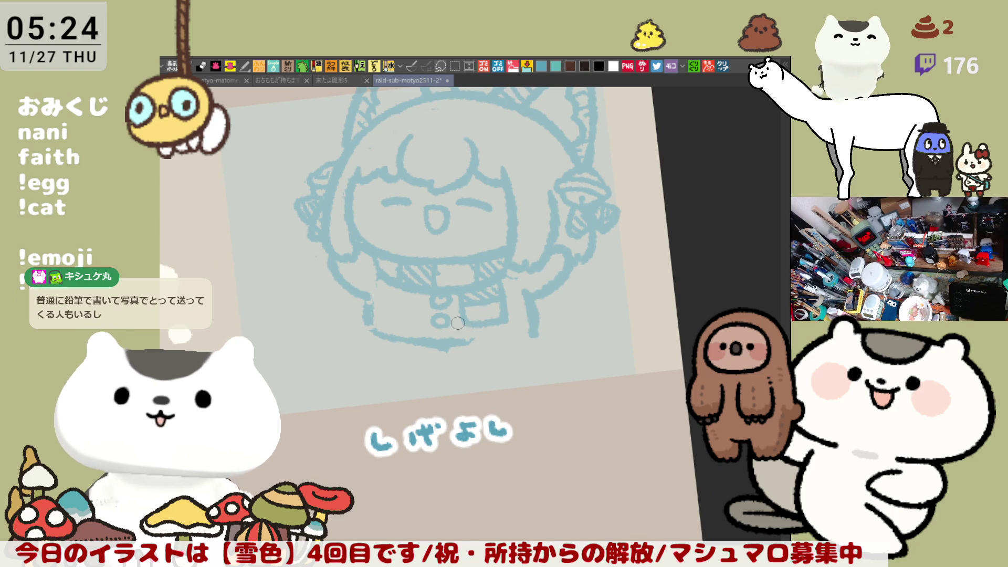
Step: Erase the curve under the body, redraw the lower-left edge and leg, and add rounded feet
{"action": "mouse_move", "coordinate": [376, 327]}
{"action": "left_mouse_down"}
{"action": "mouse_move", "coordinate": [462, 347]}
{"action": "mouse_move", "coordinate": [369, 321]}
{"action": "mouse_move", "coordinate": [380, 296]}
{"action": "mouse_move", "coordinate": [379, 307]}
{"action": "mouse_move", "coordinate": [329, 266]}
{"action": "mouse_move", "coordinate": [366, 295]}
{"action": "left_mouse_up"}
{"action": "left_click_drag", "start_coordinate": [333, 254], "coordinate": [371, 336]}
{"action": "key", "text": "ctrl+z"}
{"action": "mouse_move", "coordinate": [369, 298]}
{"action": "left_mouse_down"}
{"action": "mouse_move", "coordinate": [397, 348]}
{"action": "mouse_move", "coordinate": [528, 346]}
{"action": "left_mouse_up"}
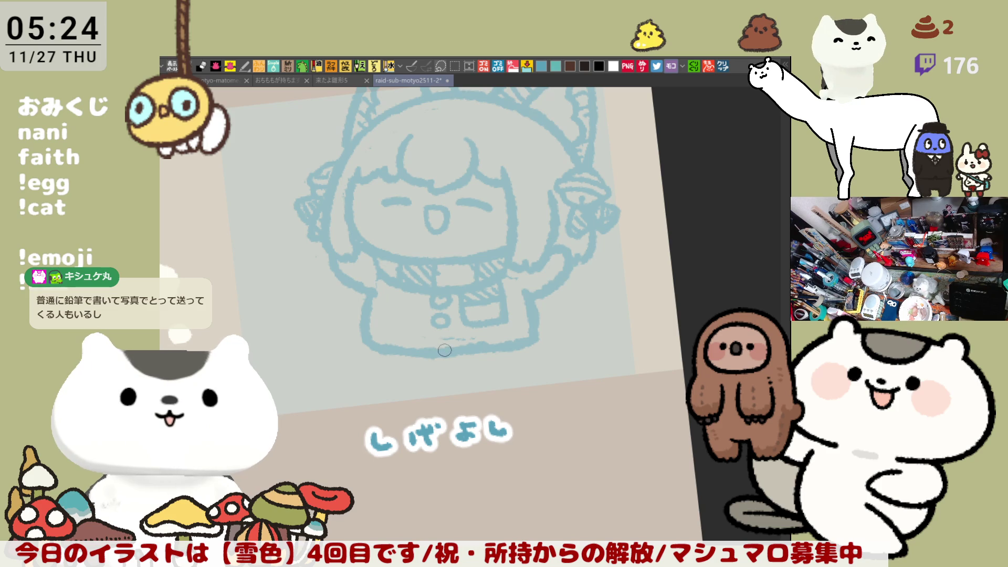
{"action": "mouse_move", "coordinate": [401, 358]}
{"action": "left_mouse_down"}
{"action": "mouse_move", "coordinate": [430, 362]}
{"action": "mouse_move", "coordinate": [427, 375]}
{"action": "mouse_move", "coordinate": [431, 366]}
{"action": "mouse_move", "coordinate": [504, 365]}
{"action": "mouse_move", "coordinate": [421, 368]}
{"action": "left_mouse_up"}
{"action": "key", "text": "ctrl+z"}
{"action": "key", "text": "ctrl+z"}
{"action": "key", "text": "minus"}
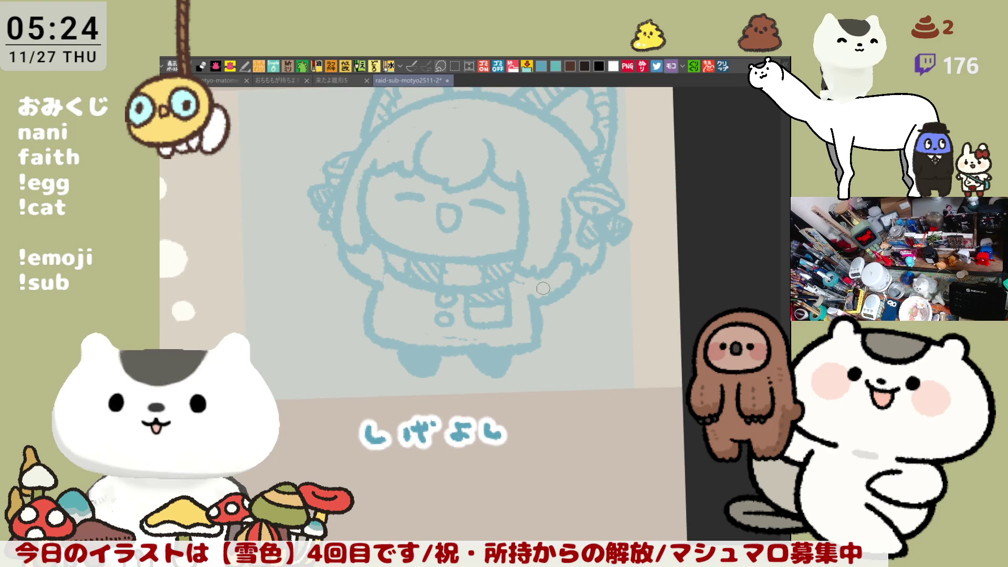
{"action": "scroll", "coordinate": [544, 288], "scroll_direction": "down", "scroll_amount": 5}
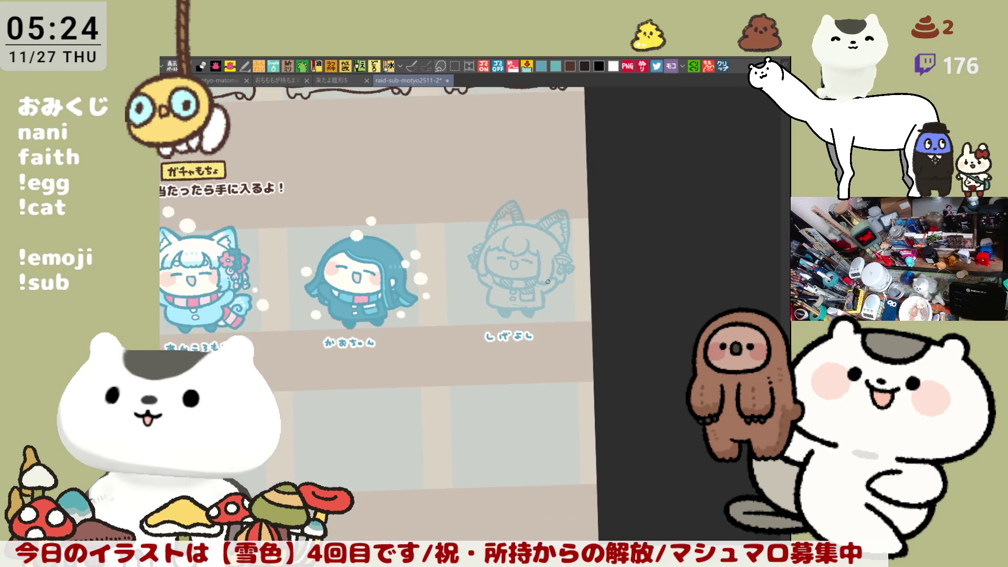
Step: Zoom in, erase the right foot and bottom outline, and redraw the foot's bottom edge
{"action": "scroll", "coordinate": [548, 282], "scroll_direction": "down", "scroll_amount": 2}
{"action": "scroll", "coordinate": [547, 282], "scroll_direction": "up", "scroll_amount": 4}
{"action": "scroll", "coordinate": [548, 282], "scroll_direction": "up", "scroll_amount": 2}
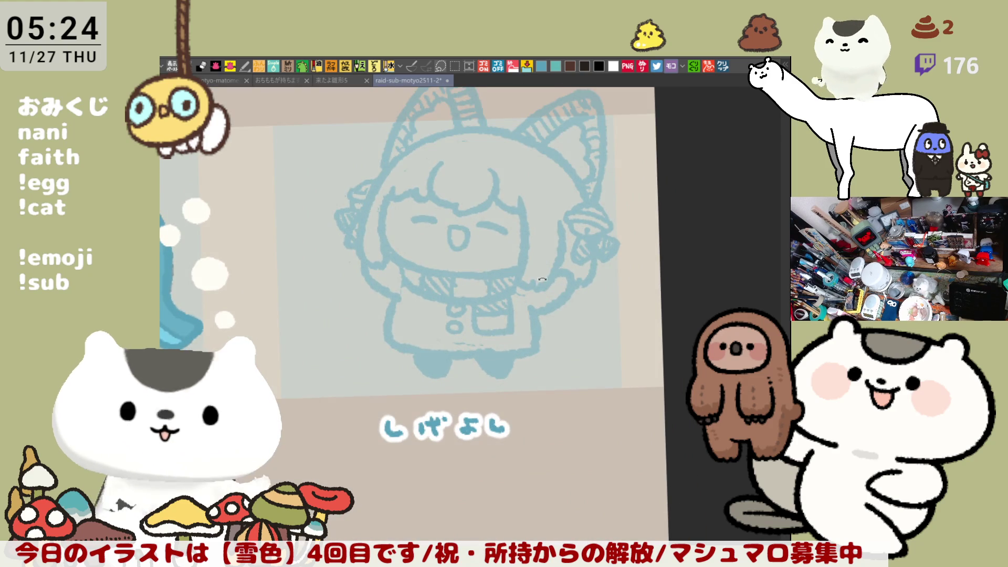
{"action": "left_click_drag", "start_coordinate": [543, 279], "coordinate": [539, 296]}
{"action": "mouse_move", "coordinate": [484, 369]}
{"action": "left_mouse_down"}
{"action": "mouse_move", "coordinate": [491, 383]}
{"action": "mouse_move", "coordinate": [537, 360]}
{"action": "left_mouse_up"}
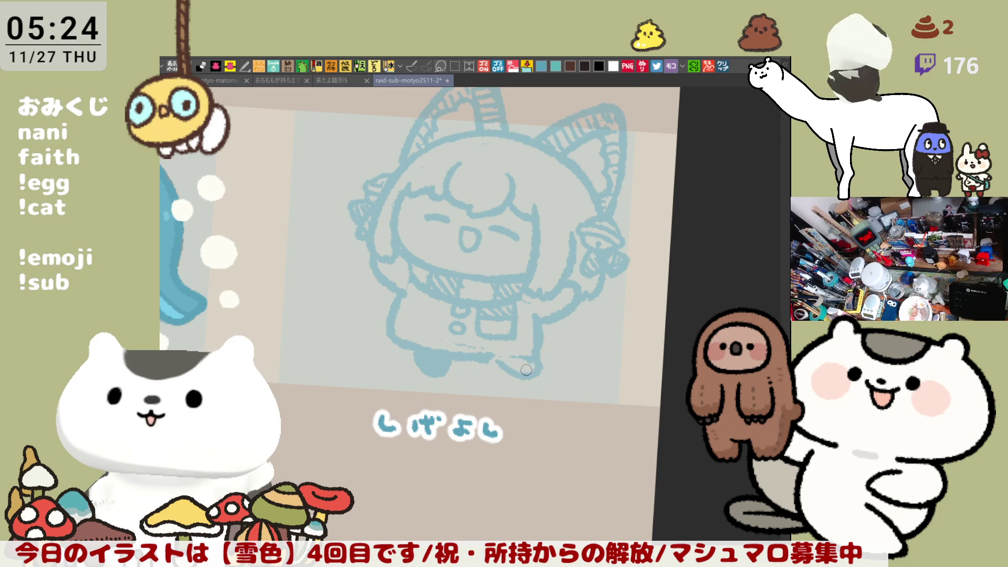
{"action": "left_click_drag", "start_coordinate": [477, 359], "coordinate": [532, 359]}
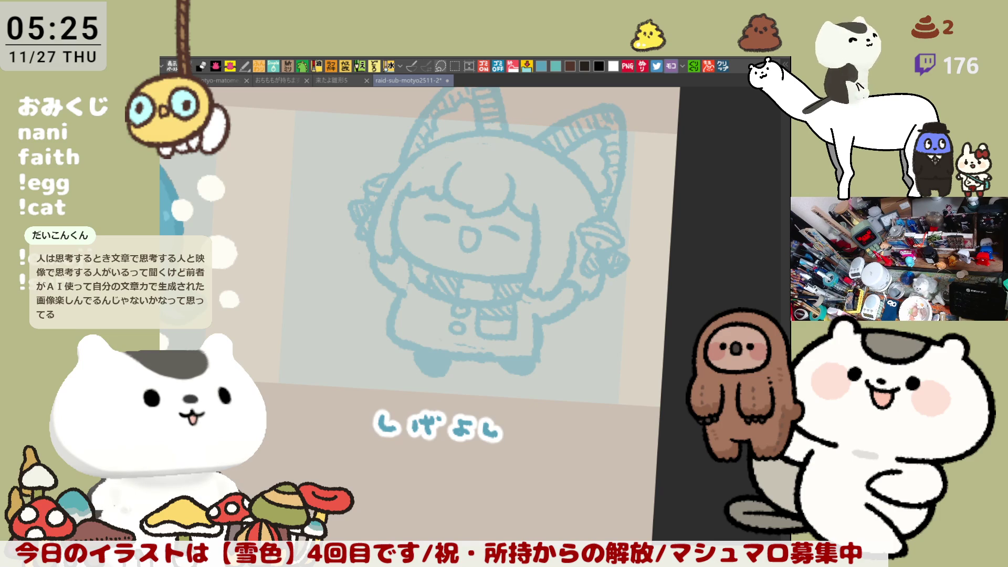
Step: Level the canvas rotation and redraw the right foot beneath the lower body
{"action": "key", "text": "minus"}
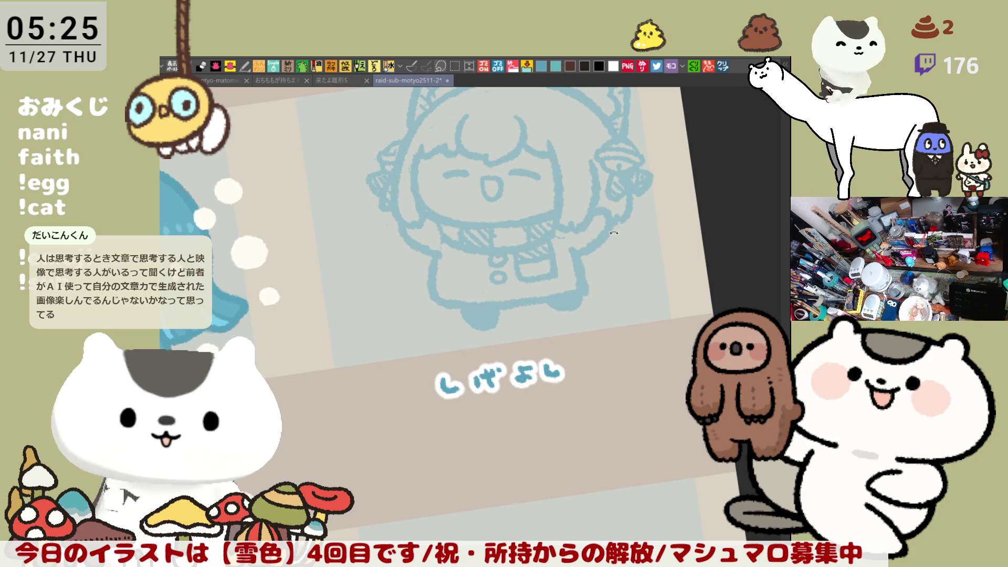
{"action": "key", "text": "asciicircum"}
{"action": "scroll", "coordinate": [588, 294], "scroll_direction": "up", "scroll_amount": 2}
{"action": "key", "text": "minus"}
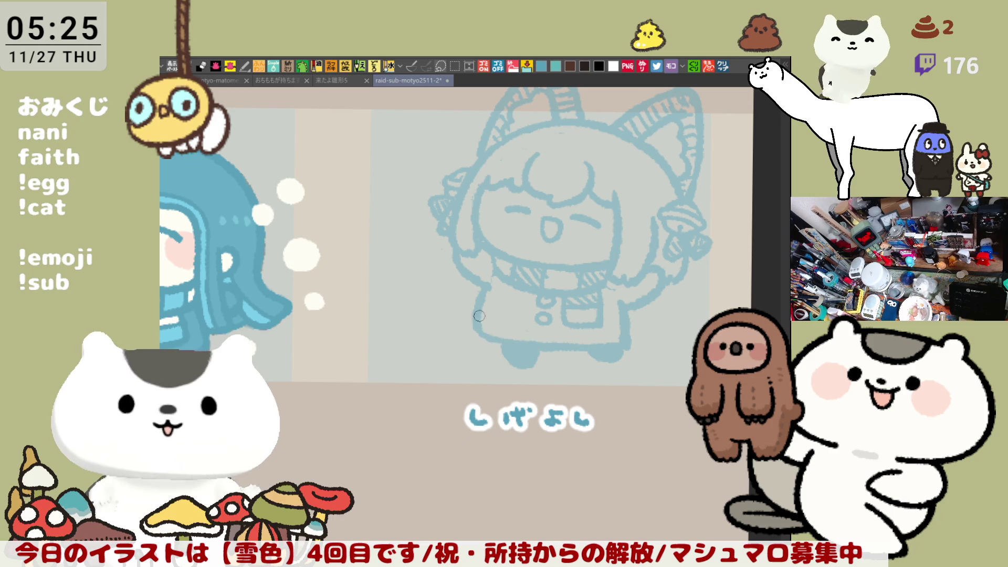
{"action": "key", "text": "minus"}
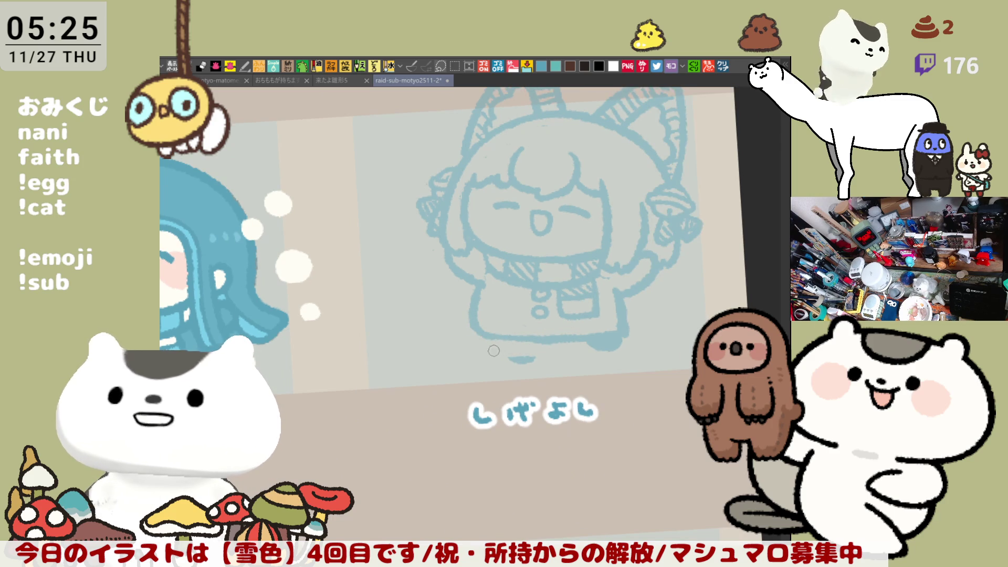
{"action": "left_click_drag", "start_coordinate": [508, 342], "coordinate": [537, 344]}
{"action": "key", "text": "asciicircum"}
{"action": "key", "text": "asciicircum"}
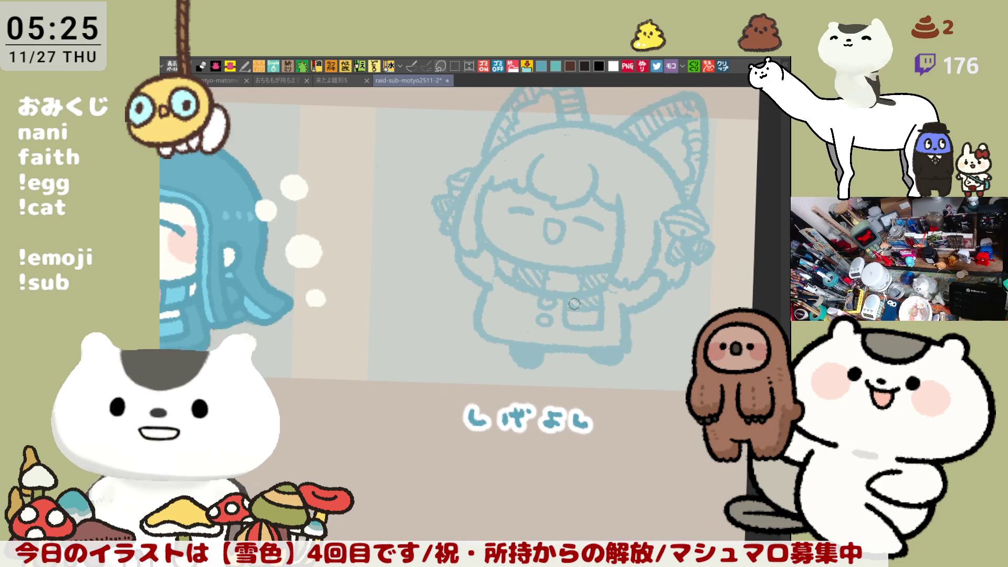
{"action": "left_click_drag", "start_coordinate": [607, 256], "coordinate": [618, 268]}
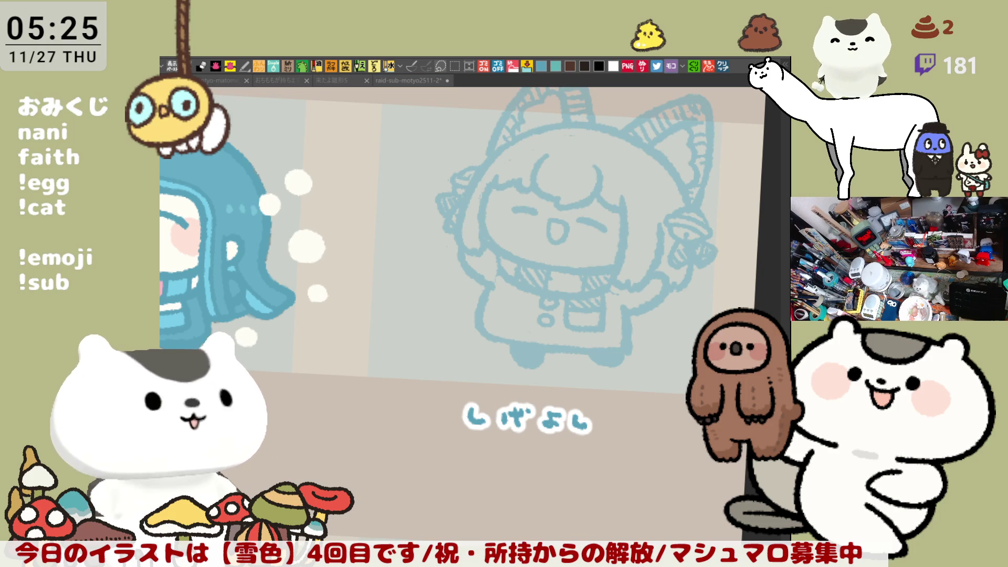
{"action": "mouse_move", "coordinate": [647, 368]}
{"action": "left_mouse_down"}
{"action": "mouse_move", "coordinate": [547, 377]}
{"action": "mouse_move", "coordinate": [595, 332]}
{"action": "left_mouse_up"}
Step: Draw the tail outline curling out right of the body, redrawing it shorter and adding a stripe
{"action": "key", "text": "ctrl+z"}
{"action": "left_click_drag", "start_coordinate": [533, 362], "coordinate": [601, 344]}
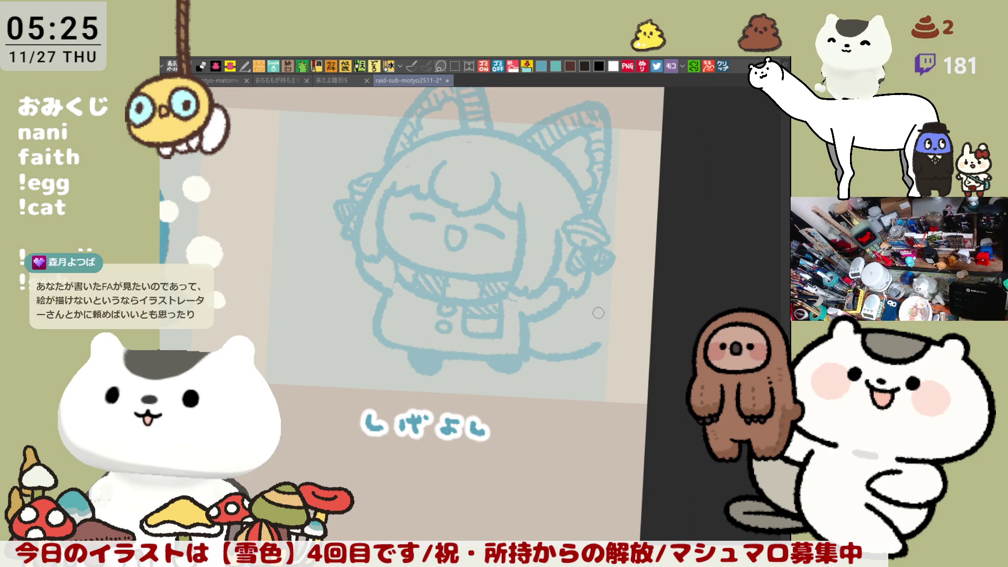
{"action": "mouse_move", "coordinate": [555, 306]}
{"action": "left_mouse_down"}
{"action": "mouse_move", "coordinate": [623, 318]}
{"action": "mouse_move", "coordinate": [610, 334]}
{"action": "left_mouse_up"}
{"action": "key", "text": "ctrl+z"}
{"action": "key", "text": "ctrl+z"}
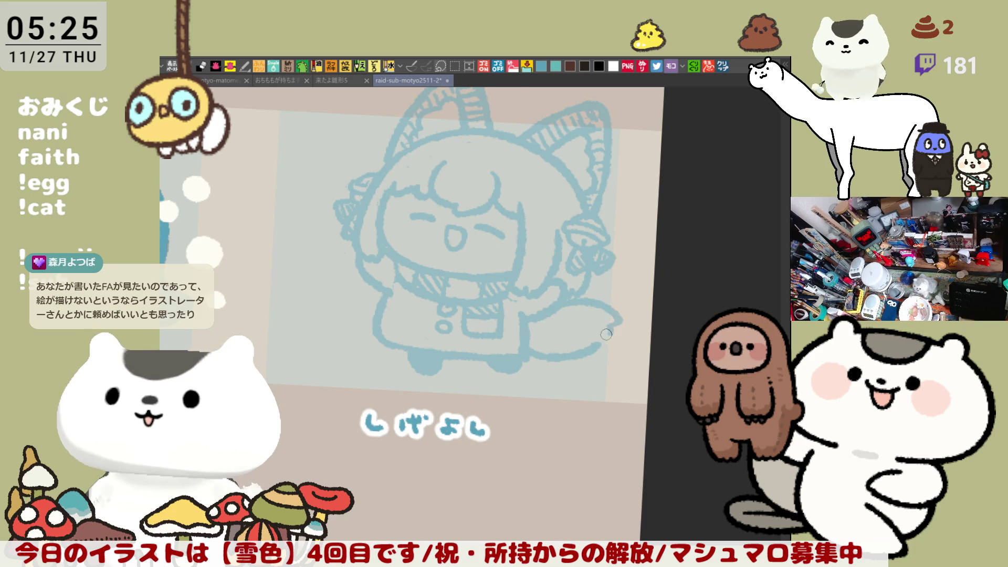
{"action": "key", "text": "ctrl+z"}
{"action": "left_click_drag", "start_coordinate": [562, 308], "coordinate": [609, 316]}
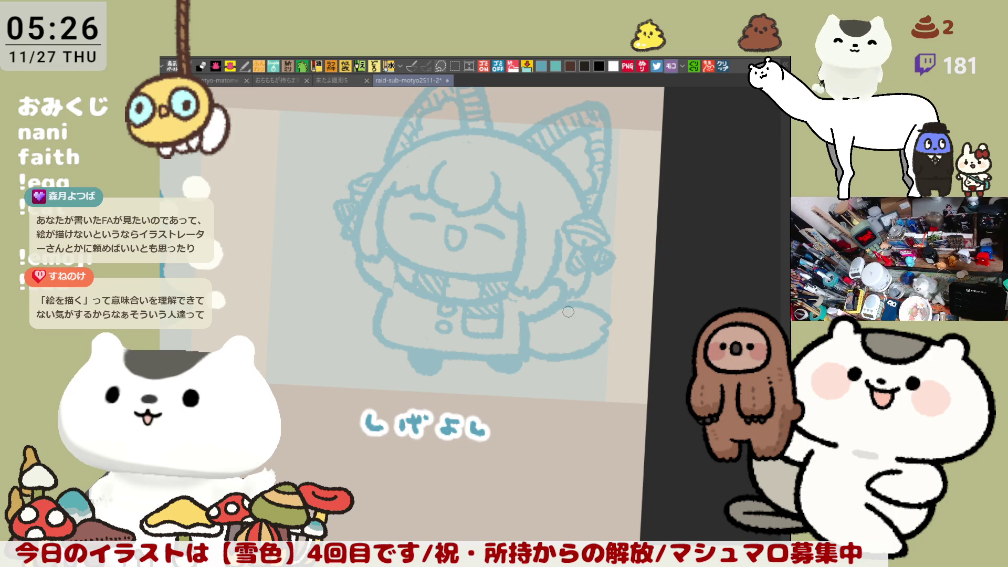
{"action": "left_click_drag", "start_coordinate": [551, 318], "coordinate": [566, 329]}
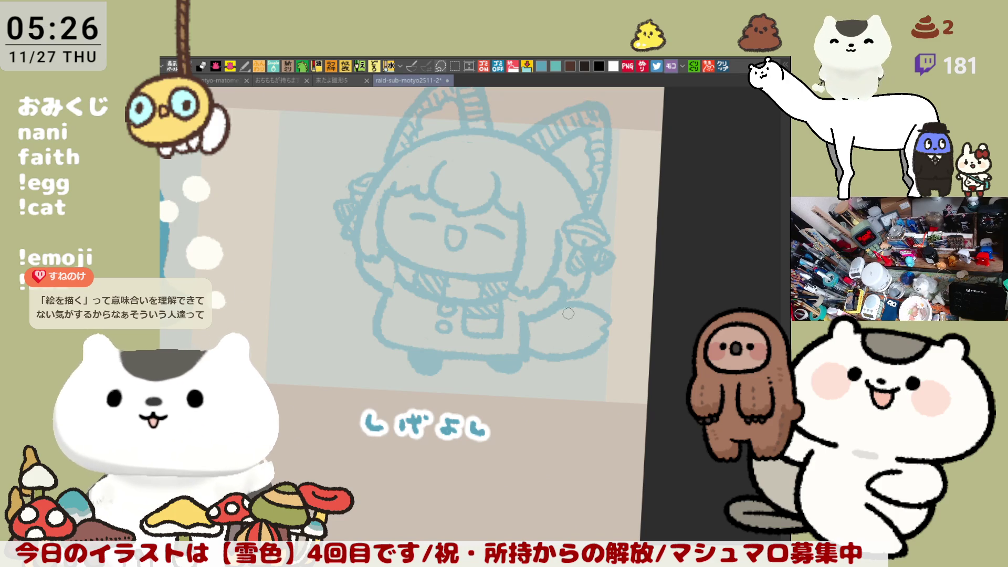
{"action": "mouse_move", "coordinate": [559, 360]}
{"action": "left_mouse_down"}
{"action": "mouse_move", "coordinate": [495, 320]}
{"action": "mouse_move", "coordinate": [556, 344]}
{"action": "left_mouse_up"}
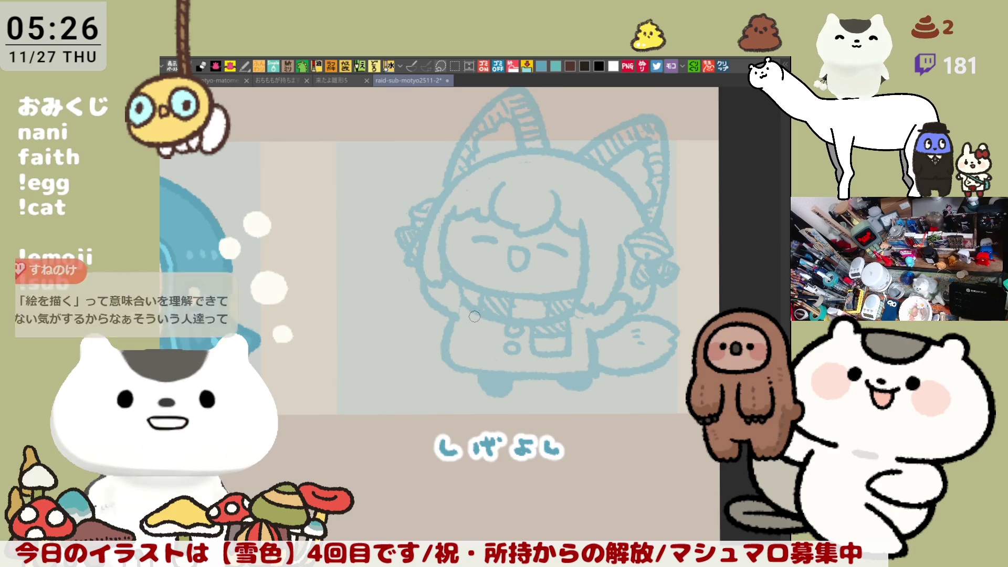
Step: Rectangle-select the right character and caption, scale it up slightly, and move it down-left
{"action": "left_click_drag", "start_coordinate": [475, 314], "coordinate": [433, 295]}
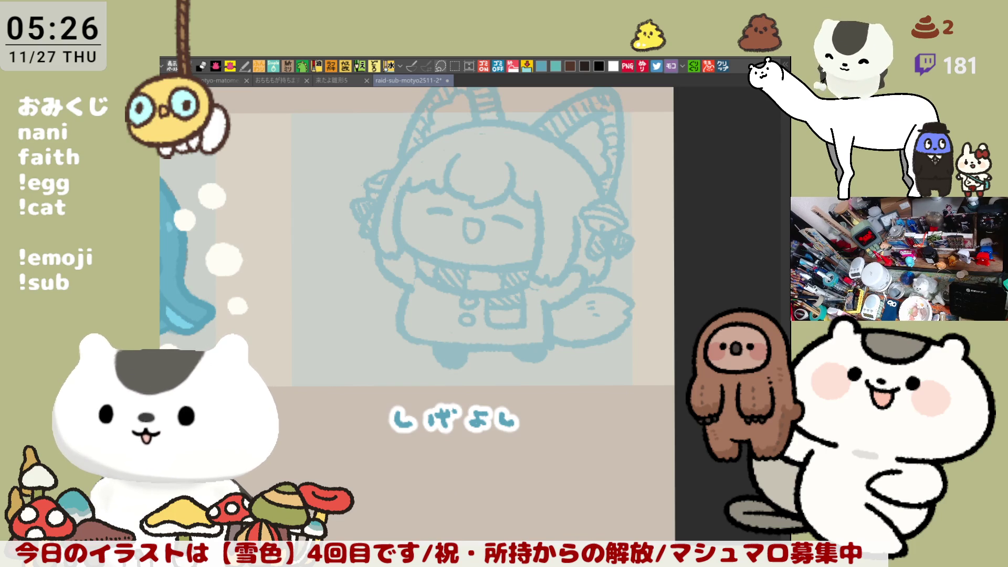
{"action": "left_click_drag", "start_coordinate": [645, 401], "coordinate": [703, 488]}
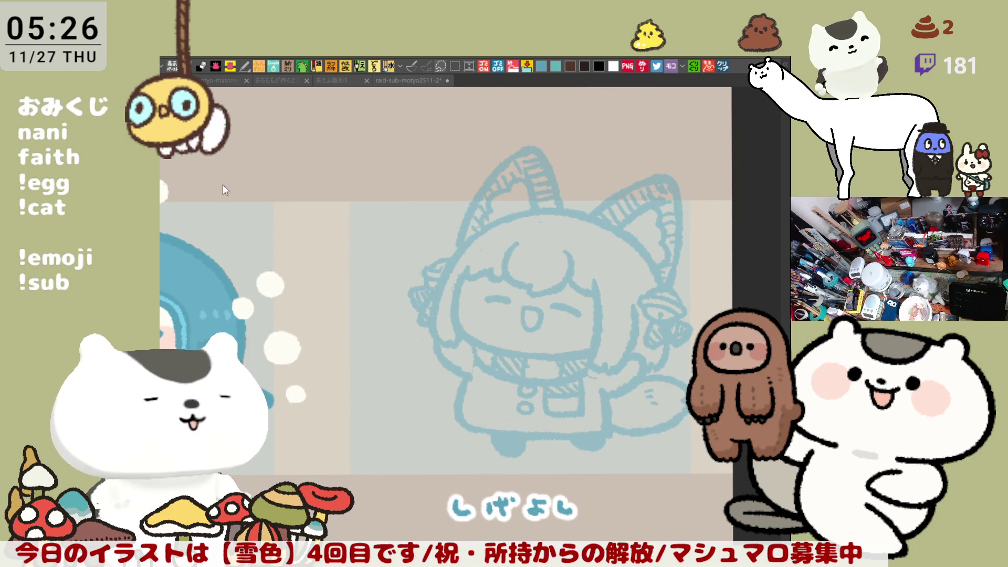
{"action": "mouse_move", "coordinate": [500, 265]}
{"action": "left_mouse_down"}
{"action": "mouse_move", "coordinate": [564, 287]}
{"action": "mouse_move", "coordinate": [526, 262]}
{"action": "mouse_move", "coordinate": [644, 189]}
{"action": "left_mouse_up"}
{"action": "scroll", "coordinate": [455, 365], "scroll_direction": "down", "scroll_amount": 3}
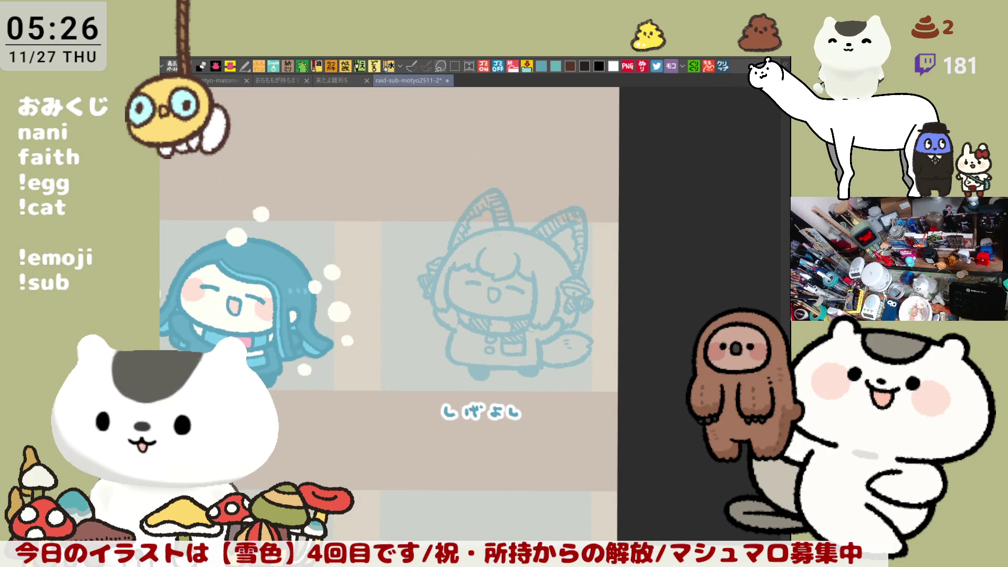
{"action": "key", "text": "m"}
{"action": "left_click_drag", "start_coordinate": [712, 465], "coordinate": [389, 159]}
{"action": "key", "text": "ctrl+t"}
{"action": "left_click_drag", "start_coordinate": [619, 158], "coordinate": [635, 141]}
{"action": "left_click_drag", "start_coordinate": [560, 290], "coordinate": [540, 311]}
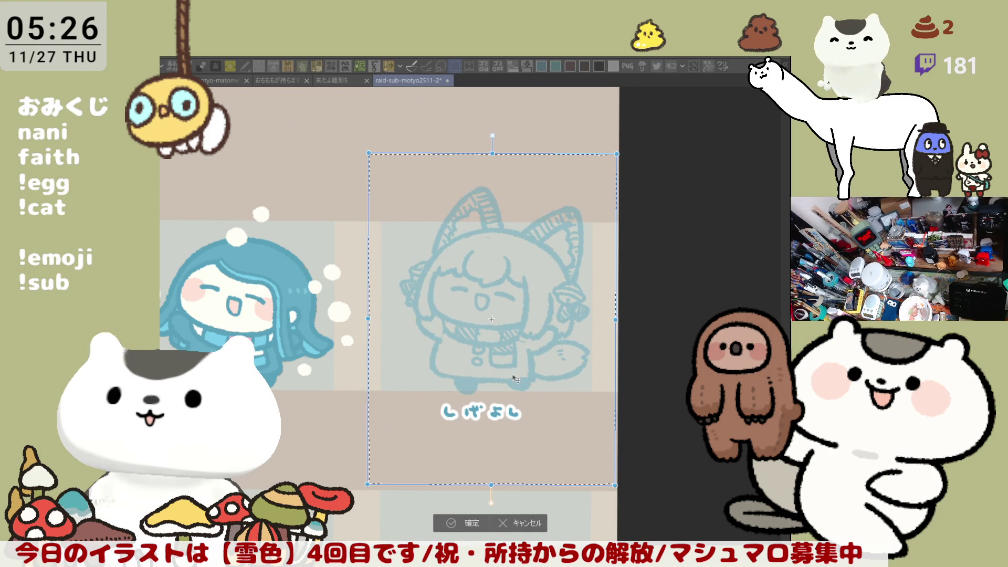
{"action": "left_click", "coordinate": [457, 524]}
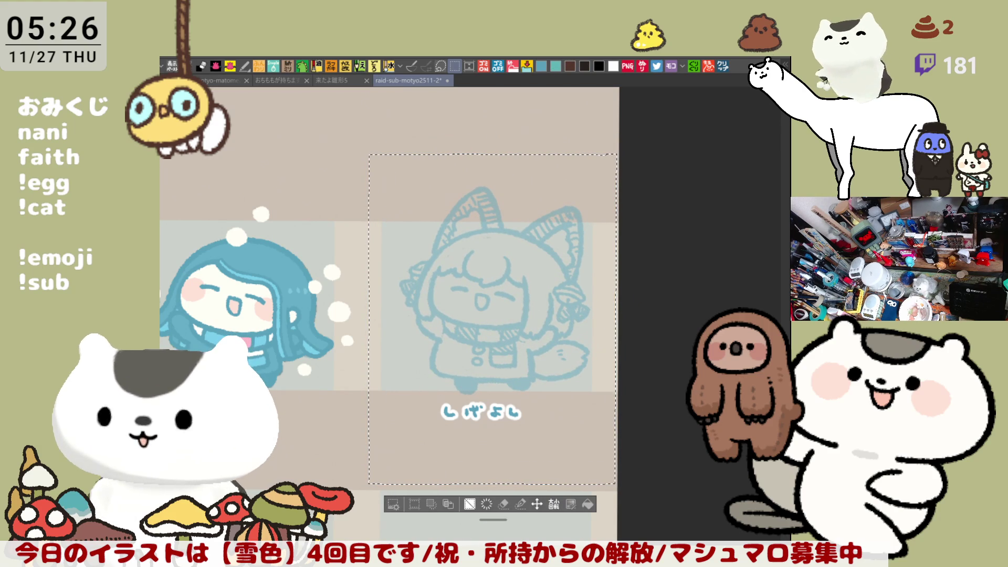
{"action": "key", "text": "ctrl+d"}
{"action": "left_click_drag", "start_coordinate": [512, 366], "coordinate": [552, 413]}
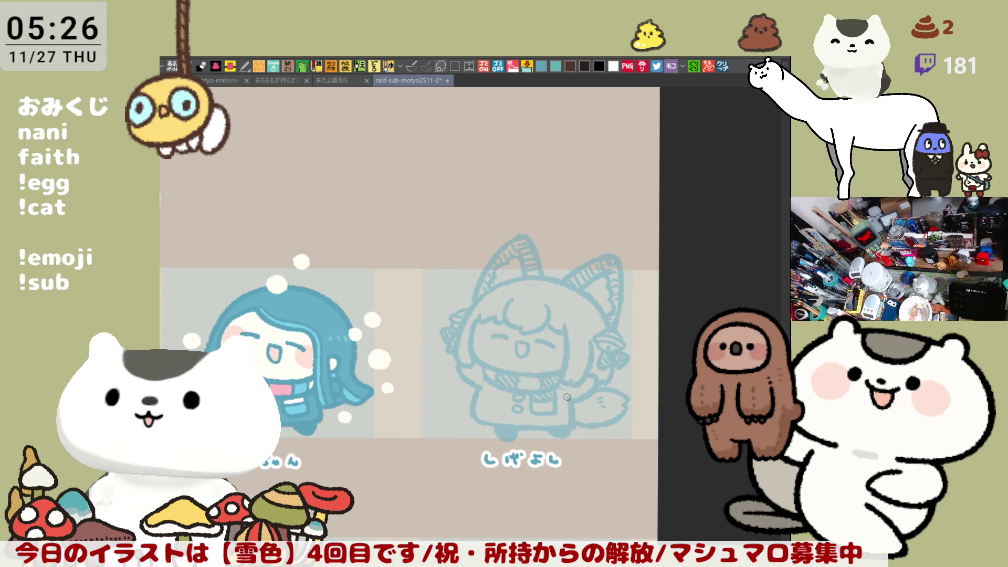
{"action": "scroll", "coordinate": [561, 393], "scroll_direction": "up", "scroll_amount": 5}
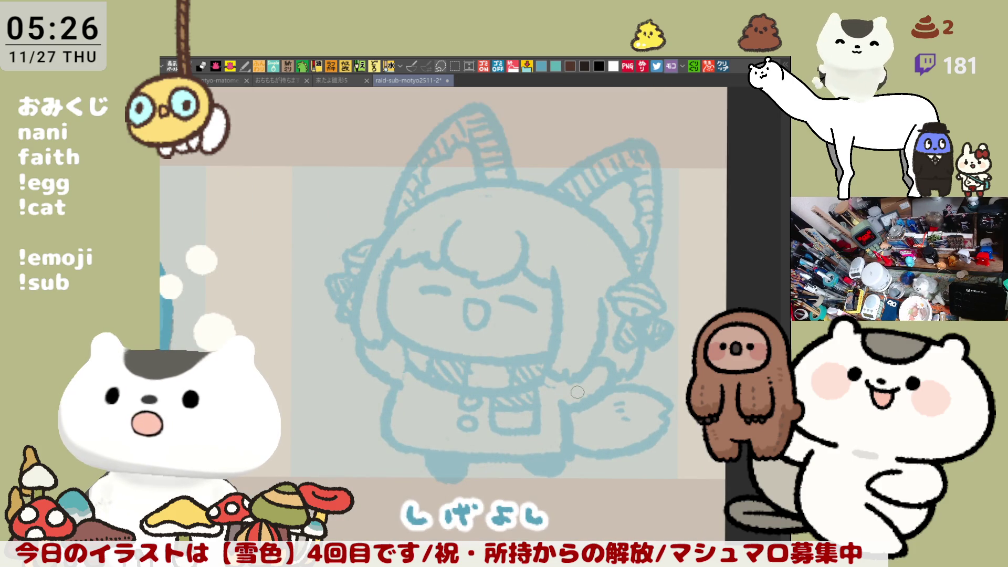
{"action": "scroll", "coordinate": [578, 392], "scroll_direction": "up", "scroll_amount": 2}
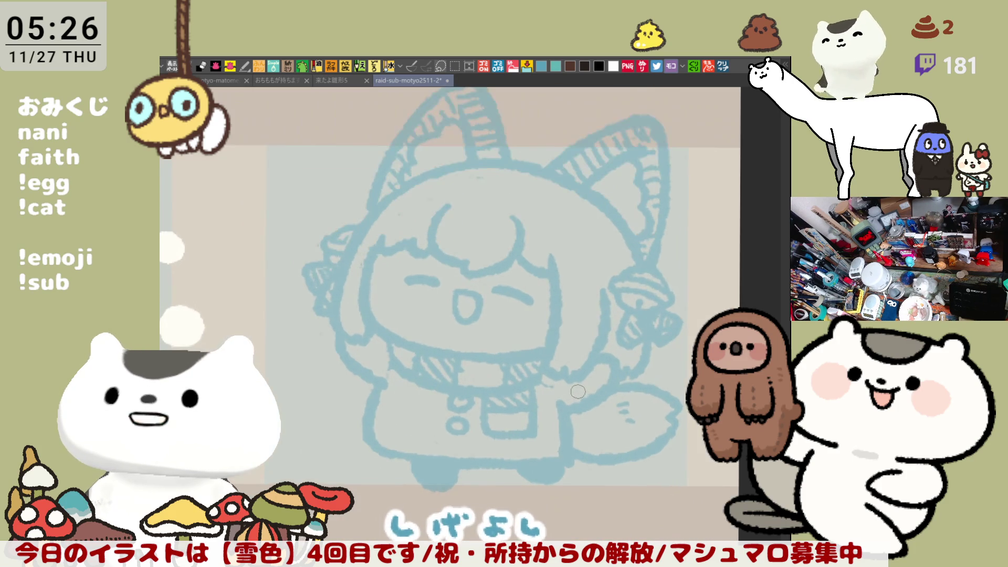
{"action": "scroll", "coordinate": [577, 392], "scroll_direction": "up", "scroll_amount": 2}
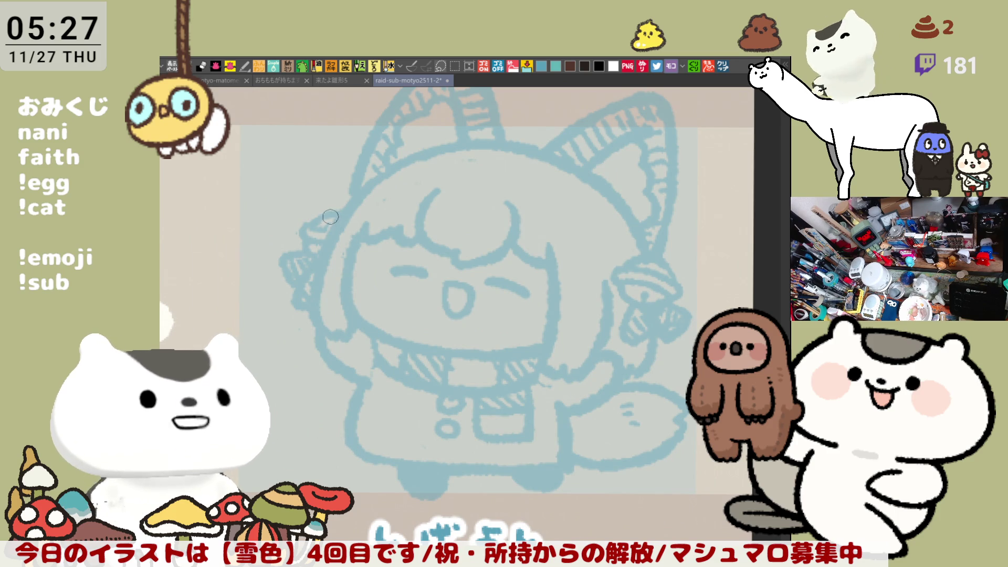
{"action": "left_click", "coordinate": [542, 66]}
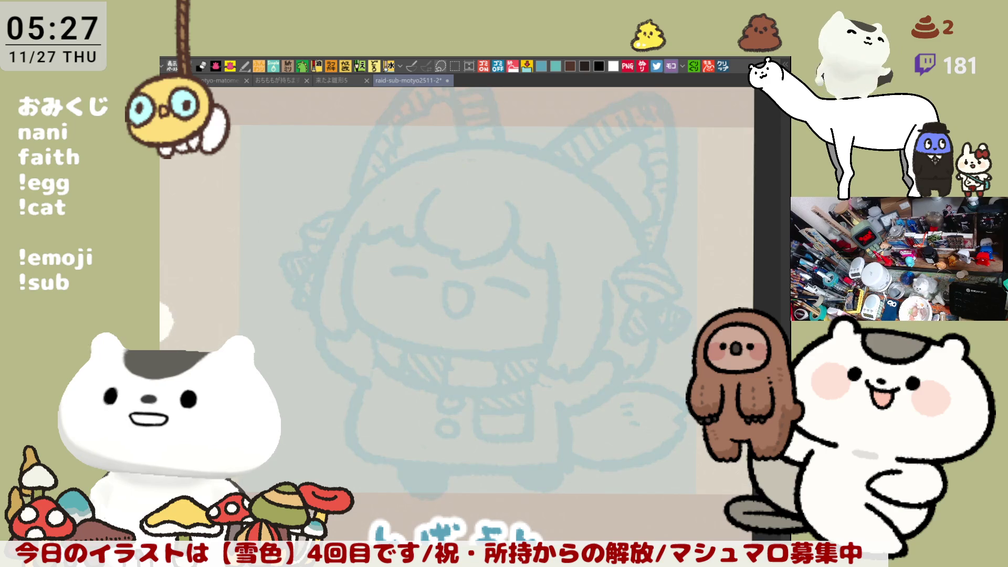
Step: Ink the cat ear's outer curve and extend the line down its far side
{"action": "left_click_drag", "start_coordinate": [592, 289], "coordinate": [623, 381]}
{"action": "left_click_drag", "start_coordinate": [447, 168], "coordinate": [493, 139]}
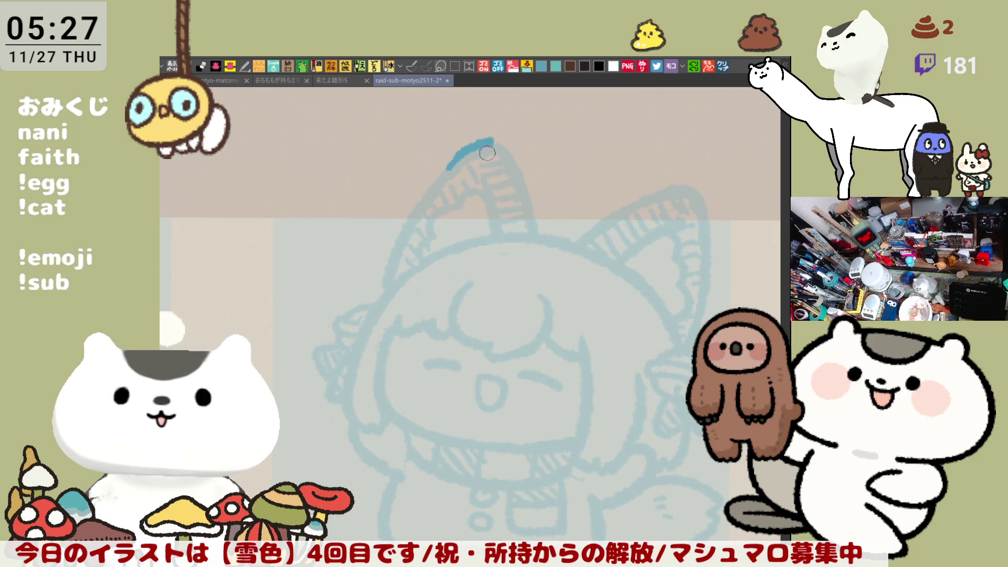
{"action": "key", "text": "ctrl+z"}
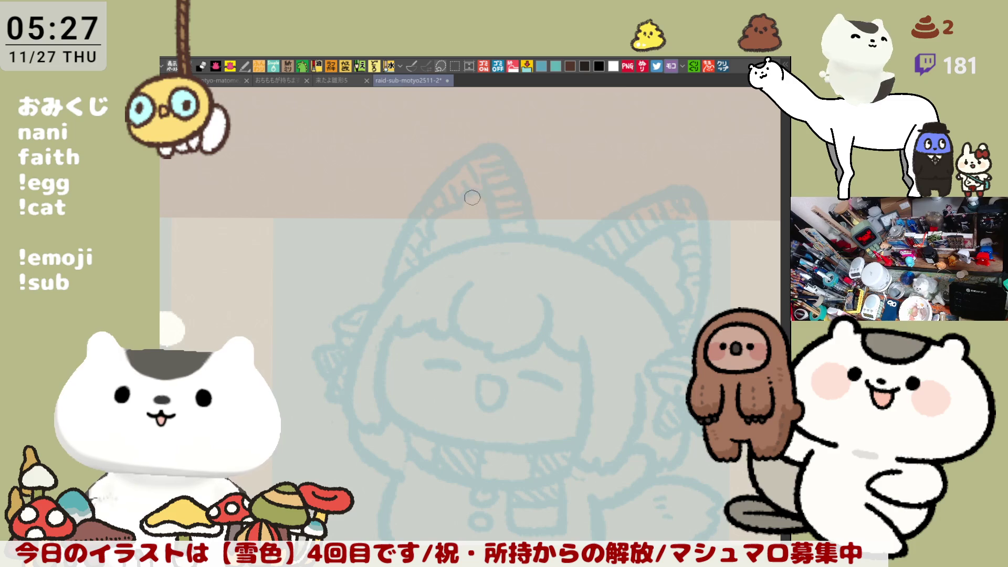
{"action": "mouse_move", "coordinate": [471, 155]}
{"action": "left_mouse_down"}
{"action": "mouse_move", "coordinate": [478, 144]}
{"action": "mouse_move", "coordinate": [527, 235]}
{"action": "left_mouse_up"}
{"action": "key", "text": "ctrl+z"}
{"action": "left_click_drag", "start_coordinate": [474, 152], "coordinate": [530, 233]}
{"action": "key", "text": "h"}
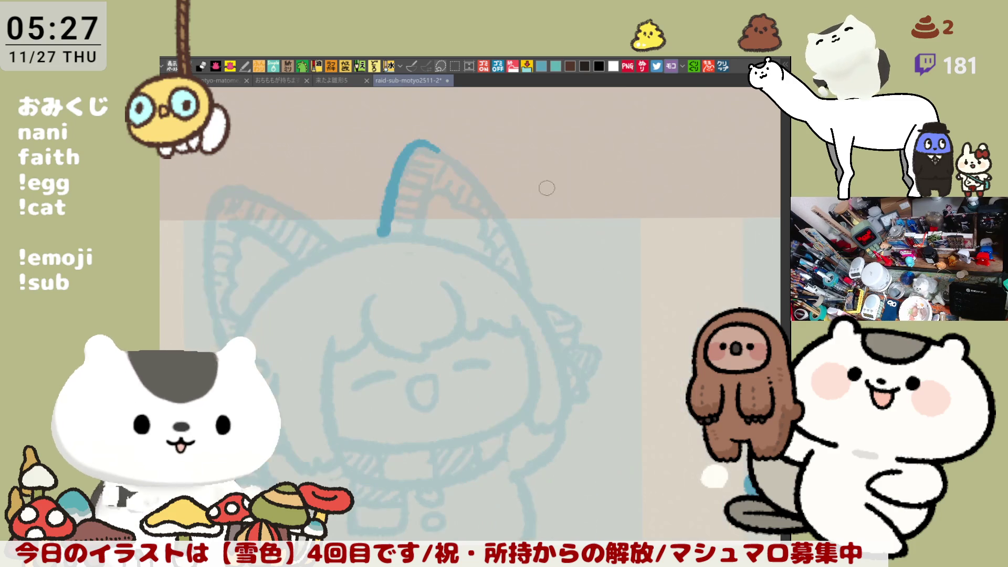
{"action": "mouse_move", "coordinate": [417, 142]}
{"action": "left_mouse_down"}
{"action": "mouse_move", "coordinate": [519, 247]}
{"action": "mouse_move", "coordinate": [527, 290]}
{"action": "left_mouse_up"}
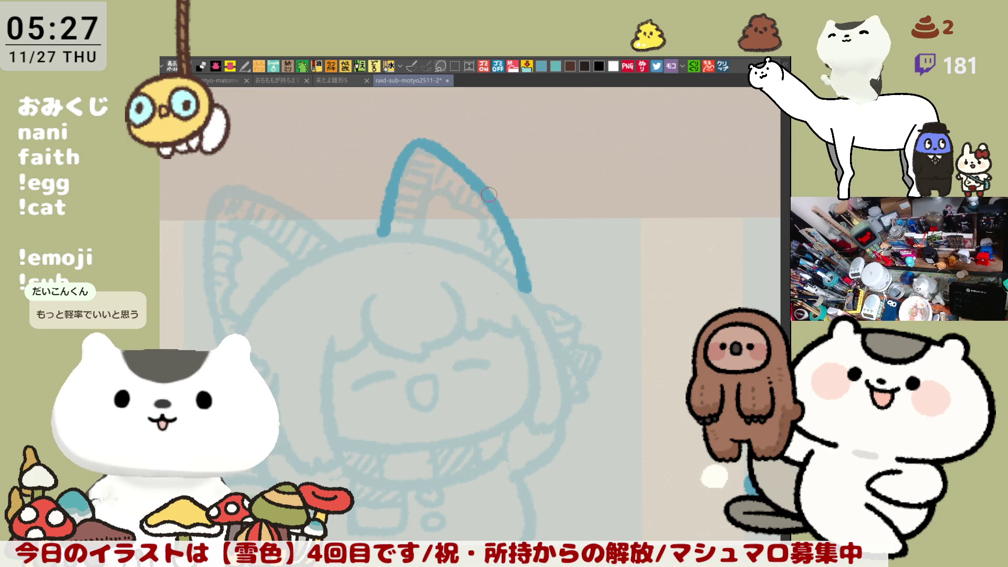
Step: Add the inner-ear fur line with a small hook stroke
{"action": "mouse_move", "coordinate": [435, 169]}
{"action": "left_mouse_down"}
{"action": "mouse_move", "coordinate": [423, 239]}
{"action": "mouse_move", "coordinate": [451, 198]}
{"action": "left_mouse_up"}
{"action": "key", "text": "ctrl+z"}
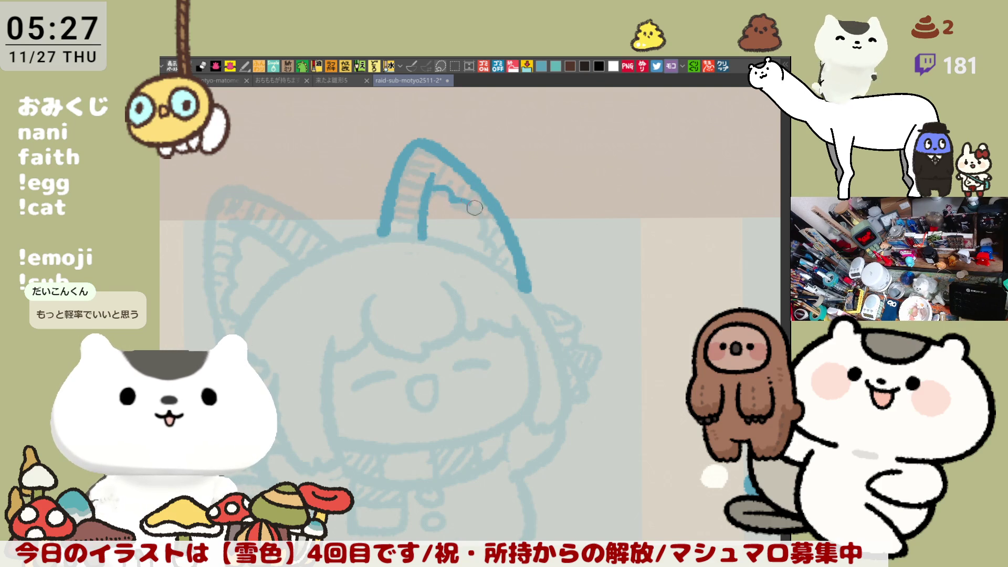
{"action": "left_click_drag", "start_coordinate": [449, 195], "coordinate": [485, 228]}
{"action": "left_click_drag", "start_coordinate": [435, 190], "coordinate": [487, 233]}
{"action": "mouse_move", "coordinate": [435, 190]}
{"action": "left_mouse_down"}
{"action": "mouse_move", "coordinate": [479, 230]}
{"action": "mouse_move", "coordinate": [479, 219]}
{"action": "mouse_move", "coordinate": [494, 257]}
{"action": "left_mouse_up"}
{"action": "key", "text": "ctrl+z"}
{"action": "key", "text": "ctrl+z"}
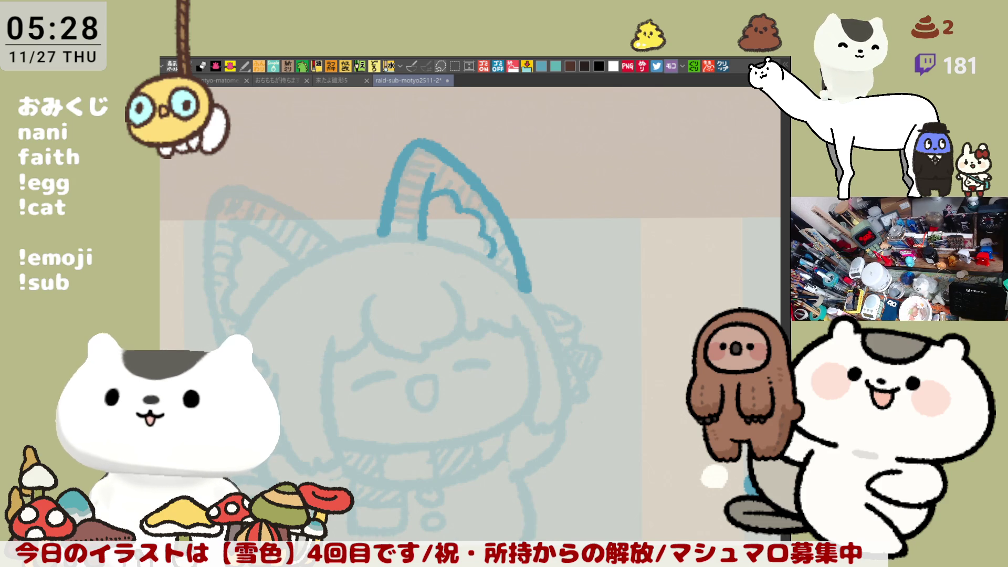
Step: Ink the second ear's outer side and top edge after several retried outline strokes
{"action": "mouse_move", "coordinate": [512, 319]}
{"action": "left_mouse_down"}
{"action": "mouse_move", "coordinate": [602, 269]}
{"action": "mouse_move", "coordinate": [670, 292]}
{"action": "left_mouse_up"}
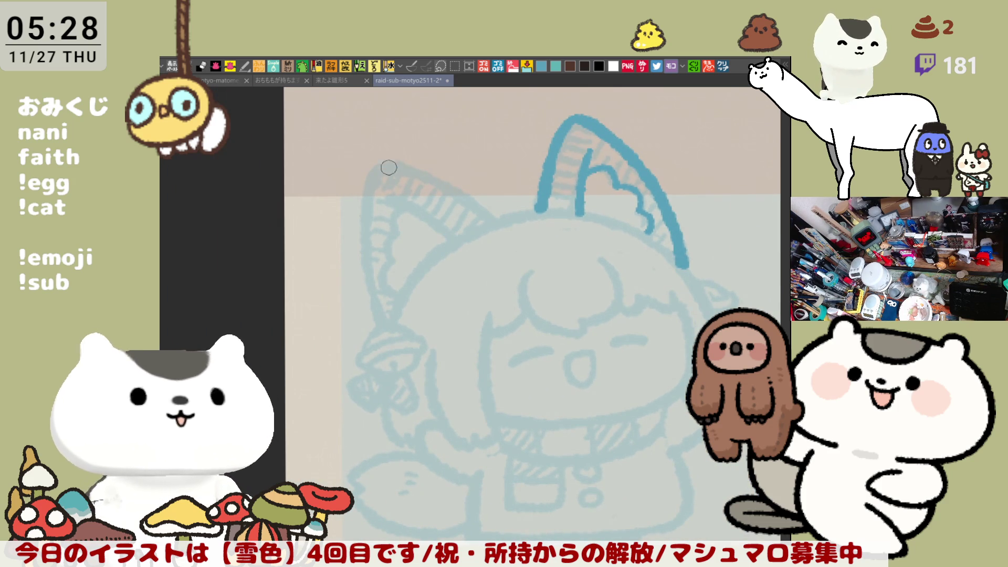
{"action": "left_click_drag", "start_coordinate": [381, 158], "coordinate": [379, 304]}
{"action": "key", "text": "ctrl+z"}
{"action": "left_click_drag", "start_coordinate": [381, 159], "coordinate": [380, 323]}
{"action": "key", "text": "ctrl+z"}
{"action": "left_click_drag", "start_coordinate": [388, 167], "coordinate": [380, 325]}
{"action": "key", "text": "ctrl+z"}
{"action": "mouse_move", "coordinate": [388, 161]}
{"action": "left_mouse_down"}
{"action": "mouse_move", "coordinate": [366, 185]}
{"action": "mouse_move", "coordinate": [387, 335]}
{"action": "left_mouse_up"}
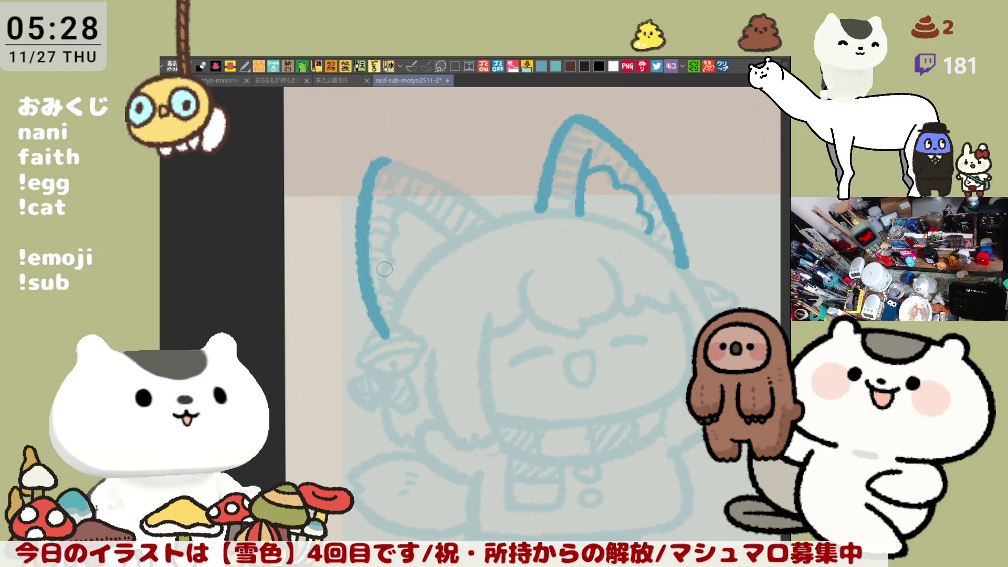
{"action": "left_click_drag", "start_coordinate": [382, 160], "coordinate": [487, 216]}
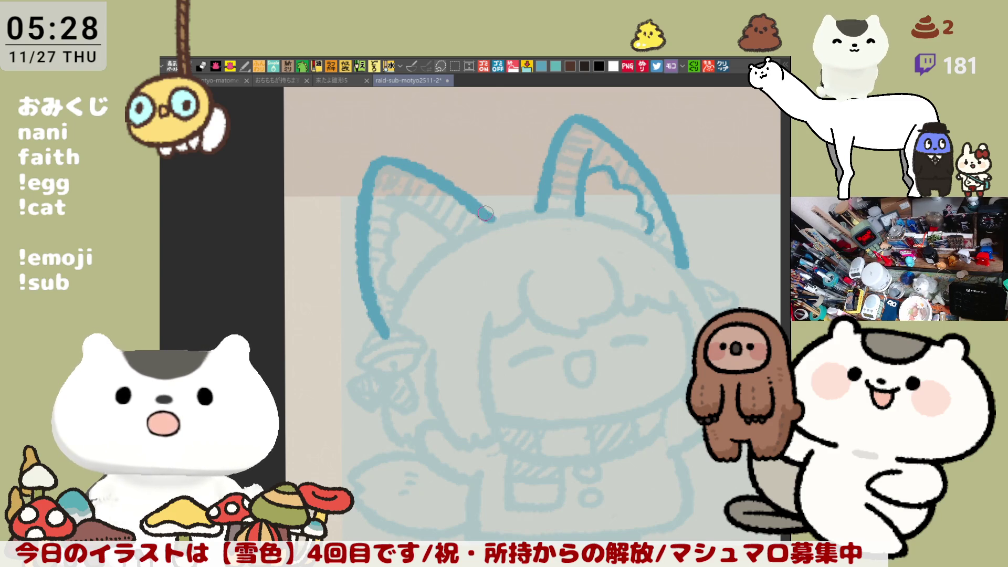
Step: Draw the second ear's inner edge and its bumpy curled inner fur
{"action": "left_click_drag", "start_coordinate": [387, 189], "coordinate": [458, 248]}
{"action": "key", "text": "ctrl+z"}
{"action": "key", "text": "ctrl+z"}
{"action": "left_click_drag", "start_coordinate": [388, 194], "coordinate": [457, 247]}
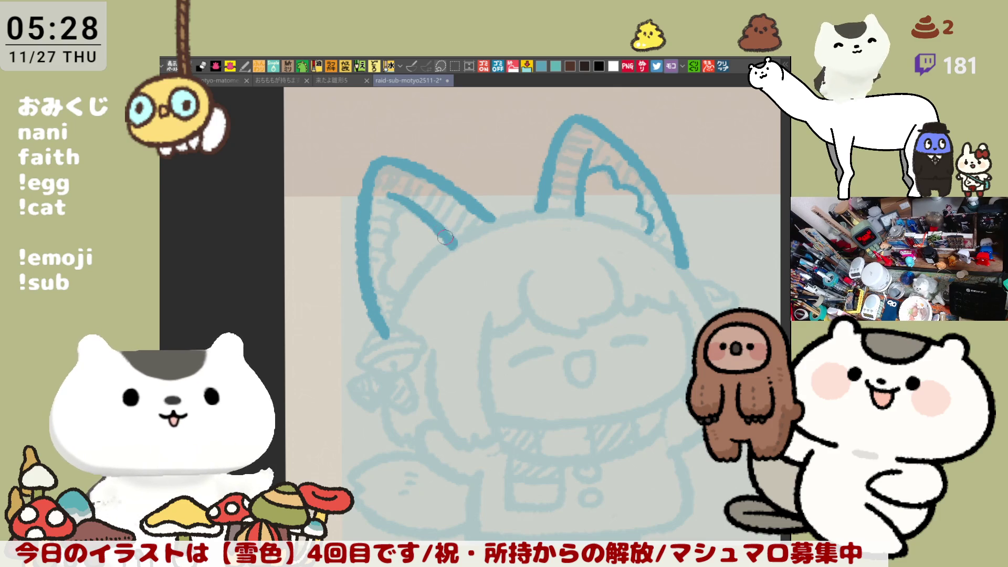
{"action": "mouse_move", "coordinate": [402, 211]}
{"action": "left_mouse_down"}
{"action": "mouse_move", "coordinate": [388, 239]}
{"action": "mouse_move", "coordinate": [395, 299]}
{"action": "left_mouse_up"}
{"action": "key", "text": "ctrl+z"}
{"action": "key", "text": "ctrl+z"}
{"action": "key", "text": "ctrl+z"}
{"action": "left_click_drag", "start_coordinate": [393, 256], "coordinate": [407, 300]}
{"action": "left_click_drag", "start_coordinate": [415, 352], "coordinate": [367, 315]}
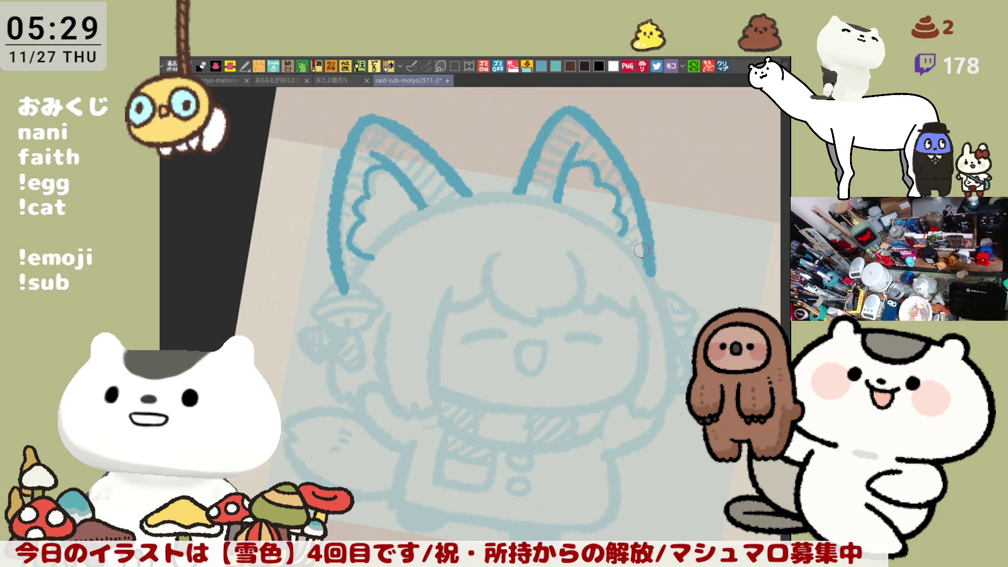
Step: Ink the hood's top edge between the two ears, retrying the stroke many times
{"action": "key", "text": "minus"}
{"action": "key", "text": "h"}
{"action": "key", "text": "minus"}
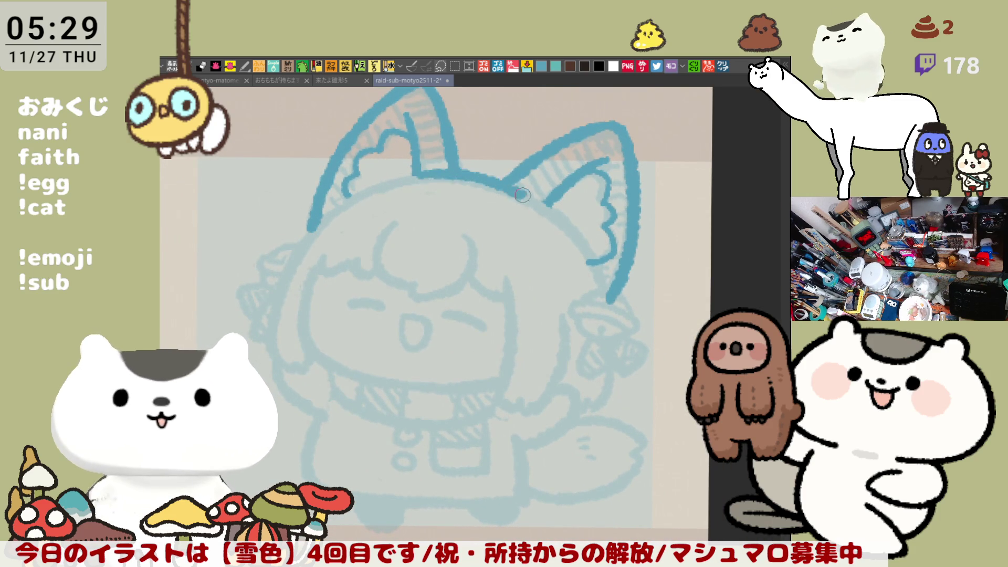
{"action": "left_click_drag", "start_coordinate": [416, 174], "coordinate": [543, 209]}
{"action": "key", "text": "ctrl+z"}
{"action": "left_click_drag", "start_coordinate": [415, 176], "coordinate": [543, 207]}
{"action": "key", "text": "ctrl+z"}
{"action": "mouse_move", "coordinate": [413, 173]}
{"action": "left_mouse_down"}
{"action": "mouse_move", "coordinate": [552, 221]}
{"action": "mouse_move", "coordinate": [509, 186]}
{"action": "mouse_move", "coordinate": [549, 213]}
{"action": "mouse_move", "coordinate": [447, 171]}
{"action": "mouse_move", "coordinate": [536, 206]}
{"action": "mouse_move", "coordinate": [415, 179]}
{"action": "mouse_move", "coordinate": [523, 196]}
{"action": "left_mouse_up"}
{"action": "key", "text": "ctrl+z"}
{"action": "key", "text": "ctrl+z"}
{"action": "key", "text": "ctrl+z"}
{"action": "key", "text": "ctrl+z"}
{"action": "key", "text": "ctrl+z"}
{"action": "mouse_move", "coordinate": [401, 178]}
{"action": "left_mouse_down"}
{"action": "mouse_move", "coordinate": [428, 176]}
{"action": "mouse_move", "coordinate": [546, 211]}
{"action": "left_mouse_up"}
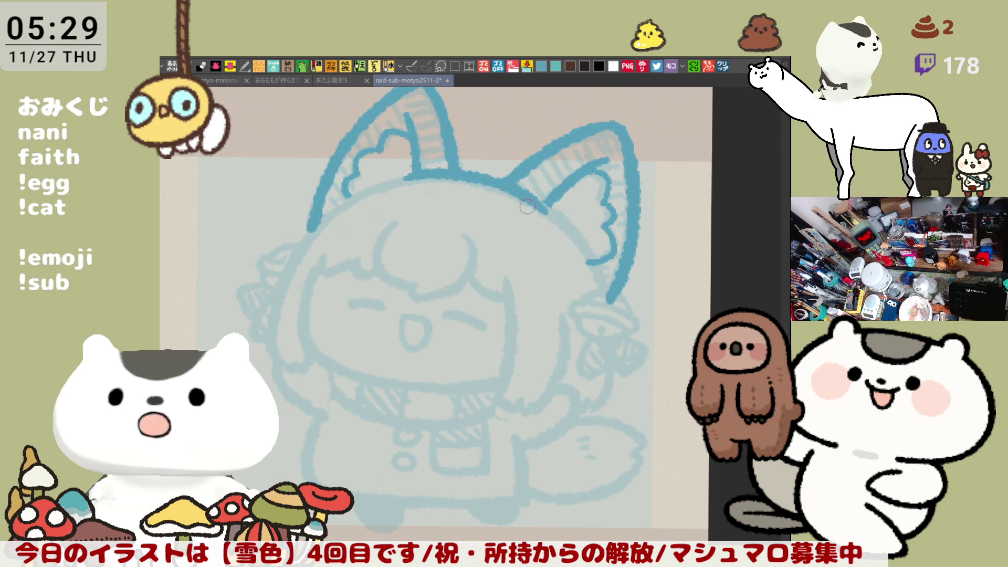
{"action": "key", "text": "ctrl+z"}
{"action": "mouse_move", "coordinate": [402, 179]}
{"action": "left_mouse_down"}
{"action": "mouse_move", "coordinate": [436, 176]}
{"action": "mouse_move", "coordinate": [544, 213]}
{"action": "left_mouse_up"}
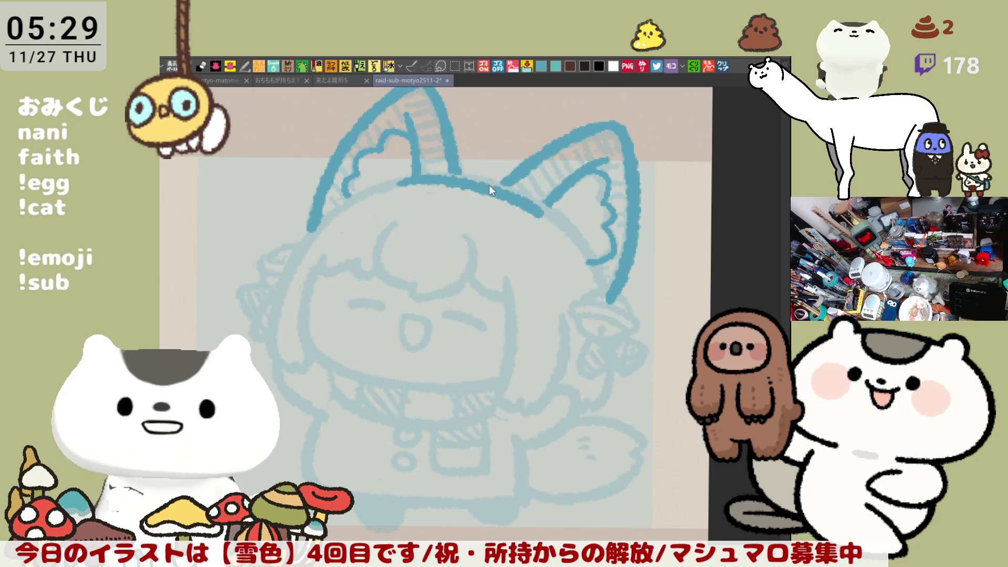
{"action": "key", "text": "ctrl+z"}
{"action": "left_click_drag", "start_coordinate": [407, 180], "coordinate": [551, 210]}
{"action": "key", "text": "ctrl+z"}
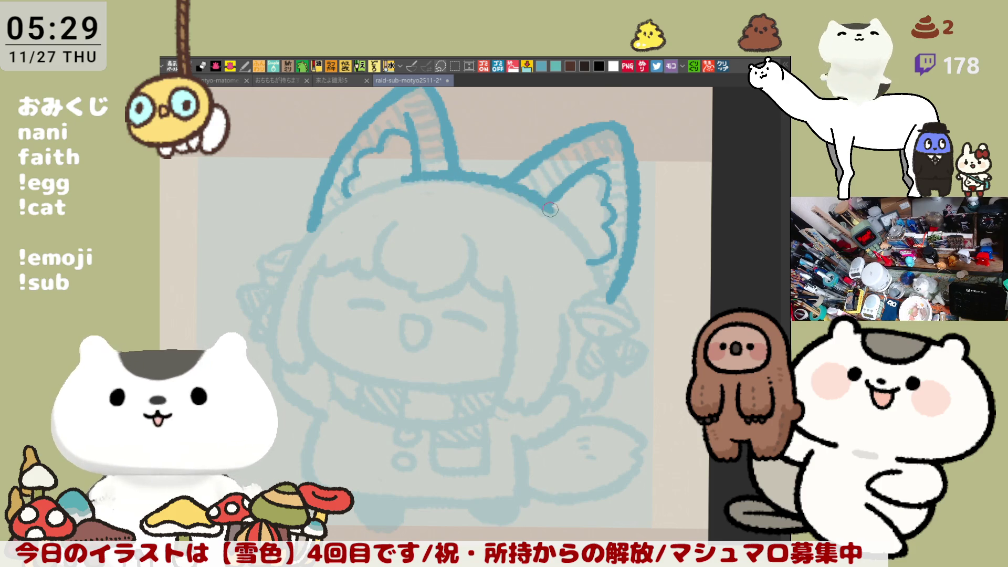
{"action": "key", "text": "ctrl+z"}
{"action": "left_click_drag", "start_coordinate": [402, 179], "coordinate": [546, 209]}
{"action": "key", "text": "ctrl+z"}
{"action": "mouse_move", "coordinate": [402, 179]}
{"action": "left_mouse_down"}
{"action": "mouse_move", "coordinate": [447, 173]}
{"action": "mouse_move", "coordinate": [526, 202]}
{"action": "mouse_move", "coordinate": [420, 178]}
{"action": "mouse_move", "coordinate": [523, 198]}
{"action": "left_mouse_up"}
{"action": "key", "text": "ctrl+z"}
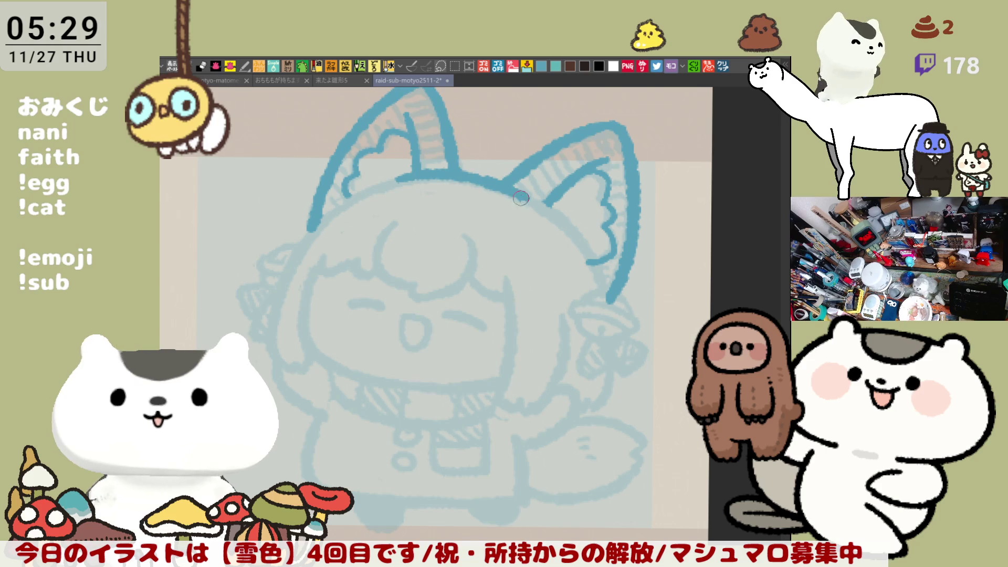
{"action": "key", "text": "ctrl+z"}
{"action": "mouse_move", "coordinate": [391, 180]}
{"action": "left_mouse_down"}
{"action": "mouse_move", "coordinate": [473, 176]}
{"action": "mouse_move", "coordinate": [569, 228]}
{"action": "left_mouse_up"}
{"action": "key", "text": "ctrl+z"}
{"action": "key", "text": "ctrl+z"}
{"action": "mouse_move", "coordinate": [397, 180]}
{"action": "left_mouse_down"}
{"action": "mouse_move", "coordinate": [522, 197]}
{"action": "mouse_move", "coordinate": [603, 304]}
{"action": "left_mouse_up"}
Step: Ink the right ear's inner edge down its side and add its top edge
{"action": "key", "text": "ctrl+z"}
{"action": "key", "text": "ctrl+z"}
{"action": "left_click_drag", "start_coordinate": [520, 189], "coordinate": [604, 288]}
{"action": "key", "text": "ctrl+z"}
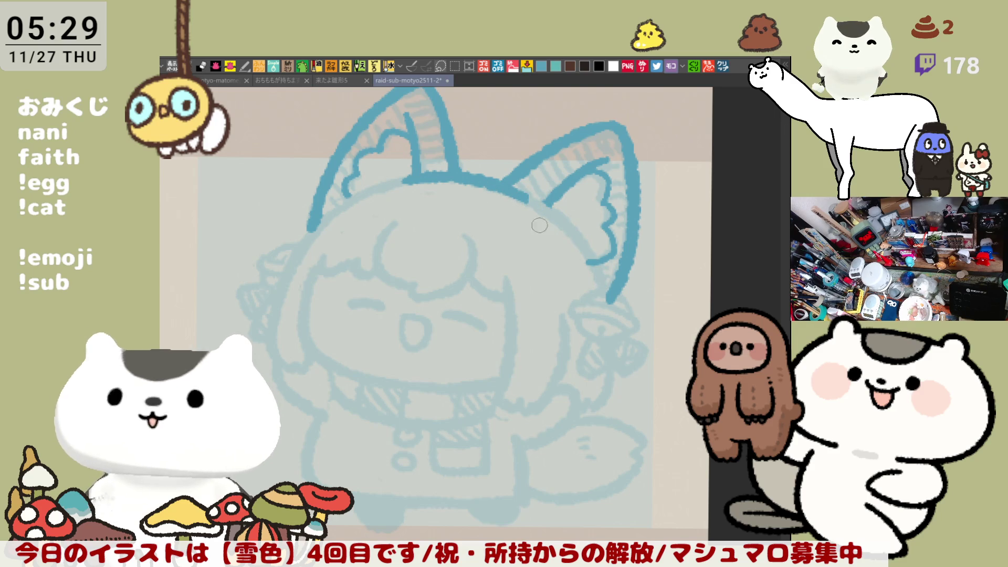
{"action": "left_click_drag", "start_coordinate": [524, 197], "coordinate": [578, 257]}
{"action": "key", "text": "ctrl+z"}
{"action": "left_click_drag", "start_coordinate": [513, 198], "coordinate": [601, 296]}
{"action": "key", "text": "ctrl+z"}
{"action": "mouse_move", "coordinate": [512, 186]}
{"action": "left_mouse_down"}
{"action": "mouse_move", "coordinate": [578, 231]}
{"action": "mouse_move", "coordinate": [604, 299]}
{"action": "left_mouse_up"}
{"action": "key", "text": "ctrl+z"}
{"action": "mouse_move", "coordinate": [527, 198]}
{"action": "left_mouse_down"}
{"action": "mouse_move", "coordinate": [594, 284]}
{"action": "mouse_move", "coordinate": [625, 279]}
{"action": "mouse_move", "coordinate": [650, 301]}
{"action": "left_mouse_up"}
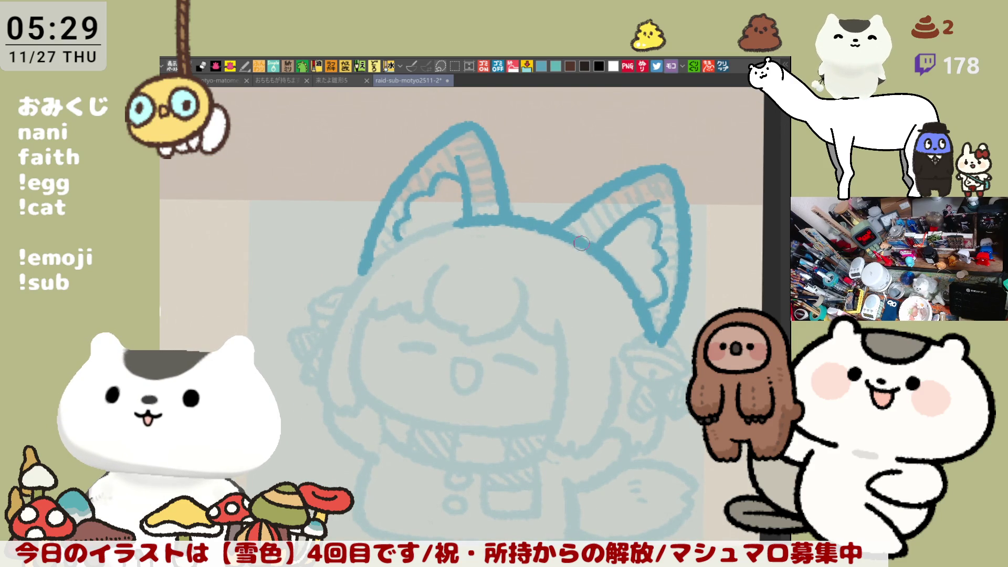
{"action": "left_click_drag", "start_coordinate": [650, 166], "coordinate": [672, 168]}
{"action": "scroll", "coordinate": [673, 169], "scroll_direction": "down", "scroll_amount": 2}
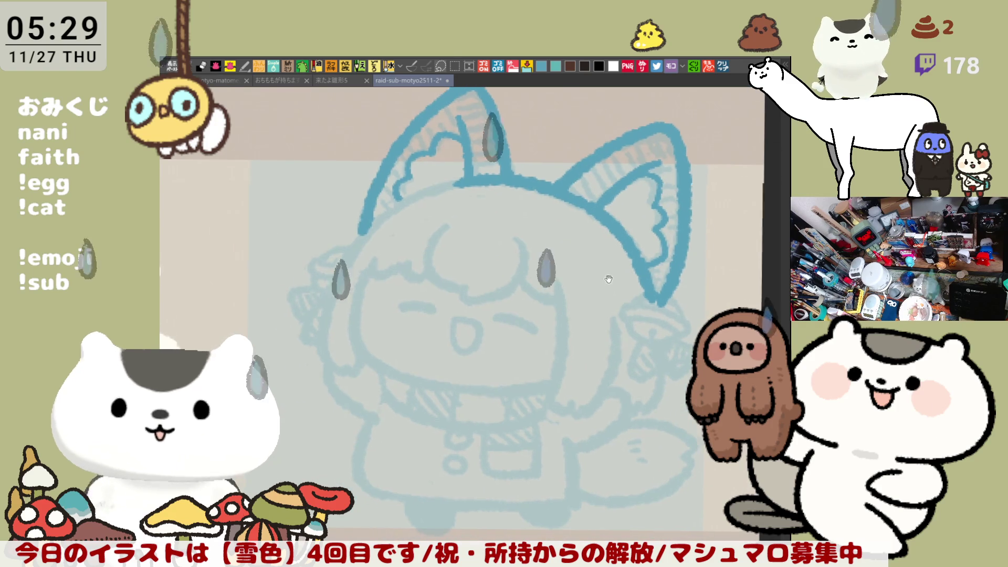
{"action": "left_click_drag", "start_coordinate": [657, 230], "coordinate": [401, 187]}
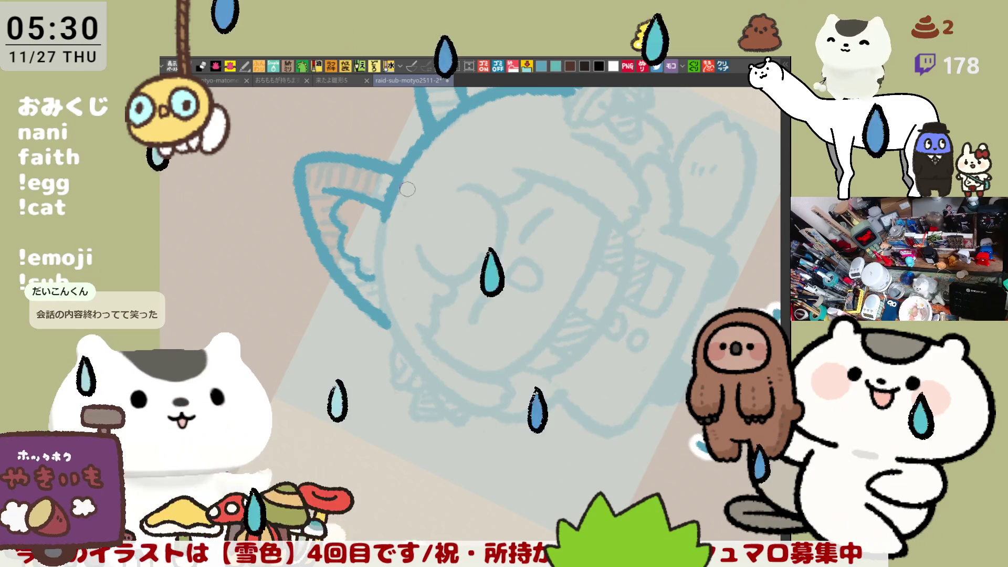
Step: Redraw the hood's left outline smoothly and extend the right ear line down into the head
{"action": "left_click_drag", "start_coordinate": [391, 213], "coordinate": [400, 349]}
{"action": "key", "text": "ctrl+z"}
{"action": "mouse_move", "coordinate": [392, 216]}
{"action": "left_mouse_down"}
{"action": "mouse_move", "coordinate": [389, 321]}
{"action": "mouse_move", "coordinate": [442, 292]}
{"action": "mouse_move", "coordinate": [582, 256]}
{"action": "left_mouse_up"}
{"action": "key", "text": "ctrl+z"}
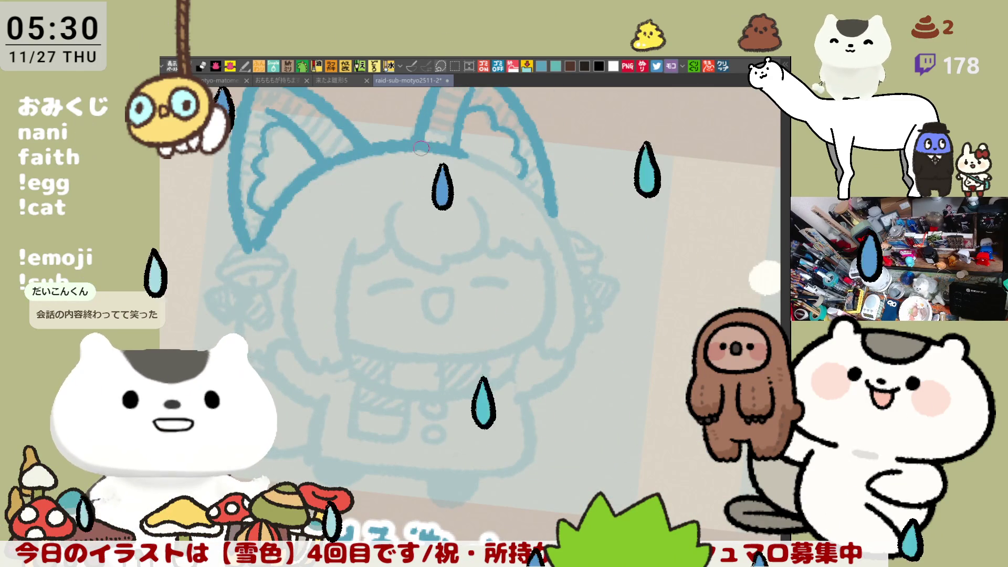
{"action": "left_click_drag", "start_coordinate": [497, 177], "coordinate": [564, 236]}
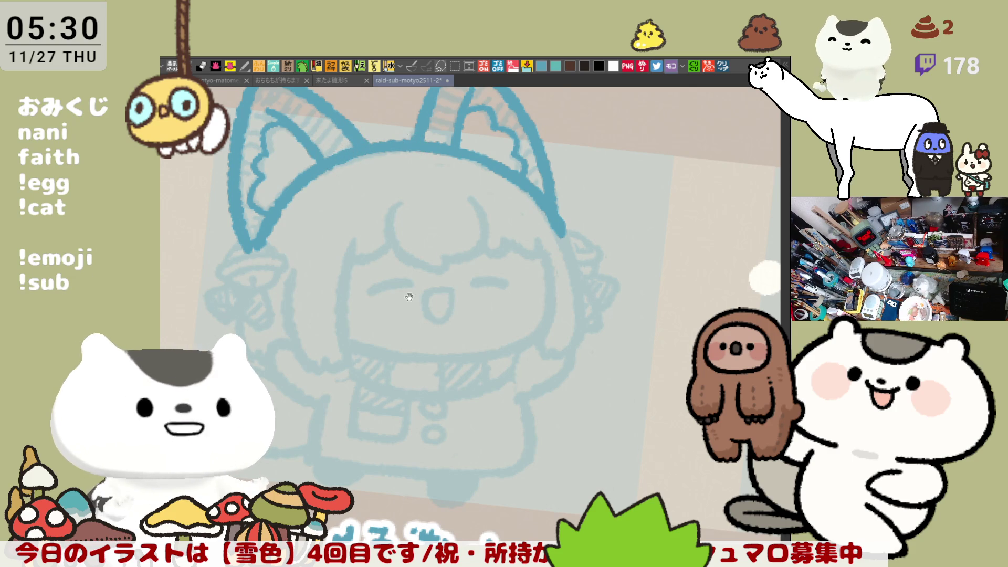
{"action": "key", "text": "minus"}
{"action": "key", "text": "minus"}
{"action": "left_click_drag", "start_coordinate": [366, 289], "coordinate": [415, 283]}
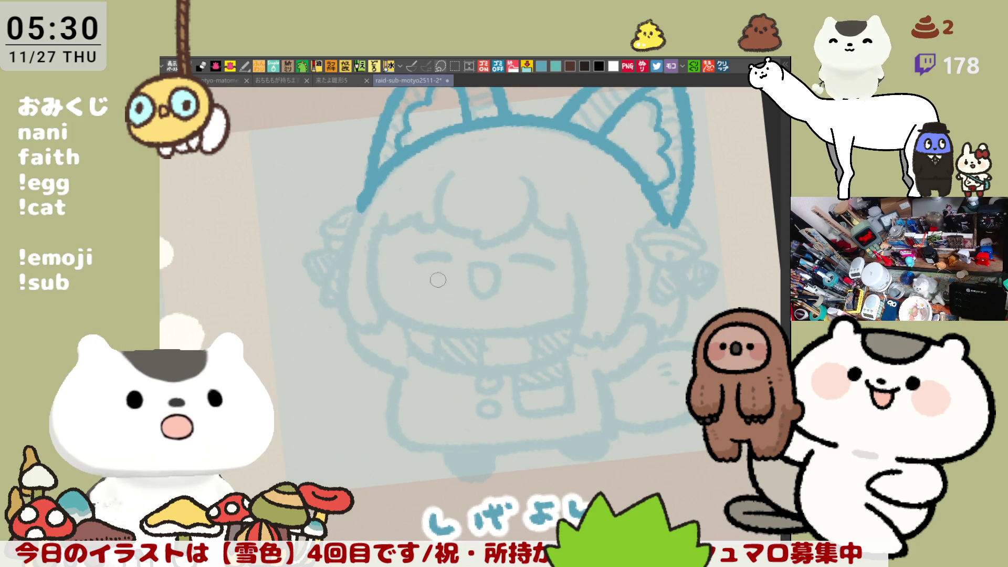
Step: Ink the right side of the forehead curl, retrying its rightward tail
{"action": "mouse_move", "coordinate": [459, 167]}
{"action": "left_mouse_down"}
{"action": "mouse_move", "coordinate": [434, 191]}
{"action": "mouse_move", "coordinate": [480, 240]}
{"action": "left_mouse_up"}
{"action": "key", "text": "ctrl+z"}
{"action": "mouse_move", "coordinate": [453, 166]}
{"action": "left_mouse_down"}
{"action": "mouse_move", "coordinate": [482, 240]}
{"action": "mouse_move", "coordinate": [447, 174]}
{"action": "mouse_move", "coordinate": [479, 236]}
{"action": "mouse_move", "coordinate": [496, 243]}
{"action": "left_mouse_up"}
{"action": "key", "text": "ctrl+z"}
{"action": "key", "text": "ctrl+z"}
{"action": "key", "text": "ctrl+z"}
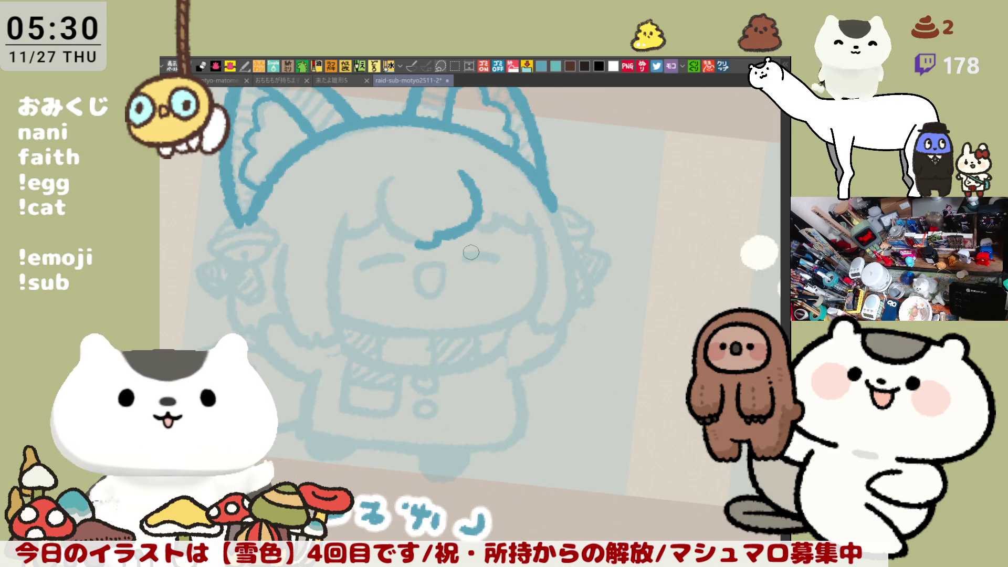
{"action": "key", "text": "ctrl+z"}
{"action": "left_click_drag", "start_coordinate": [473, 235], "coordinate": [500, 239]}
{"action": "key", "text": "ctrl+z"}
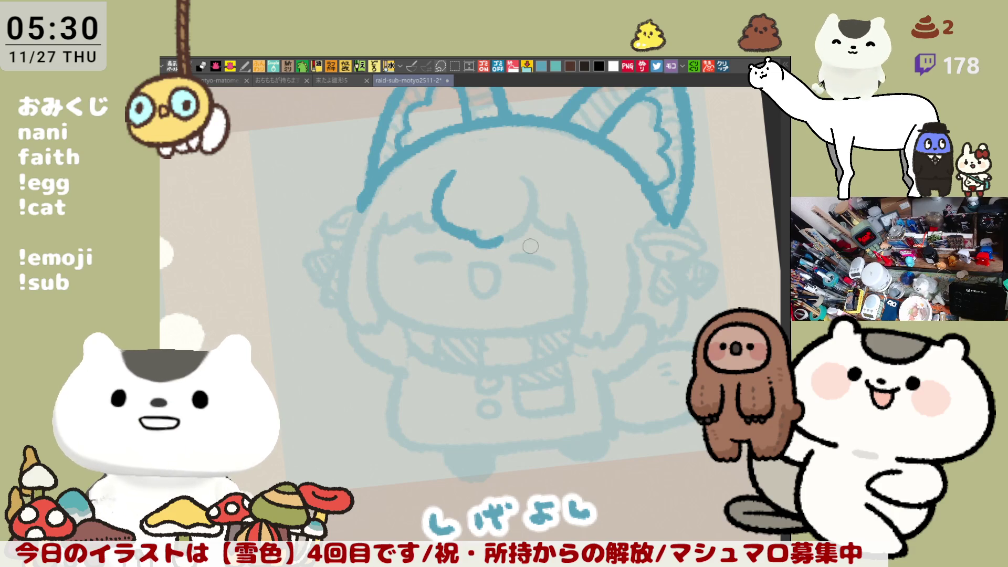
Step: Close the curl on the left and add short strokes joining inside it
{"action": "key", "text": "h"}
{"action": "mouse_move", "coordinate": [389, 174]}
{"action": "left_mouse_down"}
{"action": "mouse_move", "coordinate": [378, 190]}
{"action": "mouse_move", "coordinate": [421, 243]}
{"action": "mouse_move", "coordinate": [377, 190]}
{"action": "mouse_move", "coordinate": [414, 240]}
{"action": "left_mouse_up"}
{"action": "key", "text": "ctrl+z"}
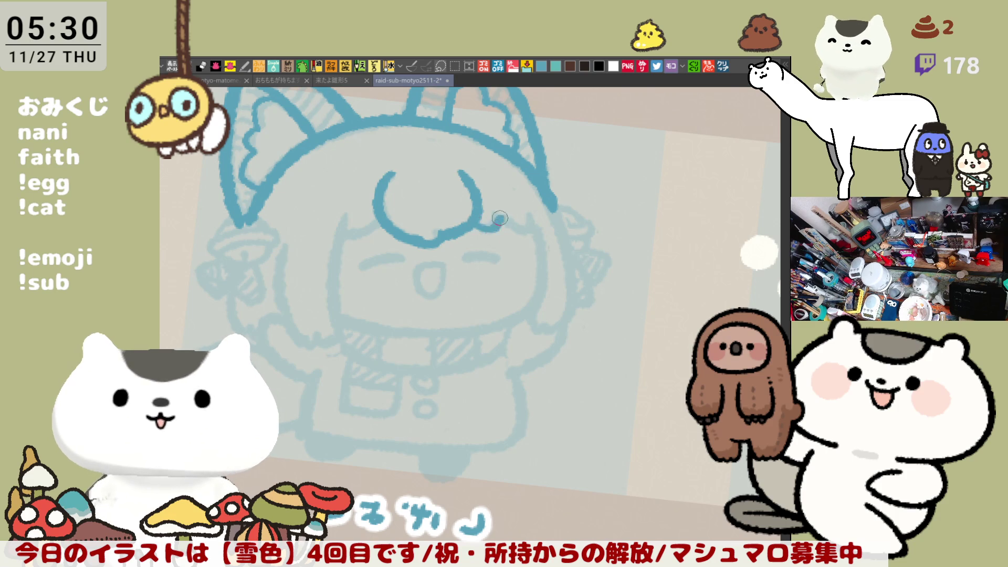
{"action": "left_click_drag", "start_coordinate": [478, 224], "coordinate": [499, 217]}
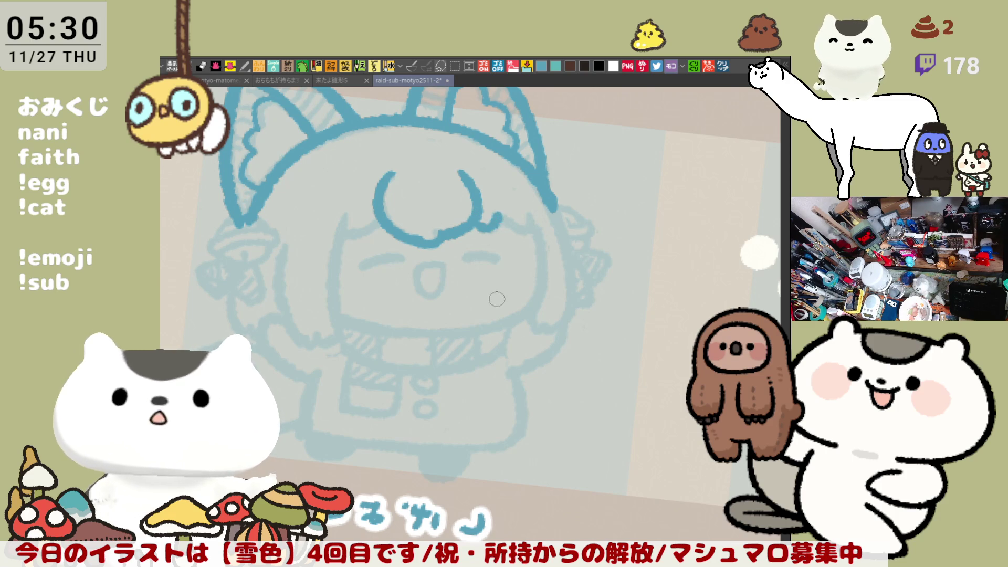
{"action": "scroll", "coordinate": [473, 220], "scroll_direction": "left", "scroll_amount": 4}
{"action": "left_click_drag", "start_coordinate": [471, 231], "coordinate": [496, 231]}
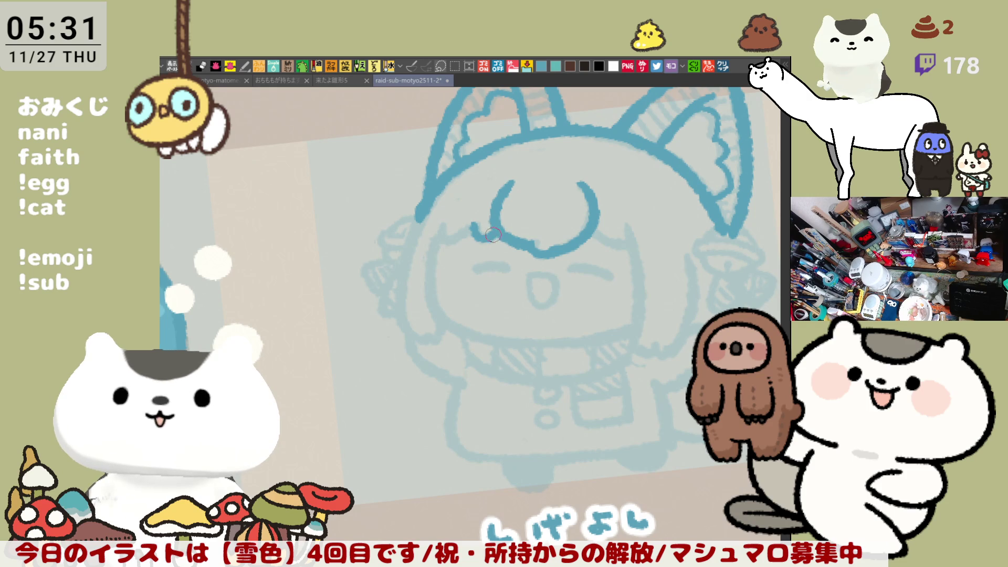
{"action": "left_click_drag", "start_coordinate": [635, 276], "coordinate": [506, 256]}
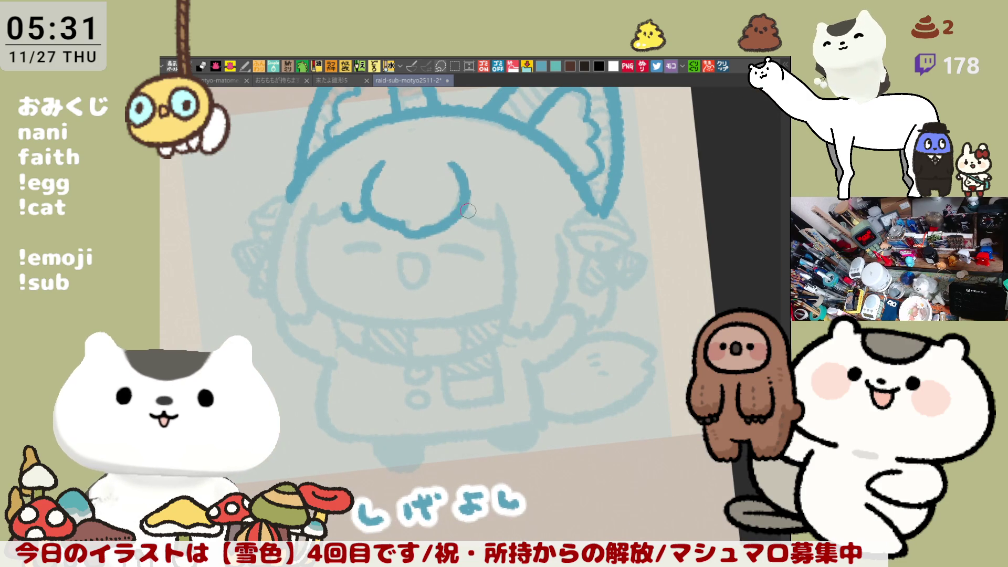